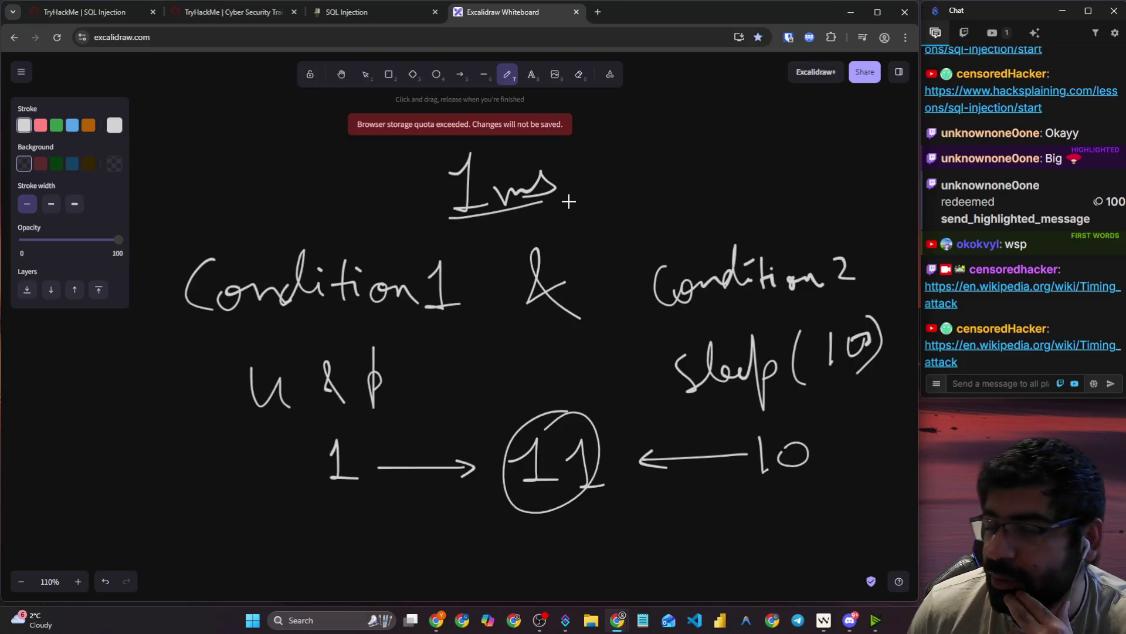
Step: Underline the &, write UNION beside it, and underline Condition1 and Condition 2
drag(521, 338, 561, 337)
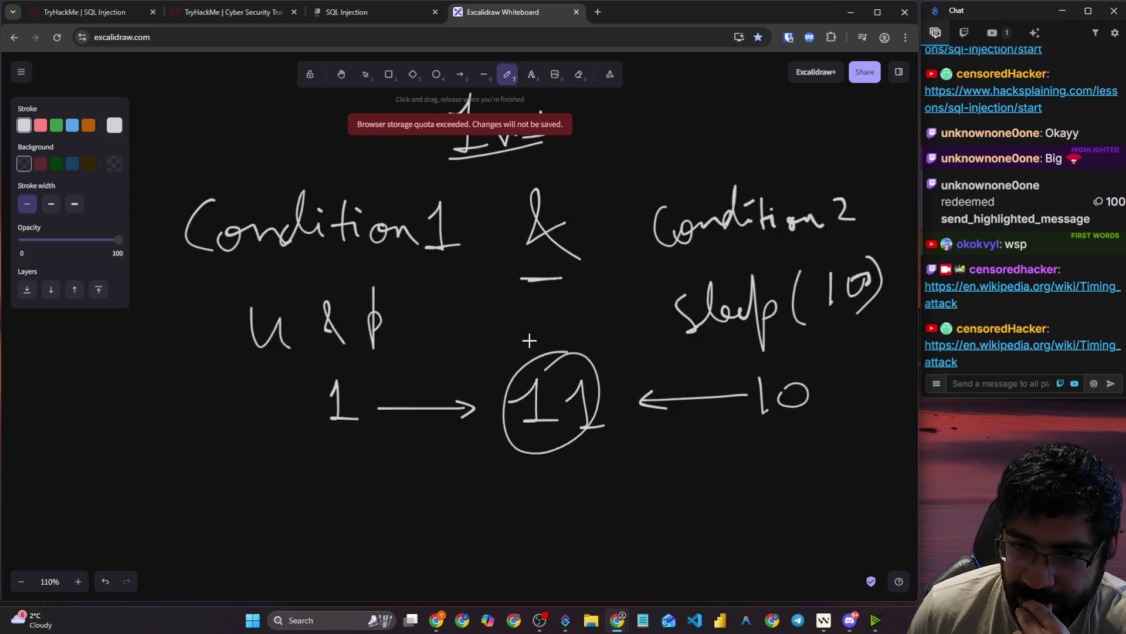
mouse_move(568, 226)
mouse_down()
mouse_move(602, 218)
mouse_move(605, 238)
mouse_move(630, 209)
mouse_move(683, 203)
mouse_move(695, 182)
mouse_up()
drag(240, 339, 392, 319)
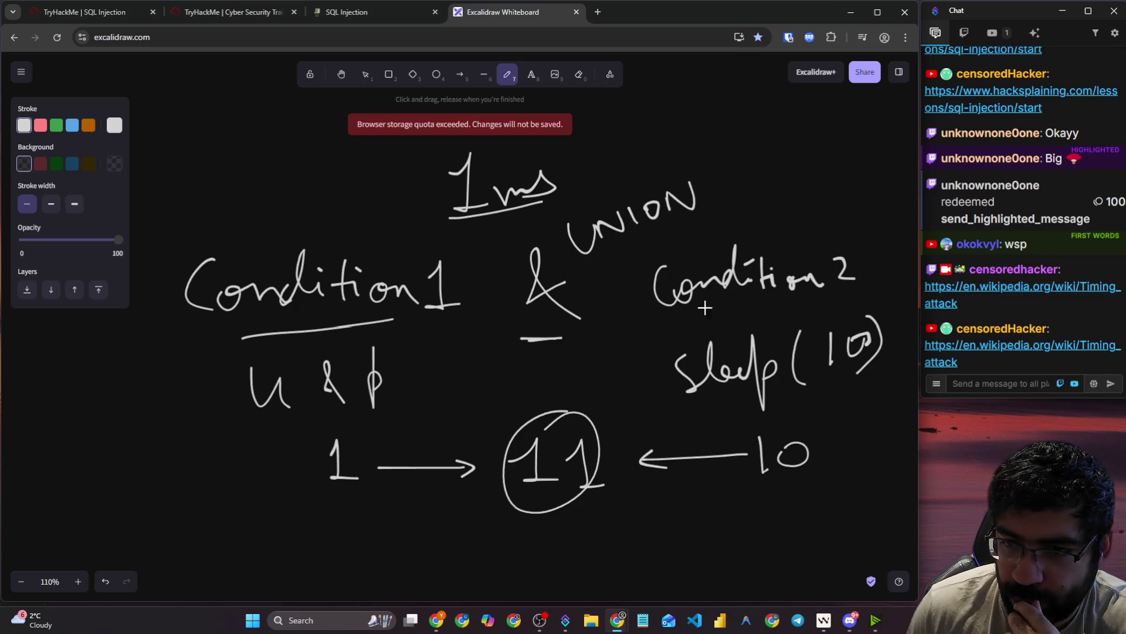
drag(678, 310, 837, 295)
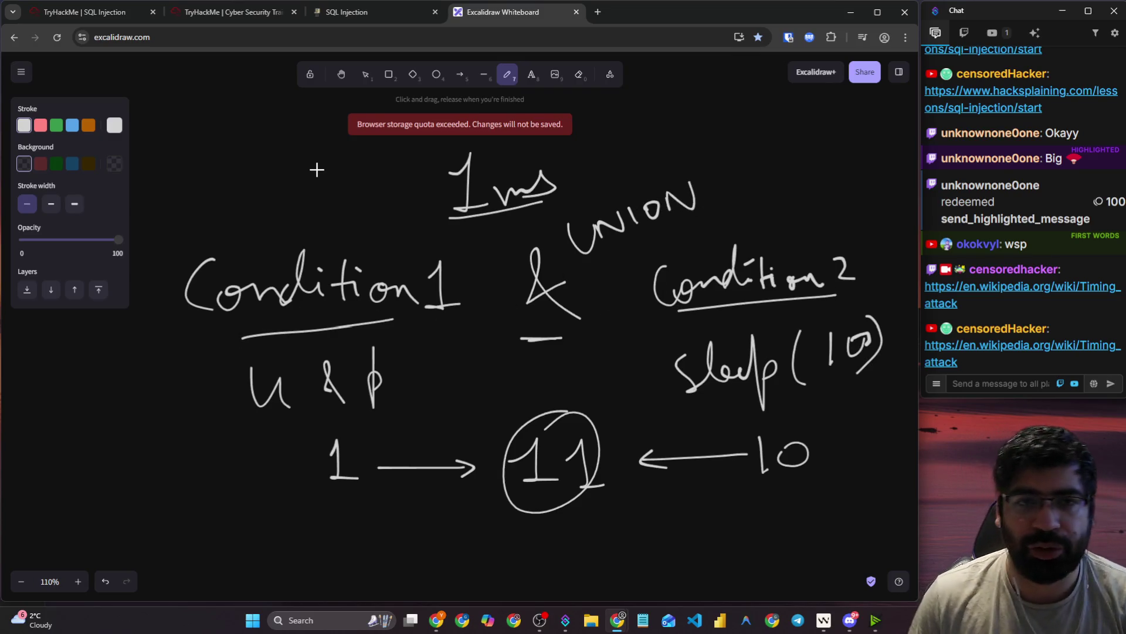
Step: Draw an X above Condition1 on the whiteboard sketch
scroll(305, 138, down, 3)
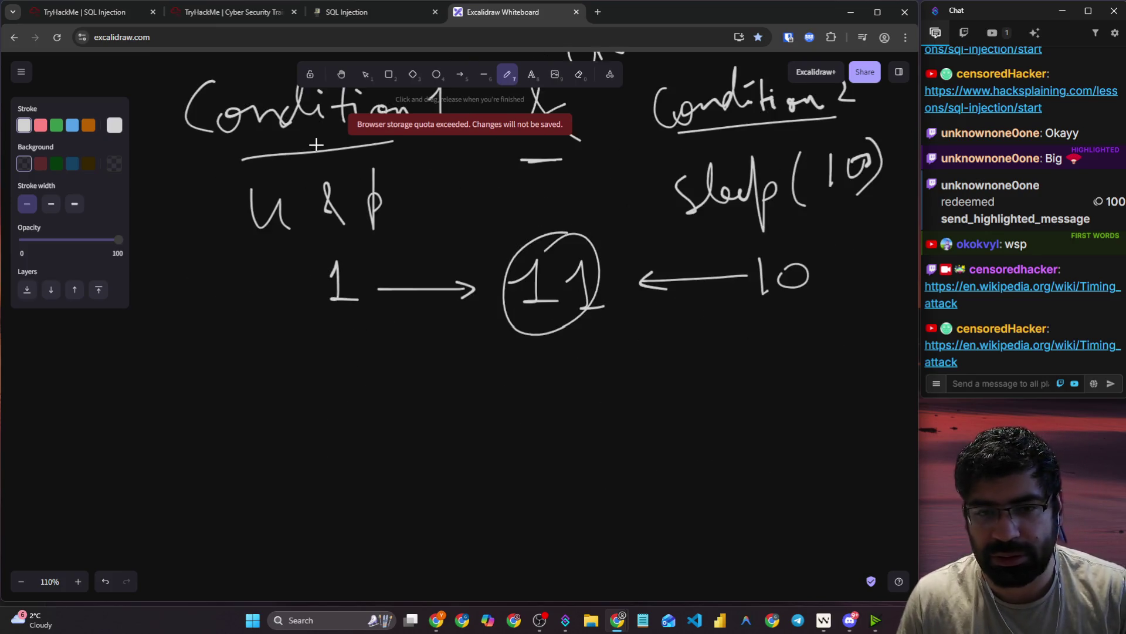
scroll(293, 180, up, 1)
click(270, 13)
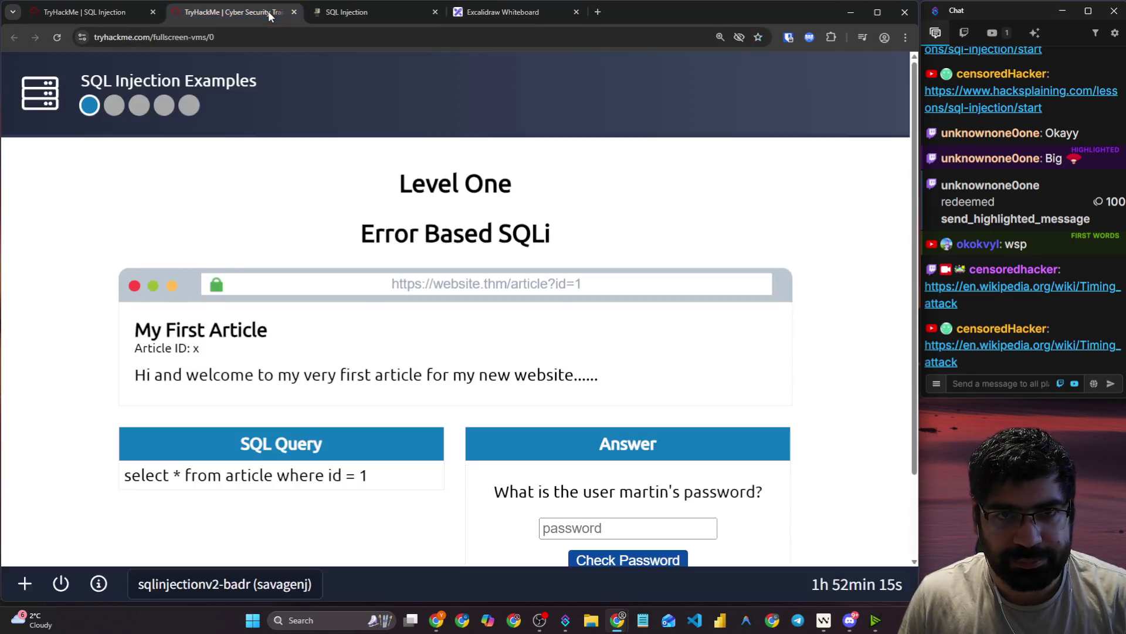
click(357, 13)
click(473, 13)
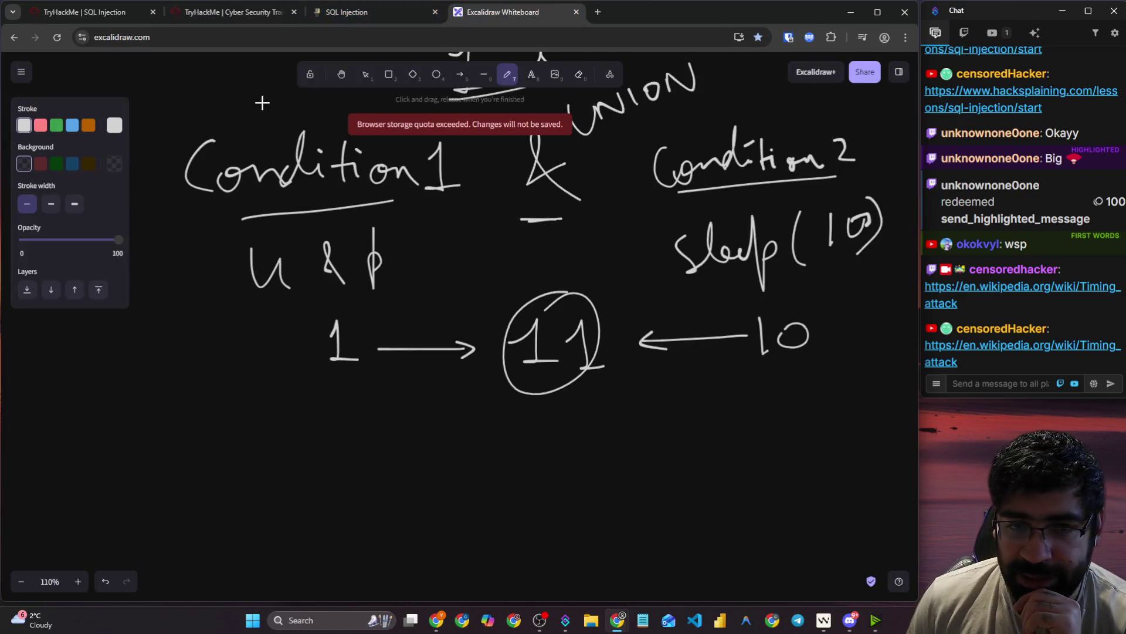
drag(262, 103, 238, 134)
drag(235, 109, 279, 139)
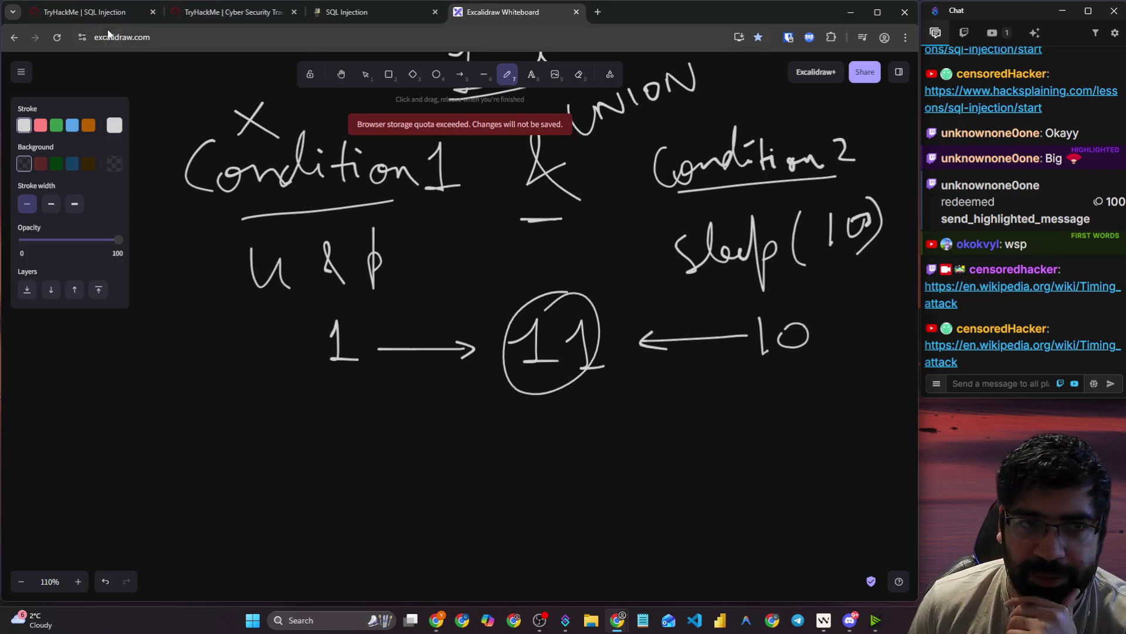
click(139, 13)
Step: Highlight Task 8's column-count intro and the UNION SELECT SLEEP(5) payload
ctrl+scroll(136, 188, up, 2)
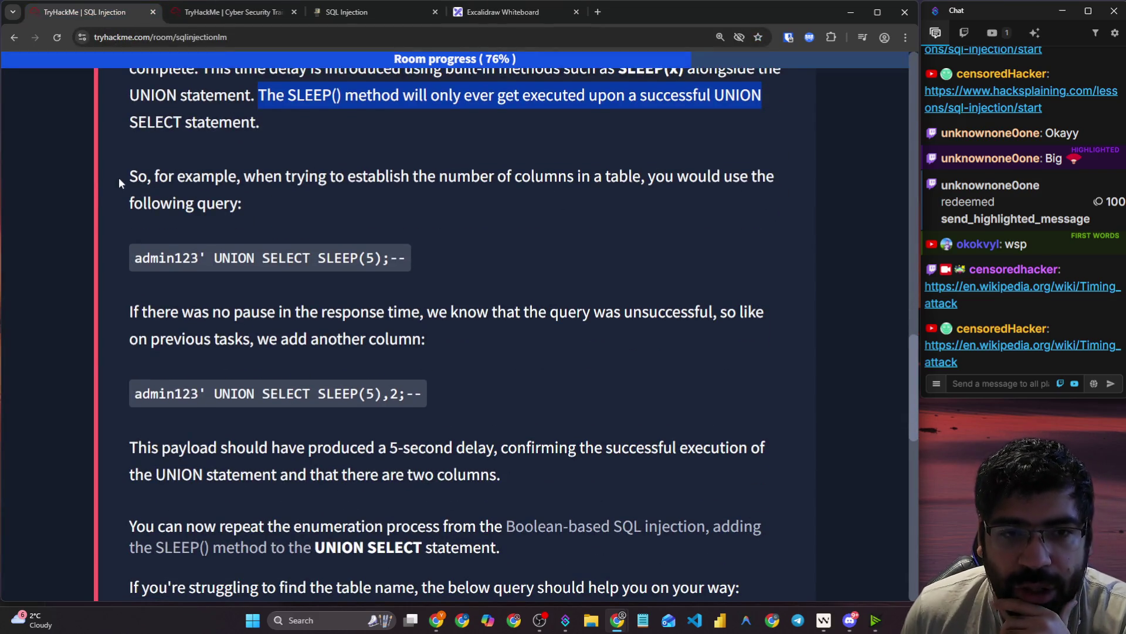
drag(123, 177, 766, 176)
click(292, 239)
drag(134, 259, 294, 256)
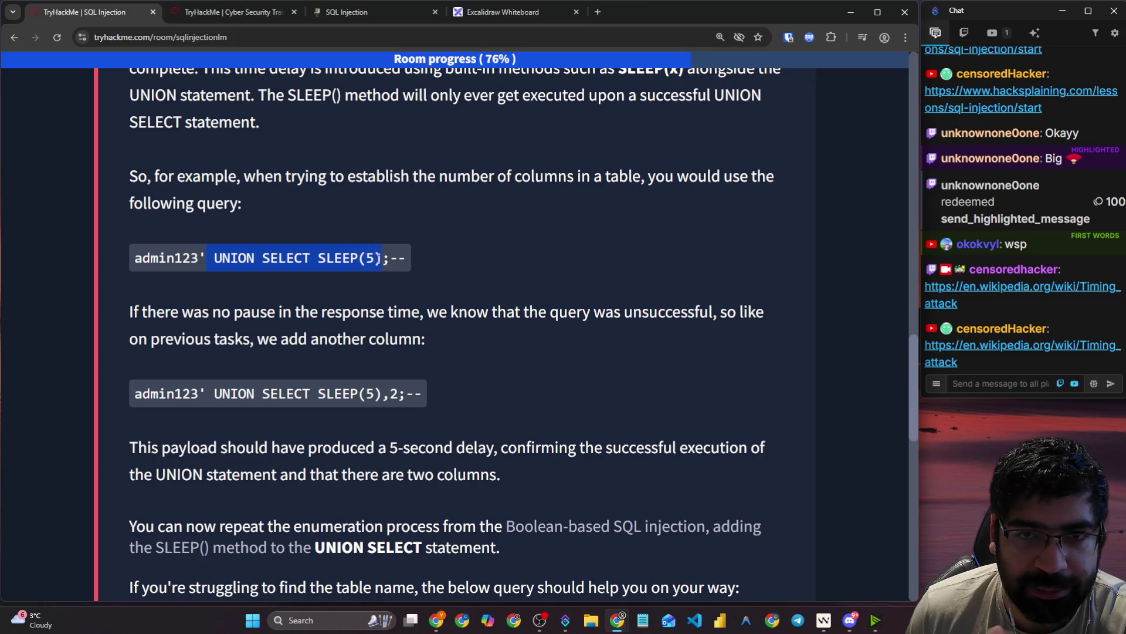
drag(125, 313, 412, 313)
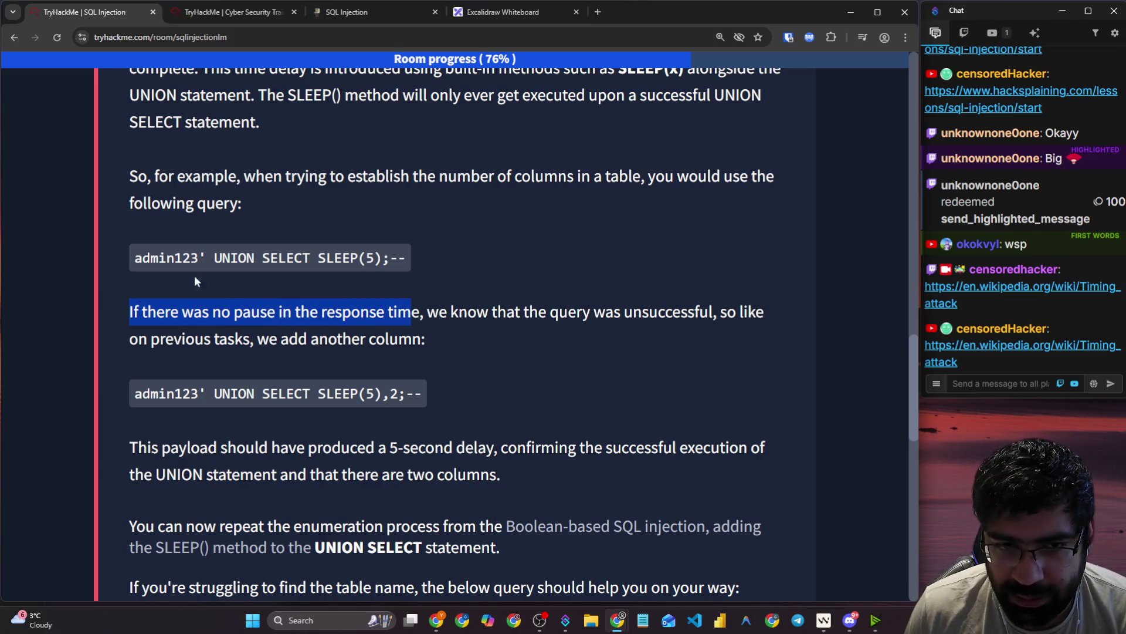
Step: Highlight the notes on unsuccessful queries and adding another column, then go to the lab's Level One
click(214, 262)
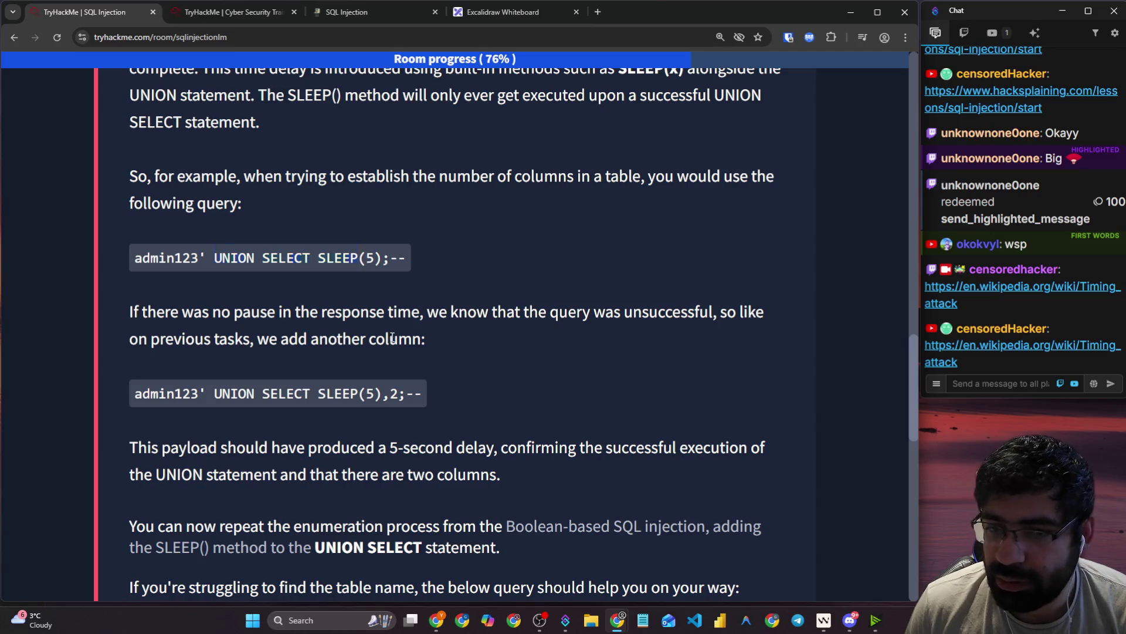
drag(439, 312, 747, 311)
drag(173, 339, 399, 341)
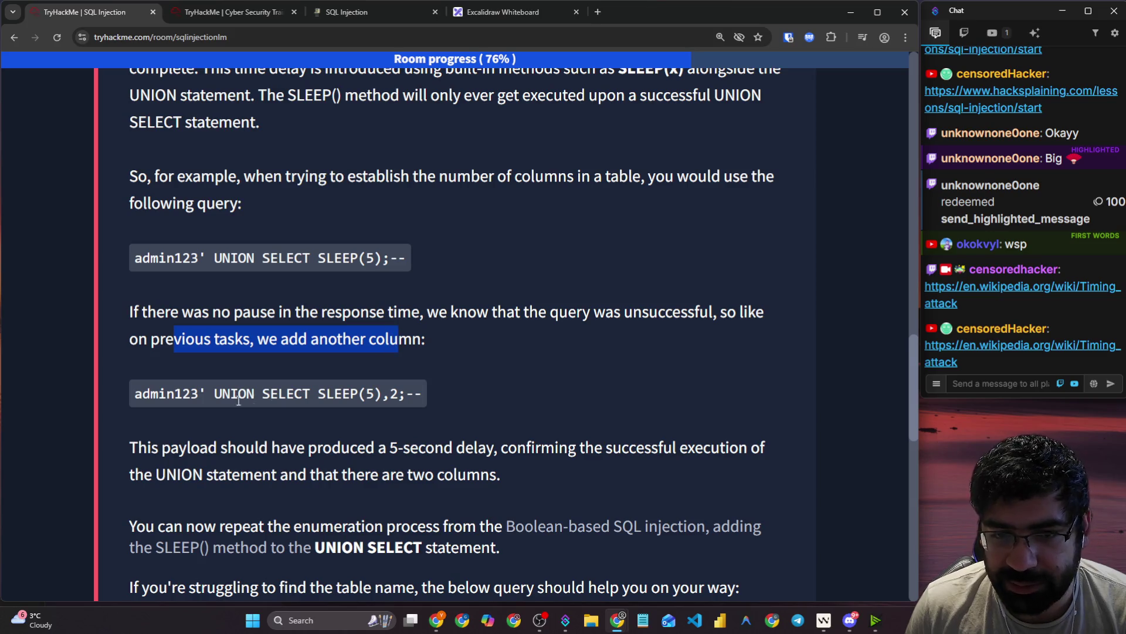
click(193, 400)
click(273, 18)
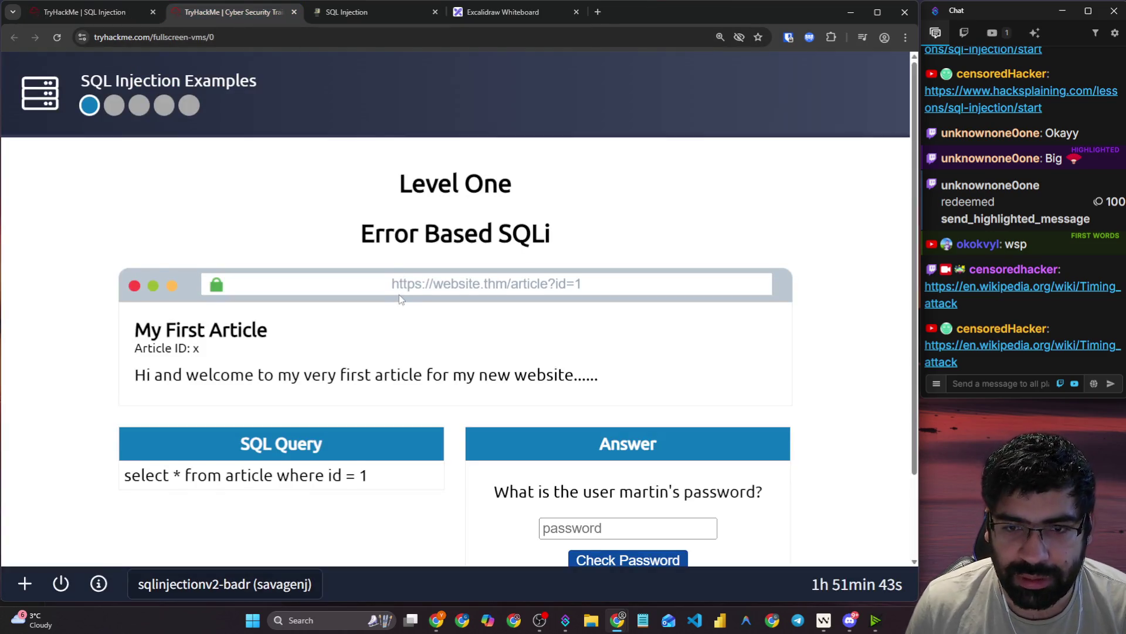
Step: Pass Level One by entering the user's password and checking it
scroll(399, 295, down, 2)
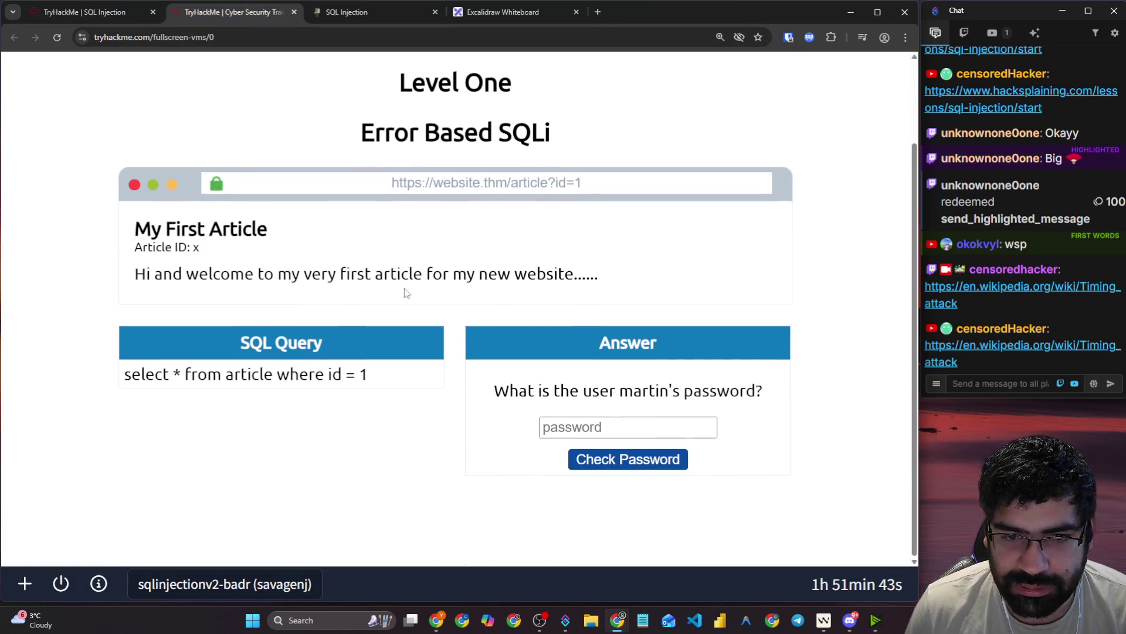
click(612, 428)
text(pa)
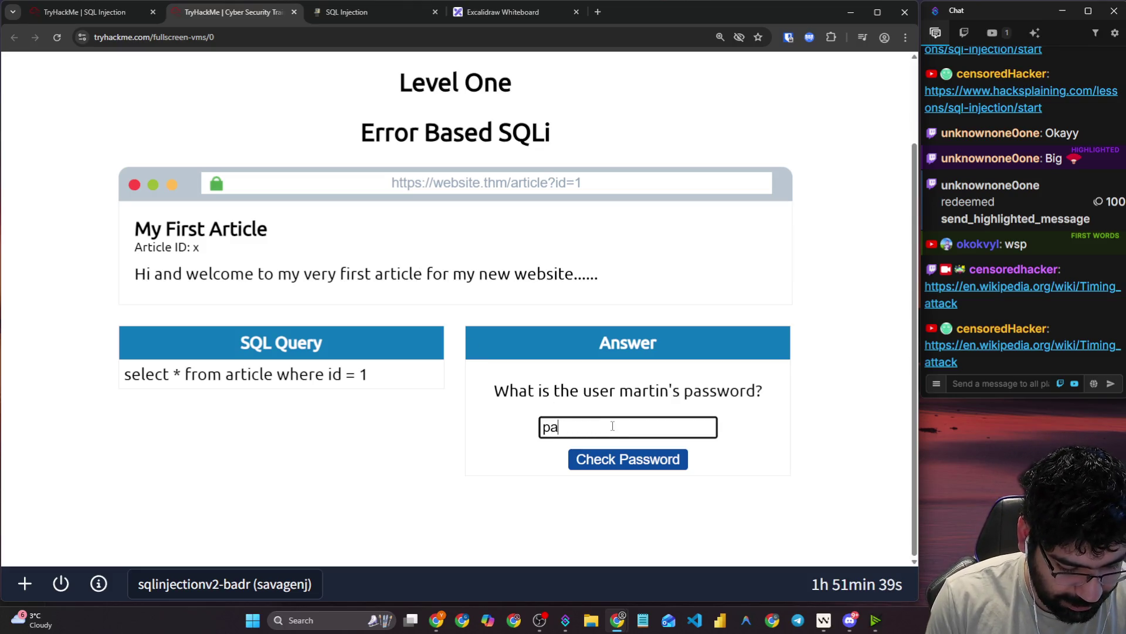
text($$word)
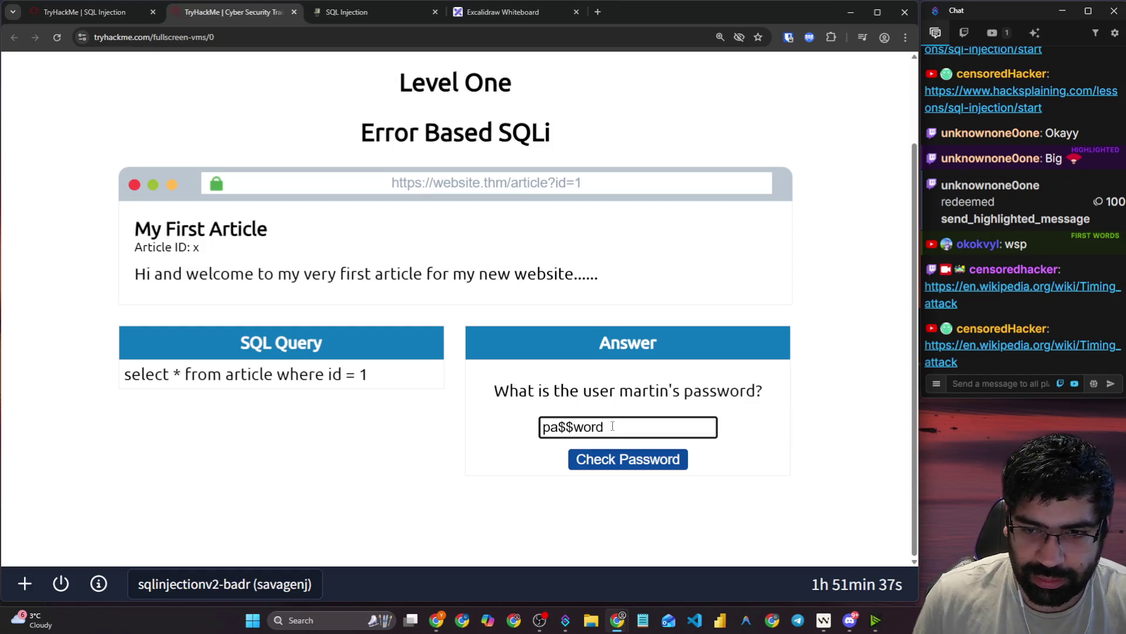
click(608, 460)
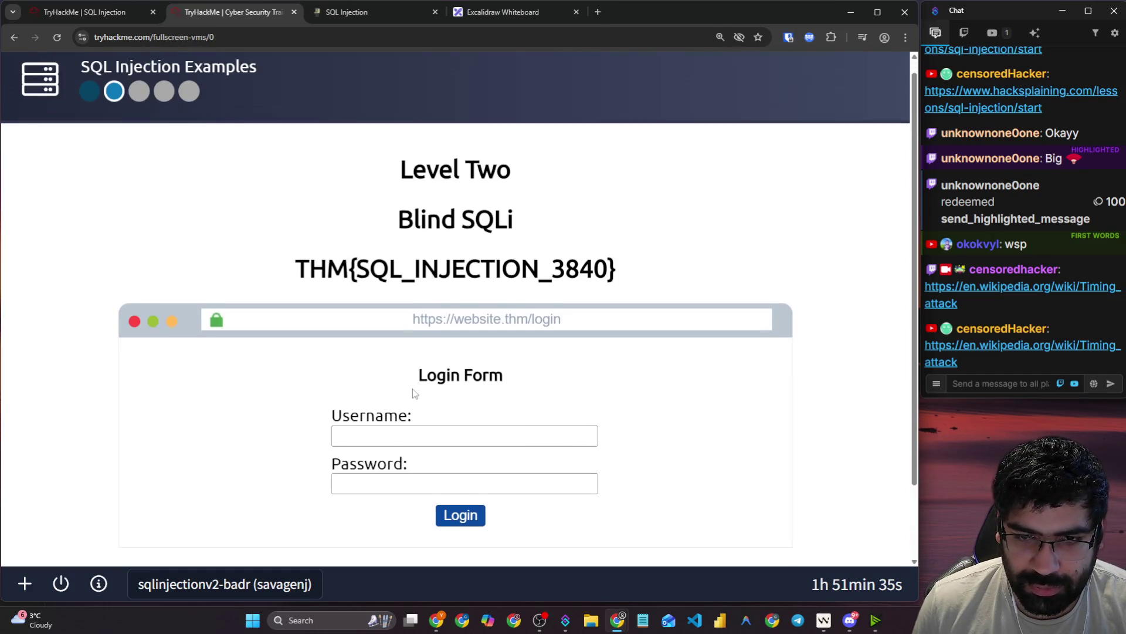
Step: Log in to Level Two with a username and the ' or 1=1;-- payload, then continue to Level Three
scroll(413, 389, down, 1)
drag(141, 530, 308, 534)
click(303, 549)
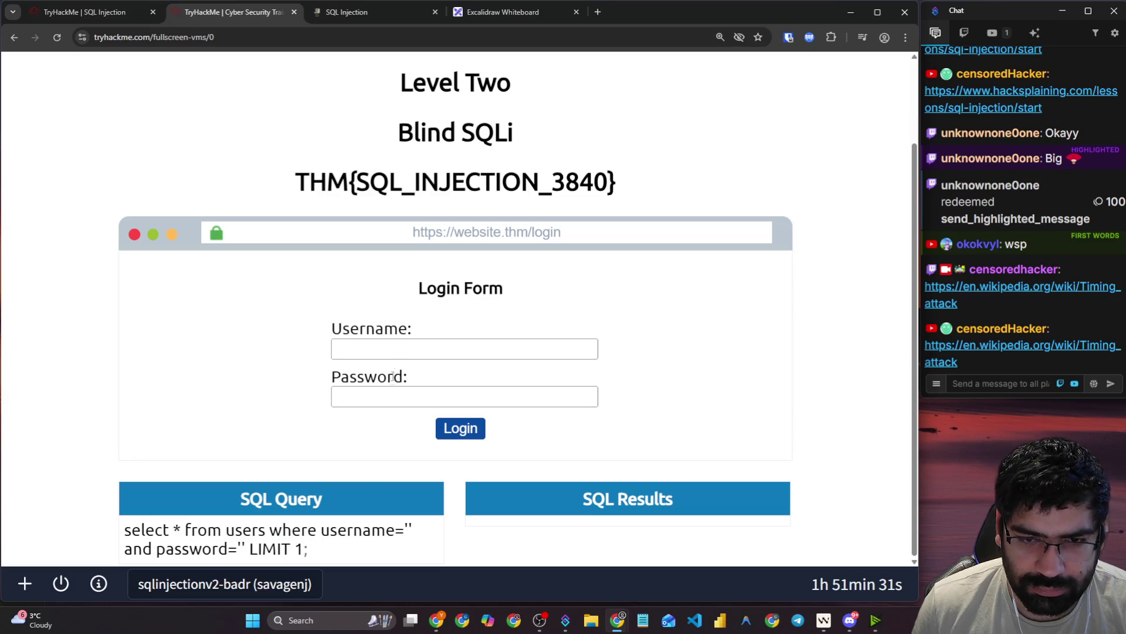
click(391, 356)
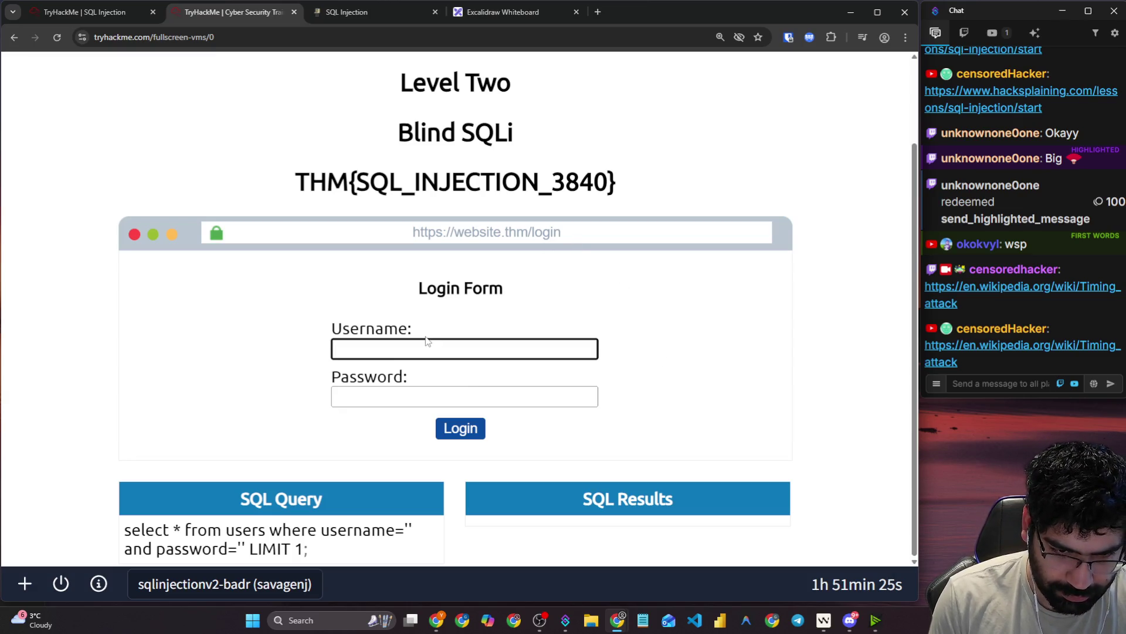
text(bob)
key(Tab)
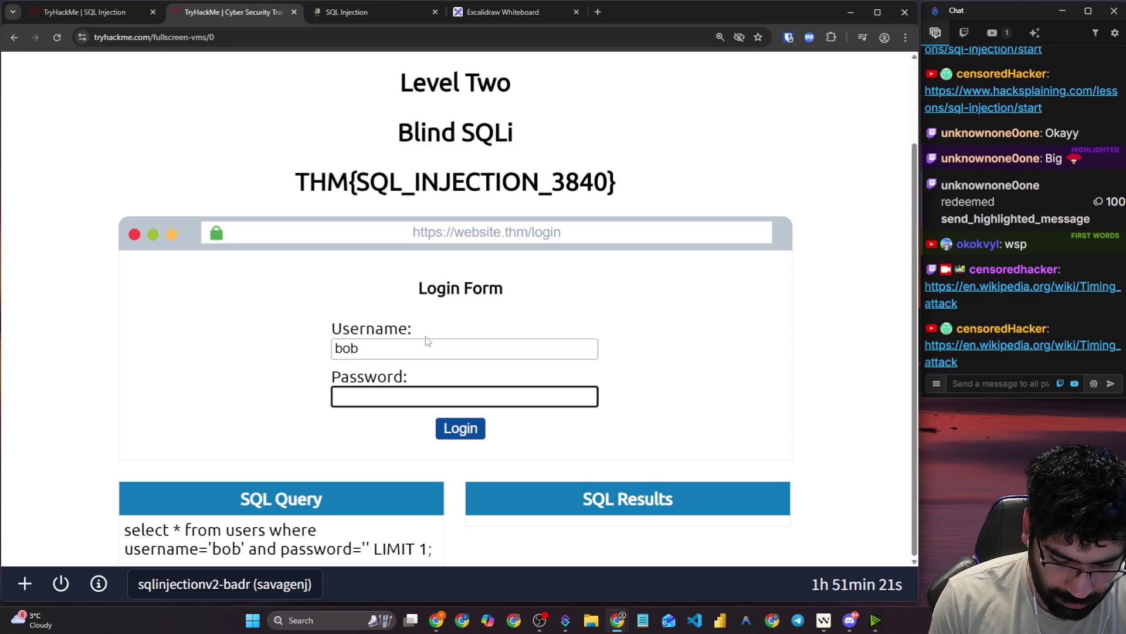
text(' or )
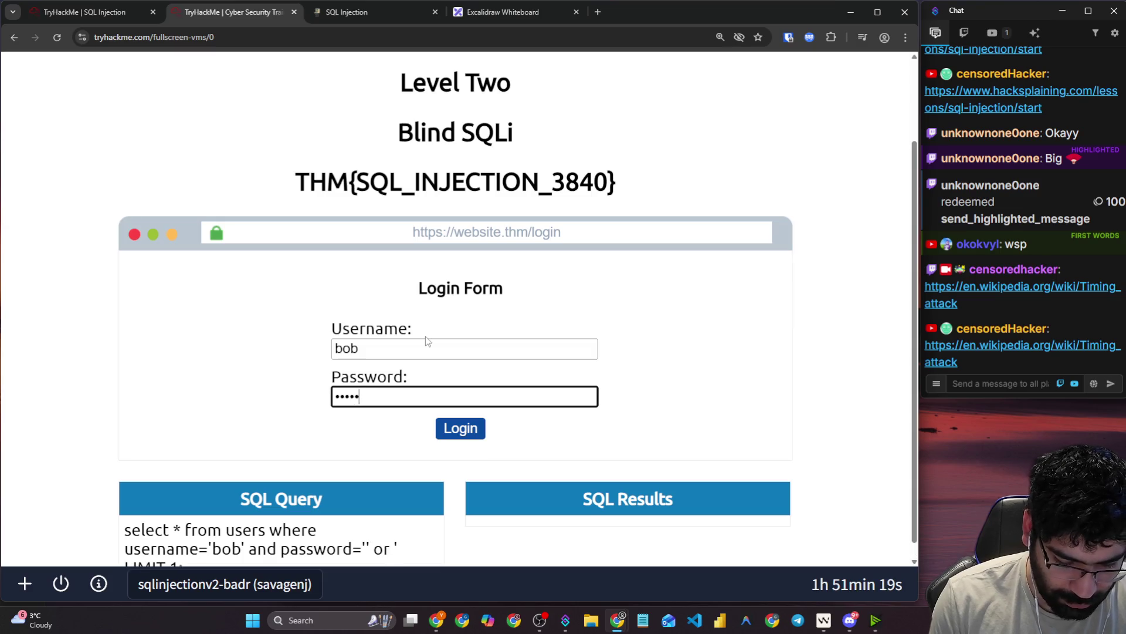
text(1=1;)
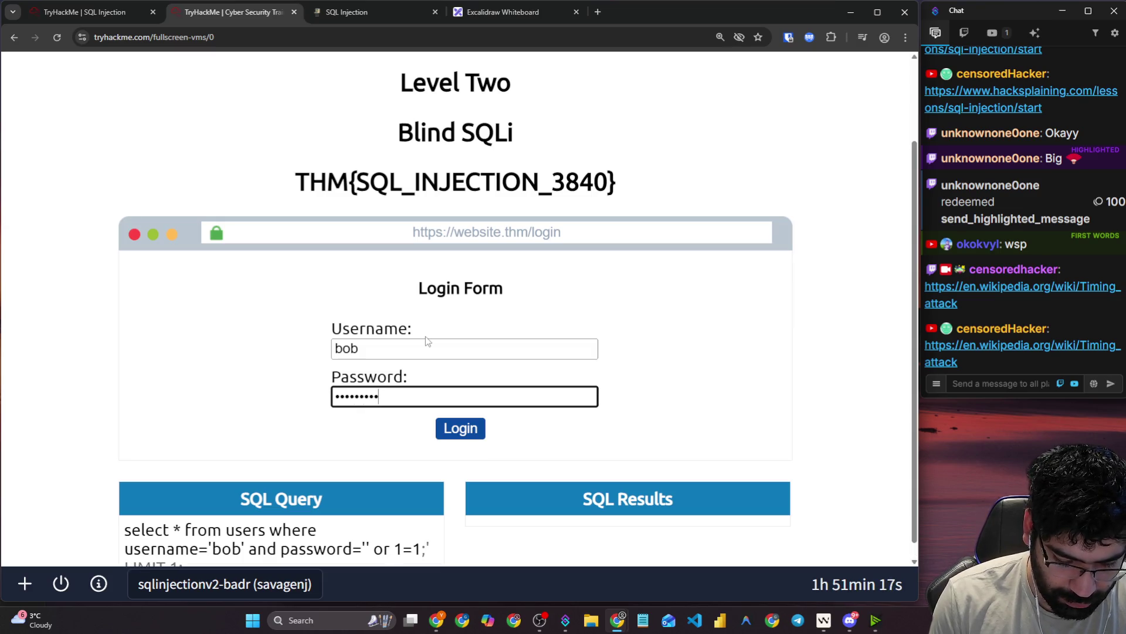
text(--)
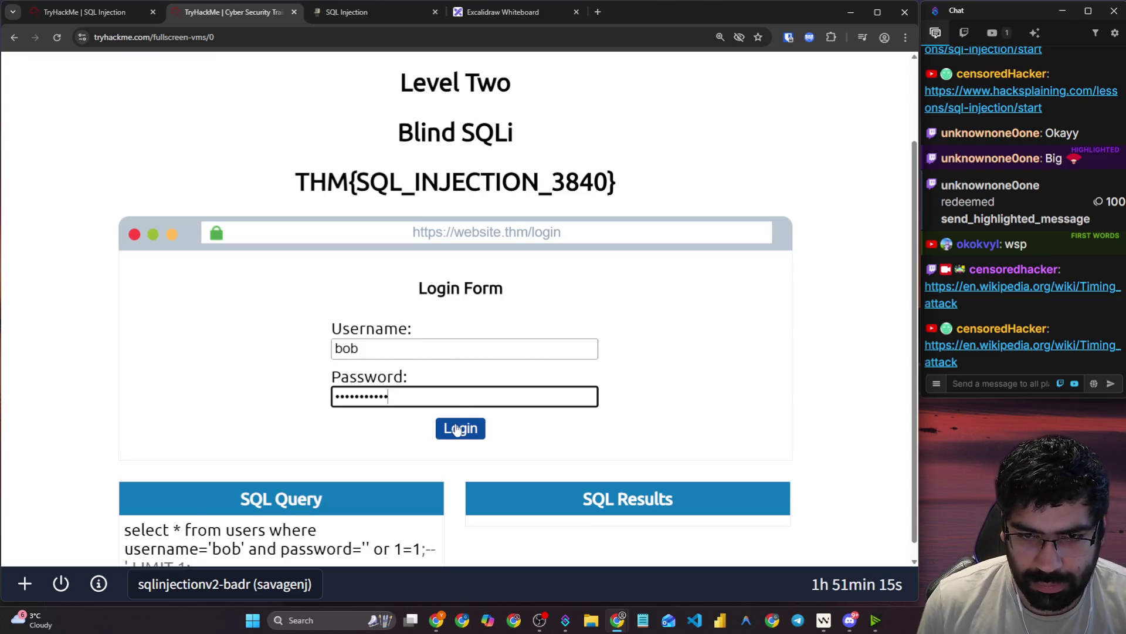
click(457, 429)
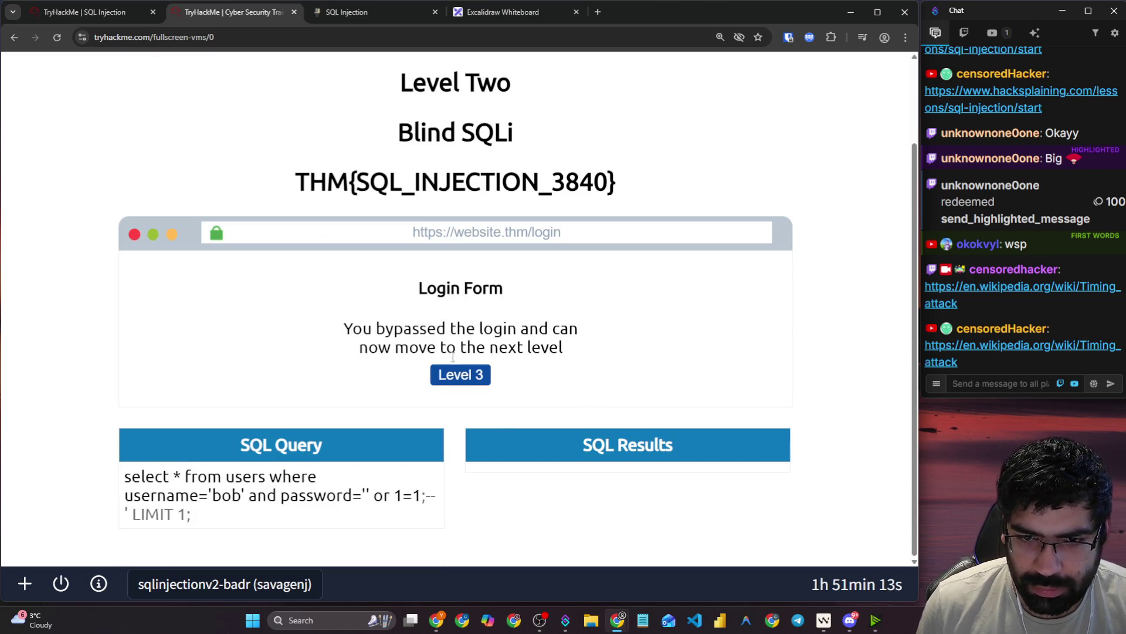
click(464, 379)
scroll(382, 346, down, 3)
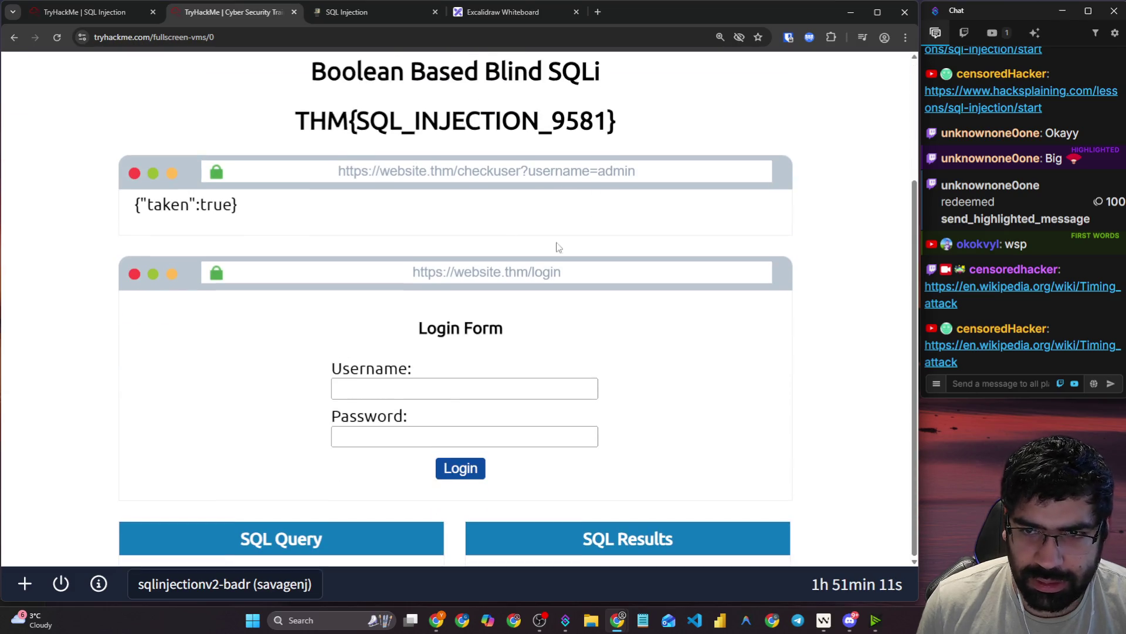
Step: Review the {"taken":true} response and the Boolean Based task notes
click(444, 392)
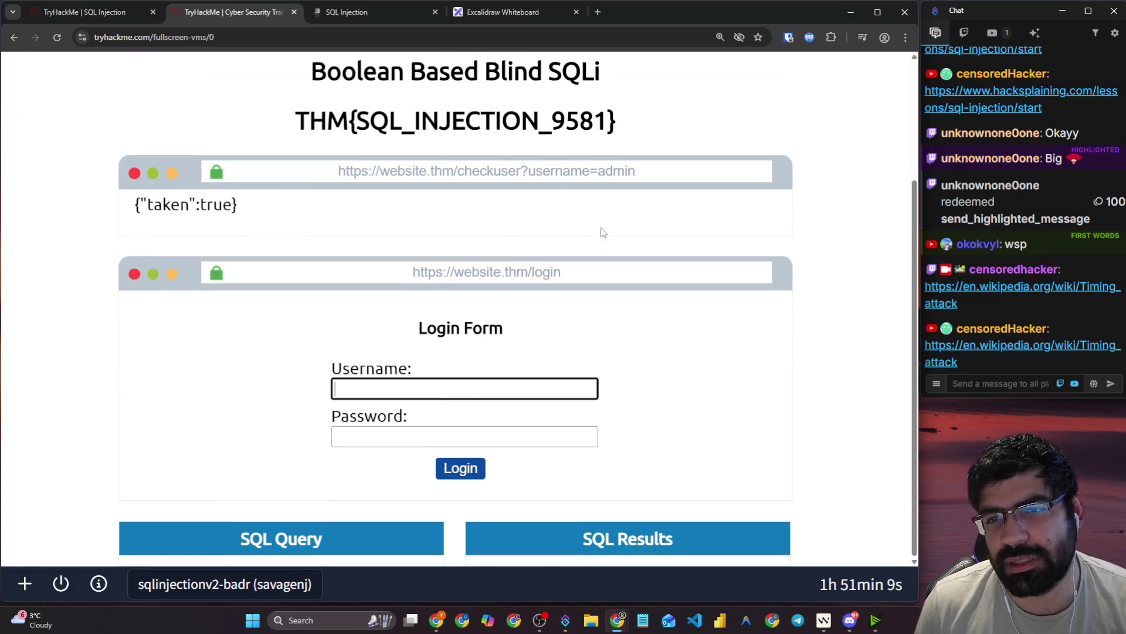
drag(120, 210, 290, 203)
click(407, 389)
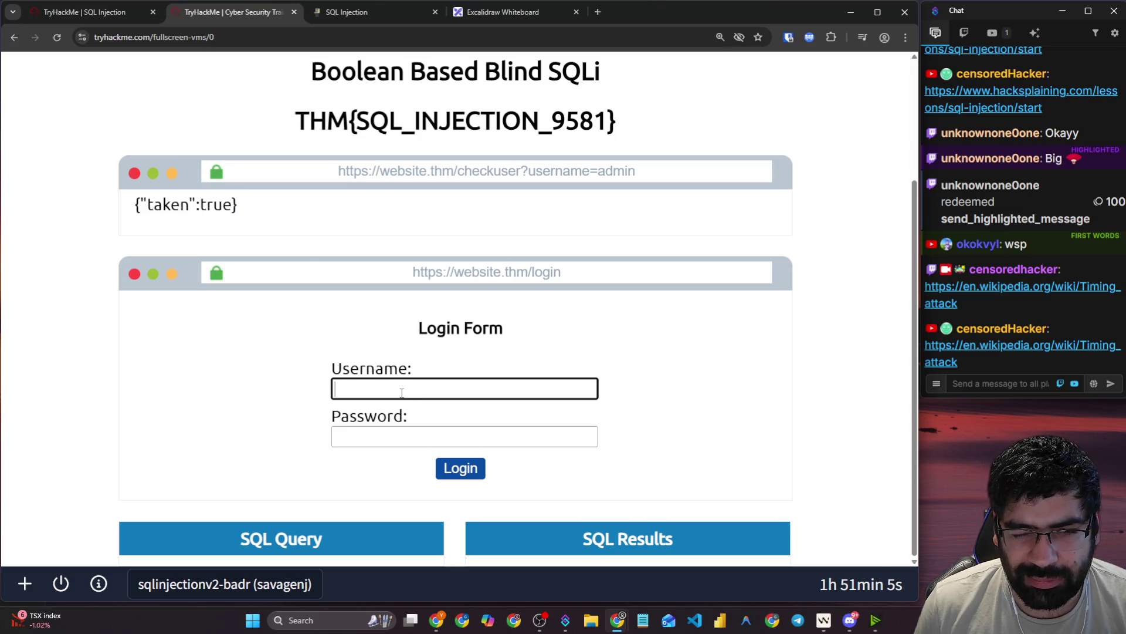
click(94, 13)
scroll(277, 337, down, 10)
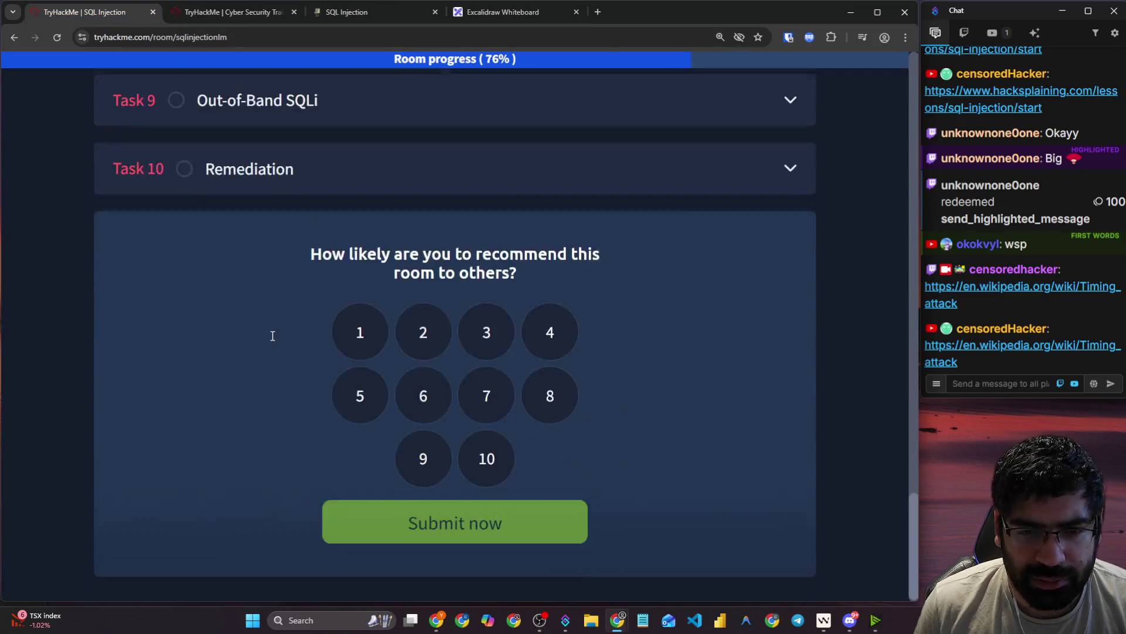
scroll(278, 341, up, 15)
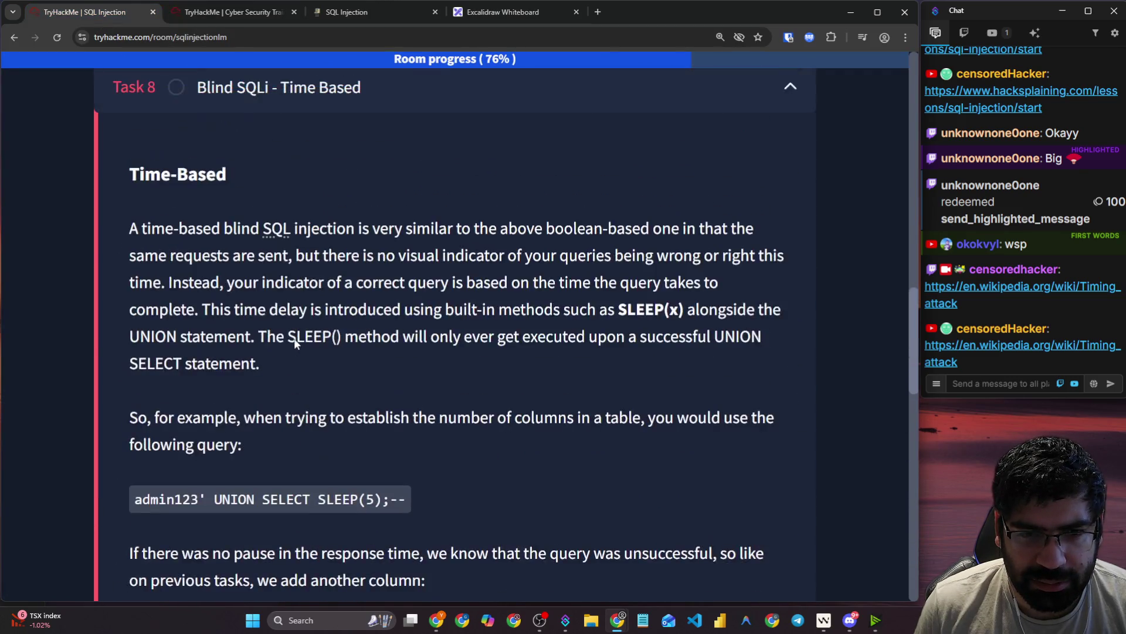
click(314, 370)
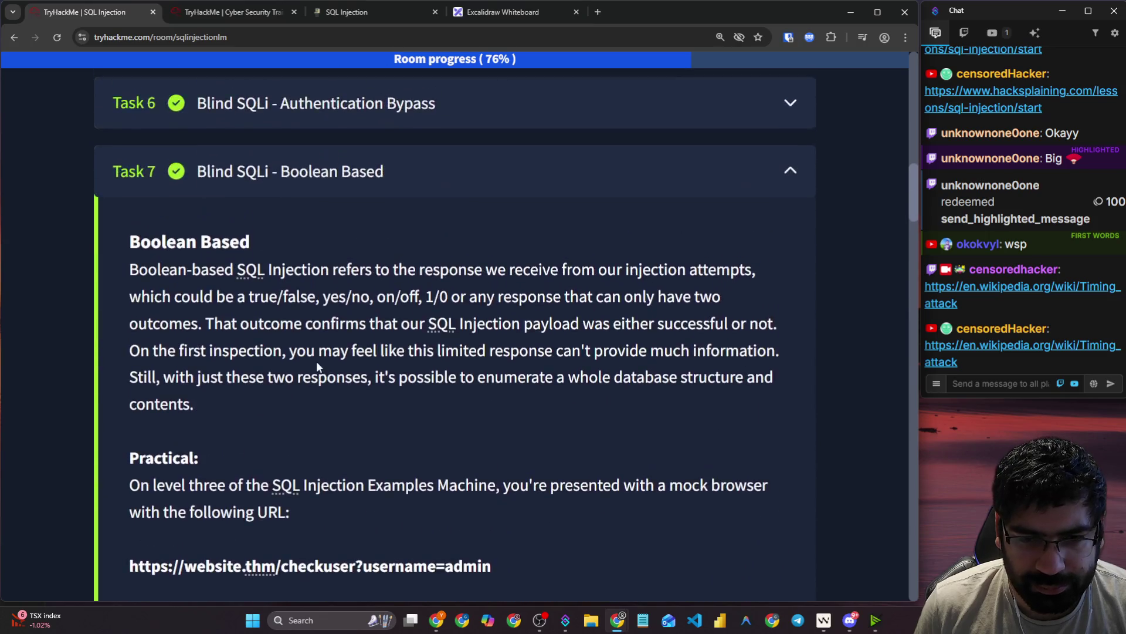
scroll(317, 367, down, 5)
scroll(317, 368, down, 20)
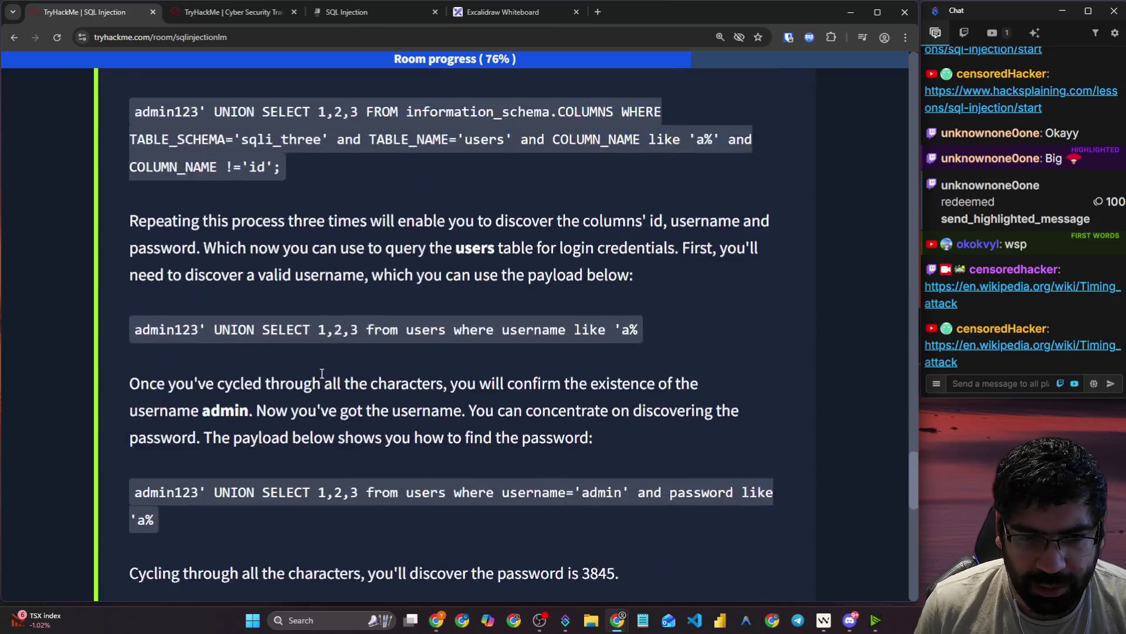
scroll(392, 358, up, 5)
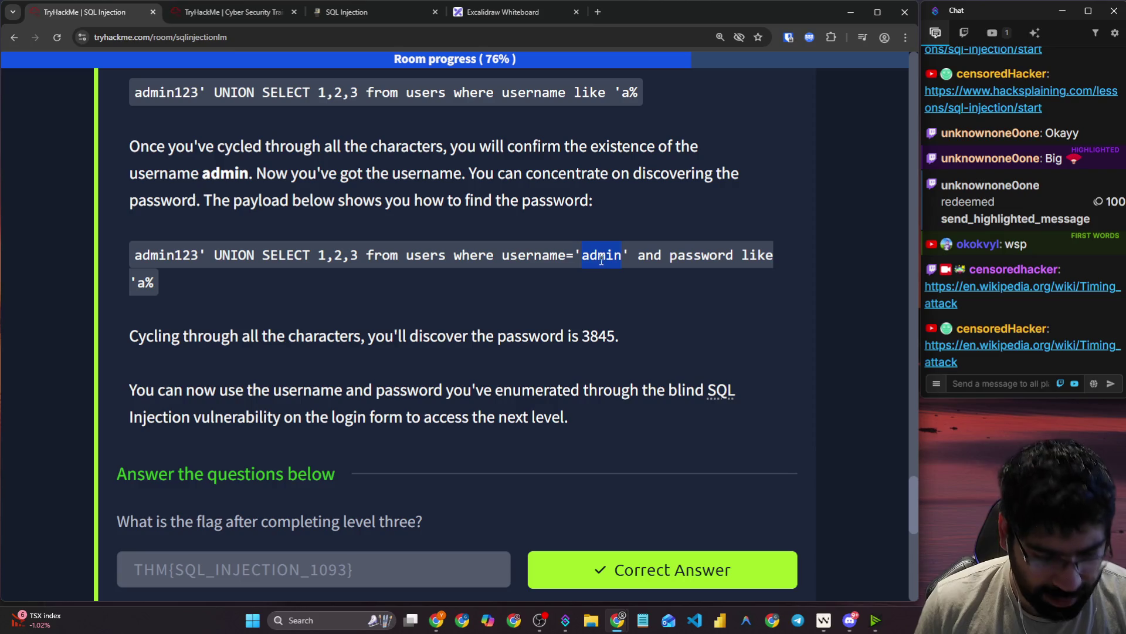
Step: Enter admin as the Level Three username
click(239, 13)
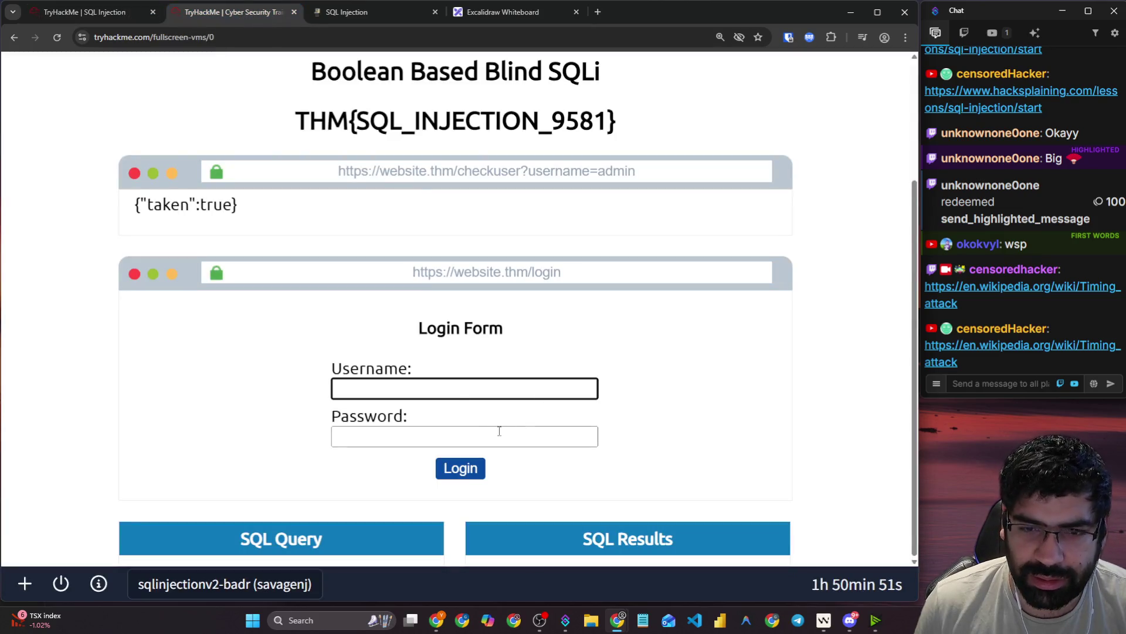
text(admin)
key(Tab)
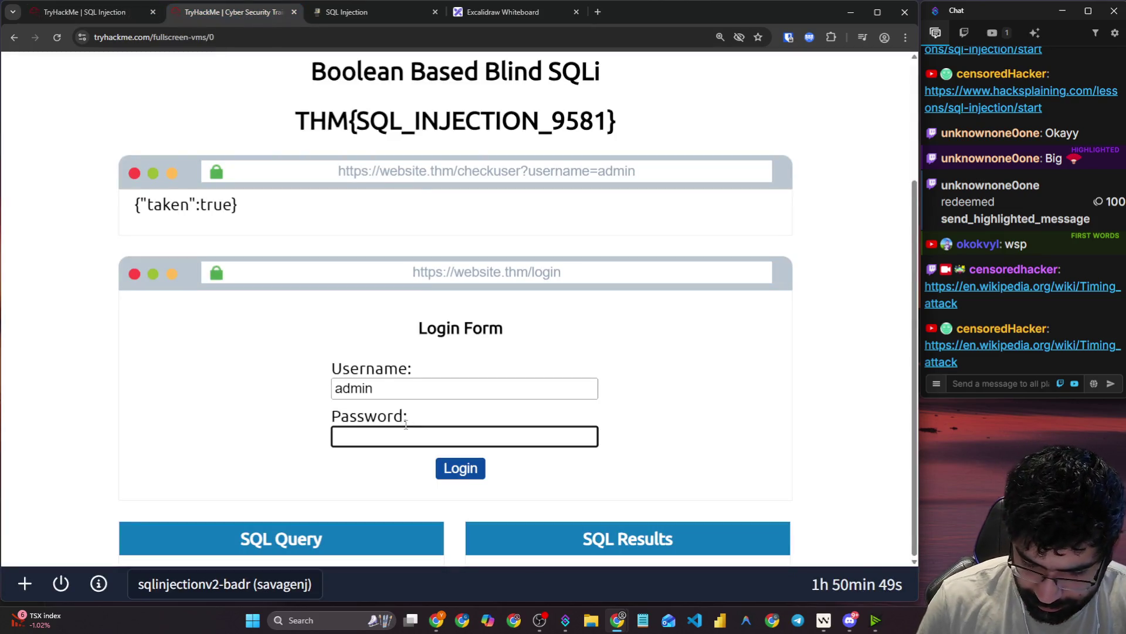
Step: Submit the Level Three login to unlock the Level Four page
click(461, 469)
scroll(435, 285, down, 3)
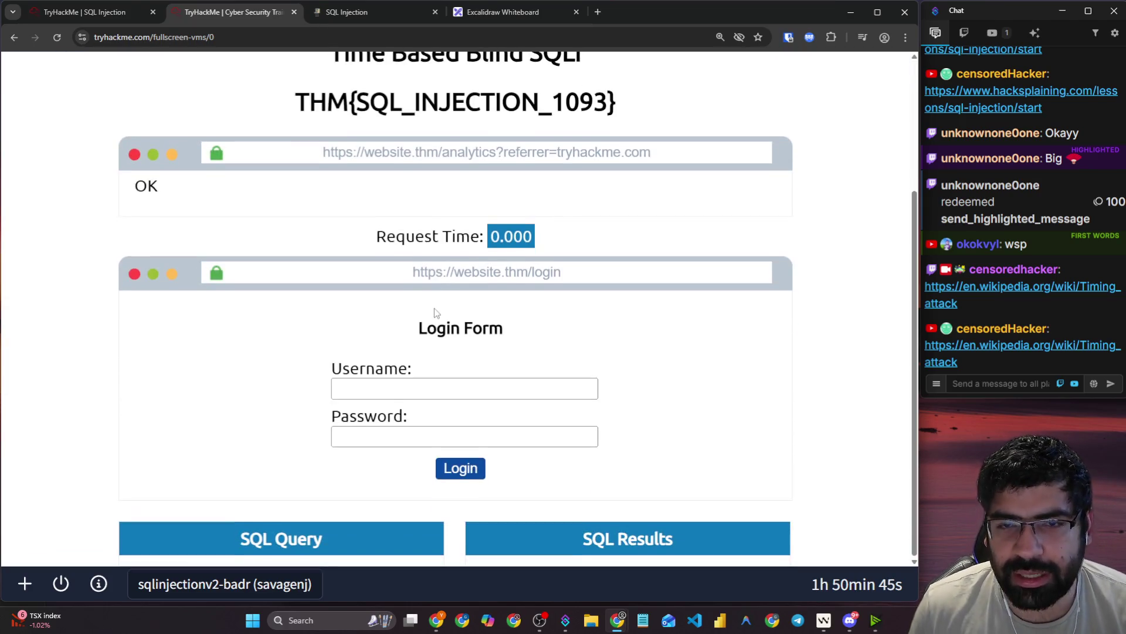
scroll(411, 258, up, 3)
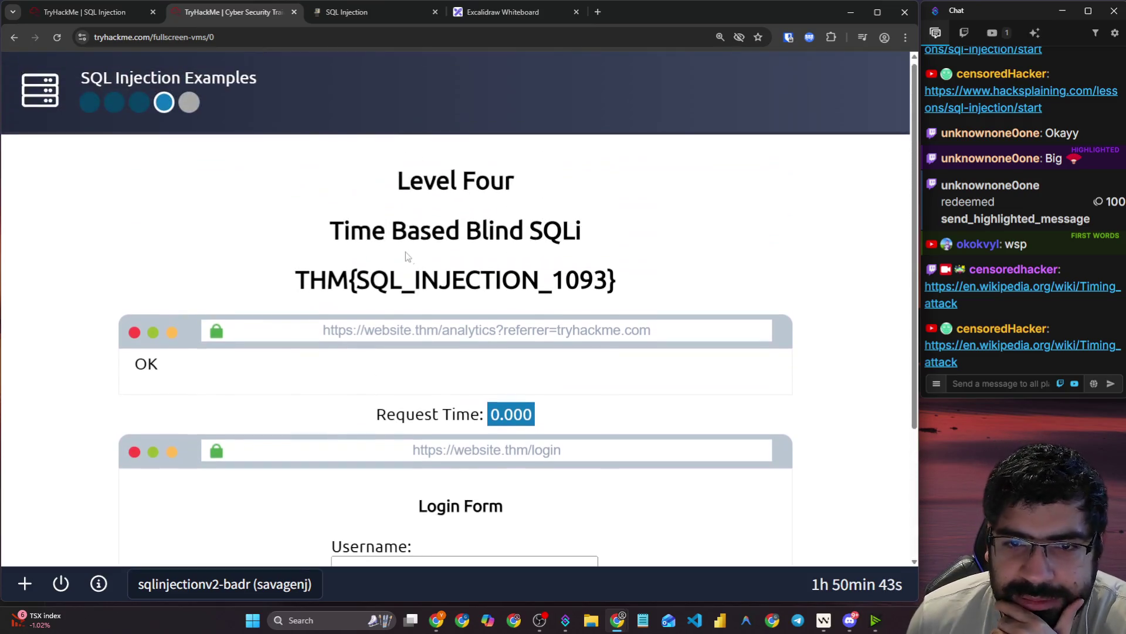
drag(345, 233, 592, 236)
scroll(631, 300, down, 3)
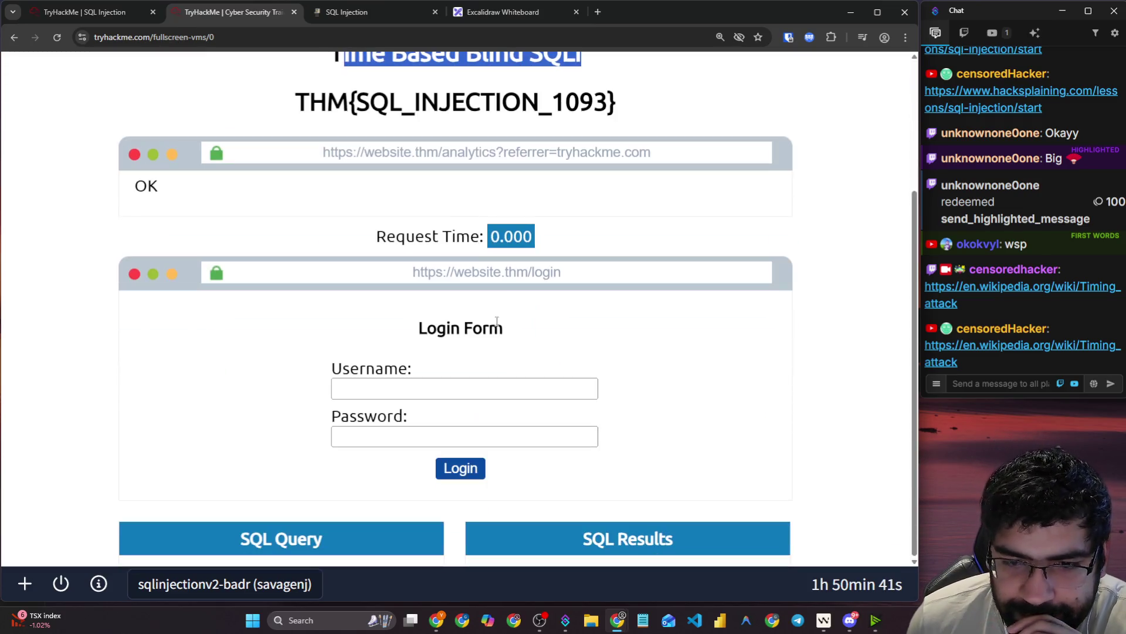
drag(404, 285, 562, 280)
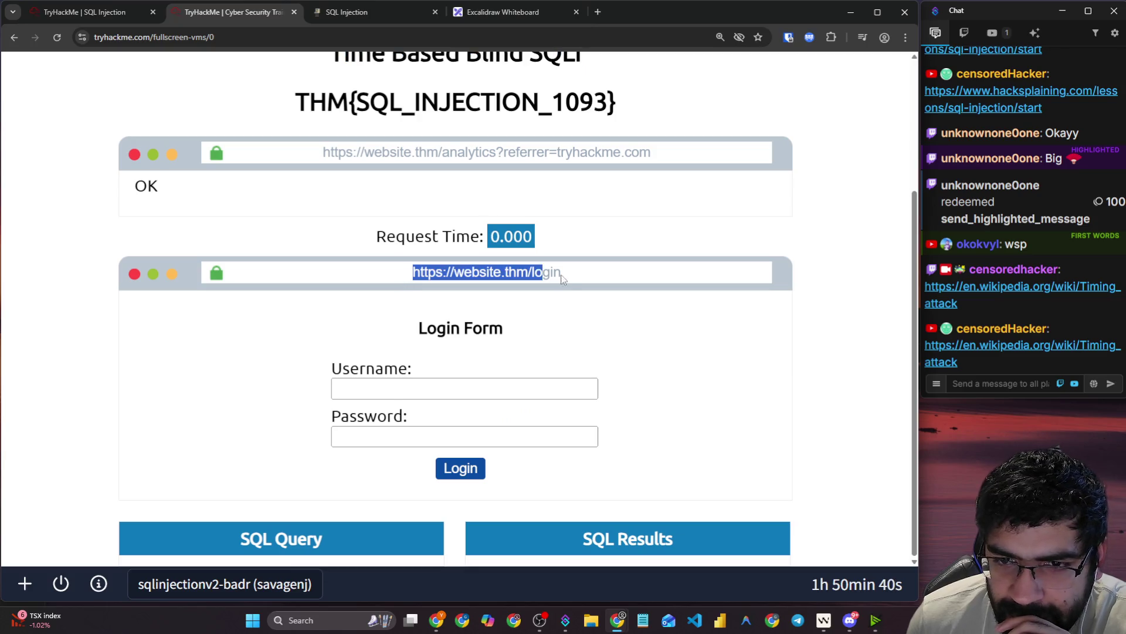
Step: Attempt an admin login on Level Four and dismiss the incorrect login message
click(490, 242)
click(448, 381)
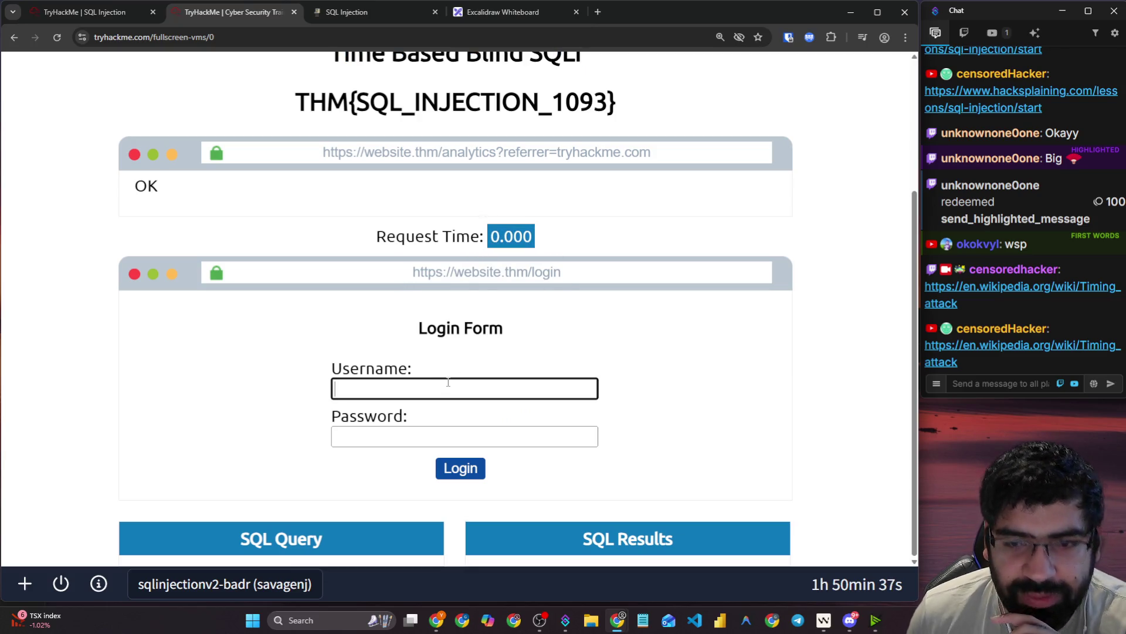
text(admin)
key(Tab)
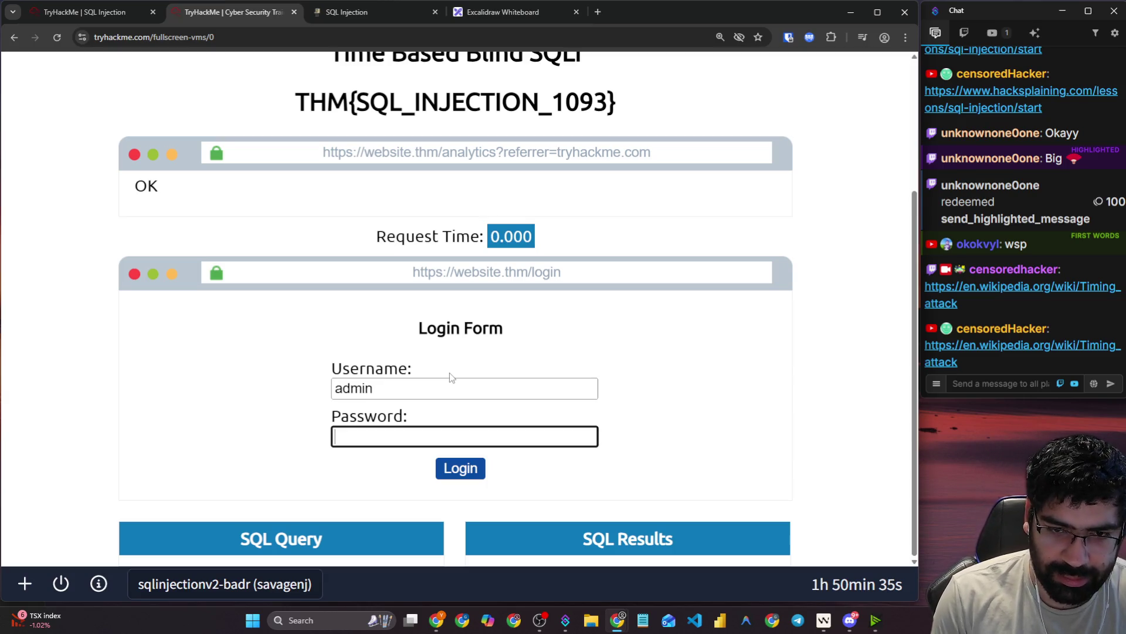
text(admin)
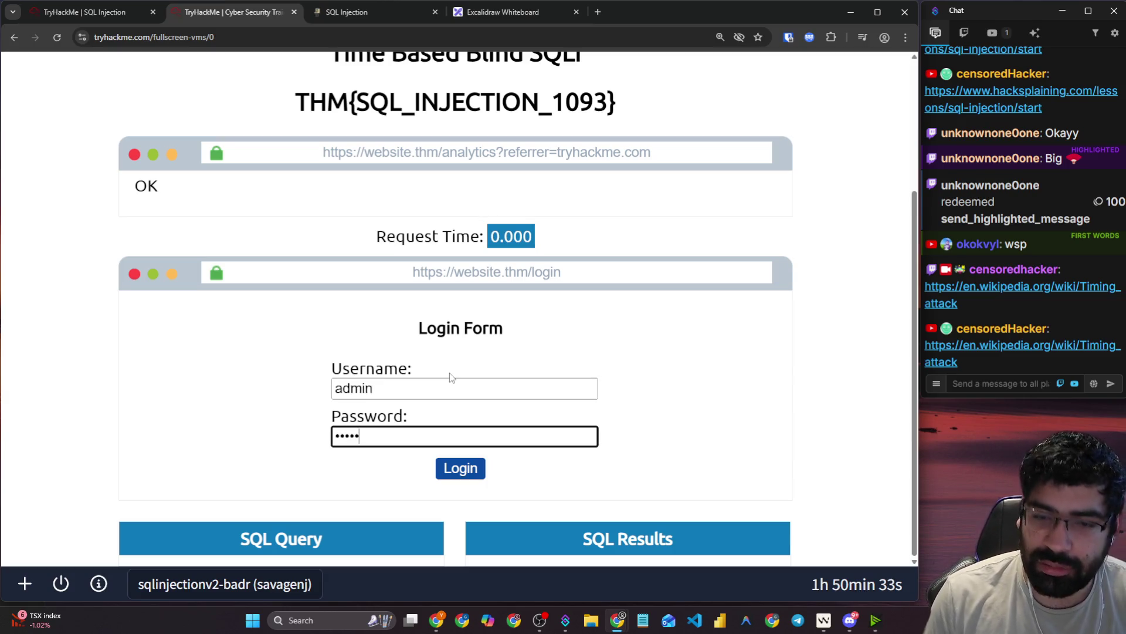
click(464, 466)
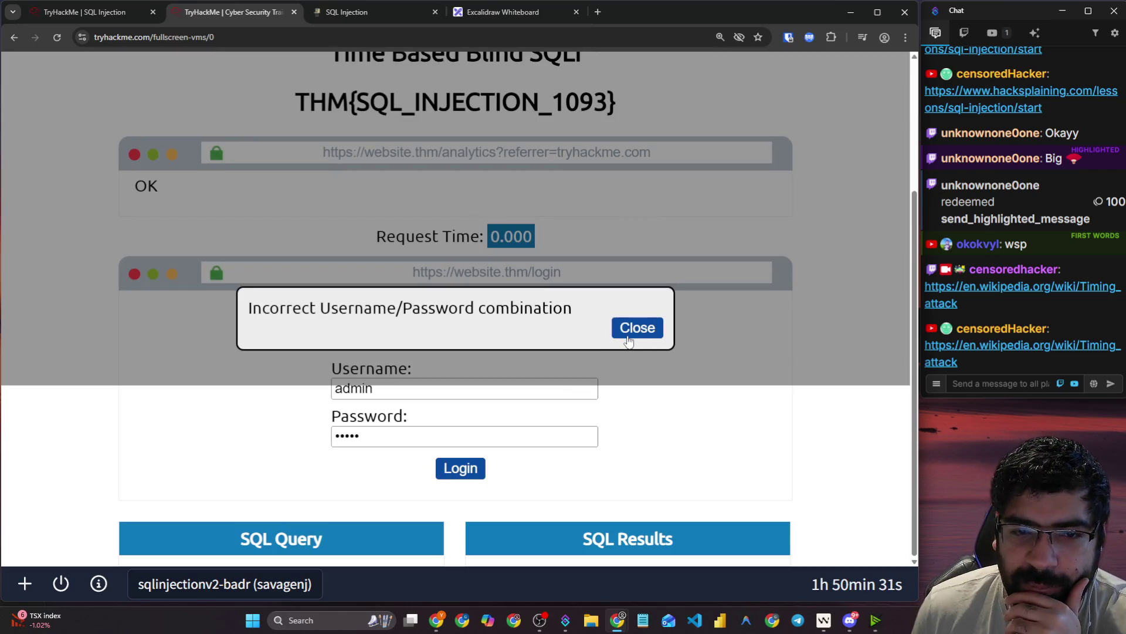
click(646, 335)
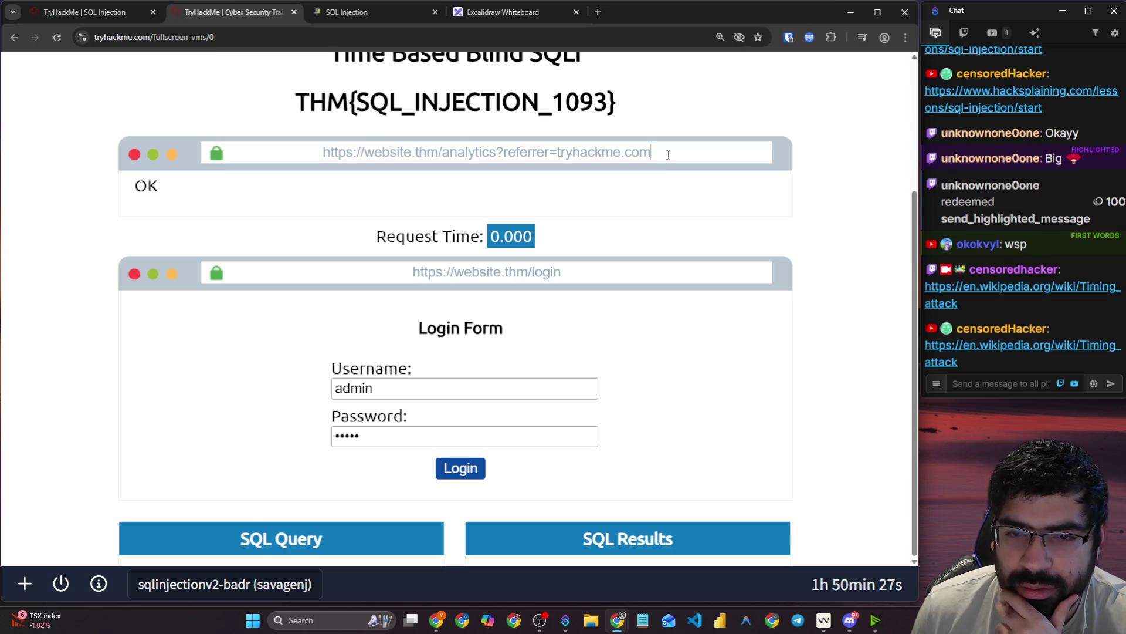
Step: Send the analytics referrer request so the page displays its SQL query
key(Return)
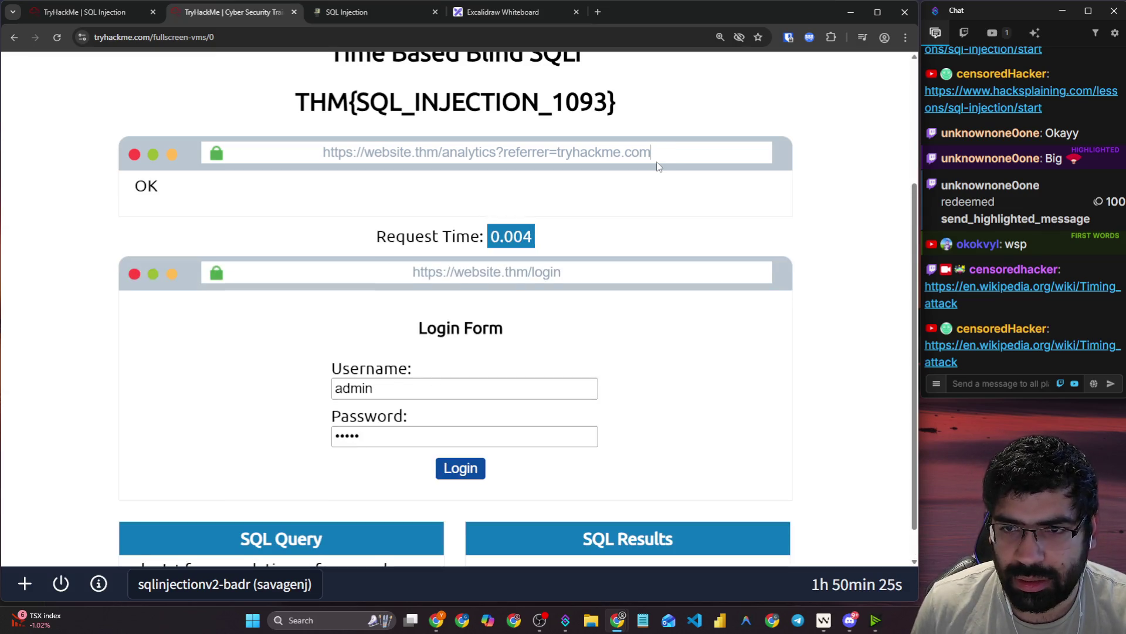
drag(489, 153, 651, 153)
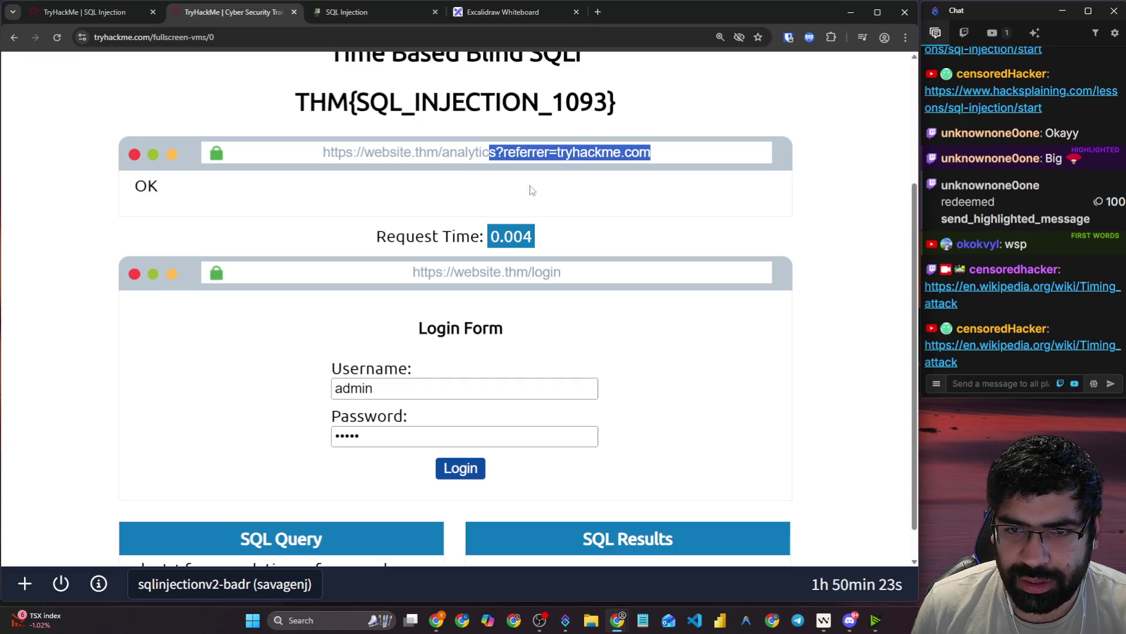
scroll(500, 251, down, 1)
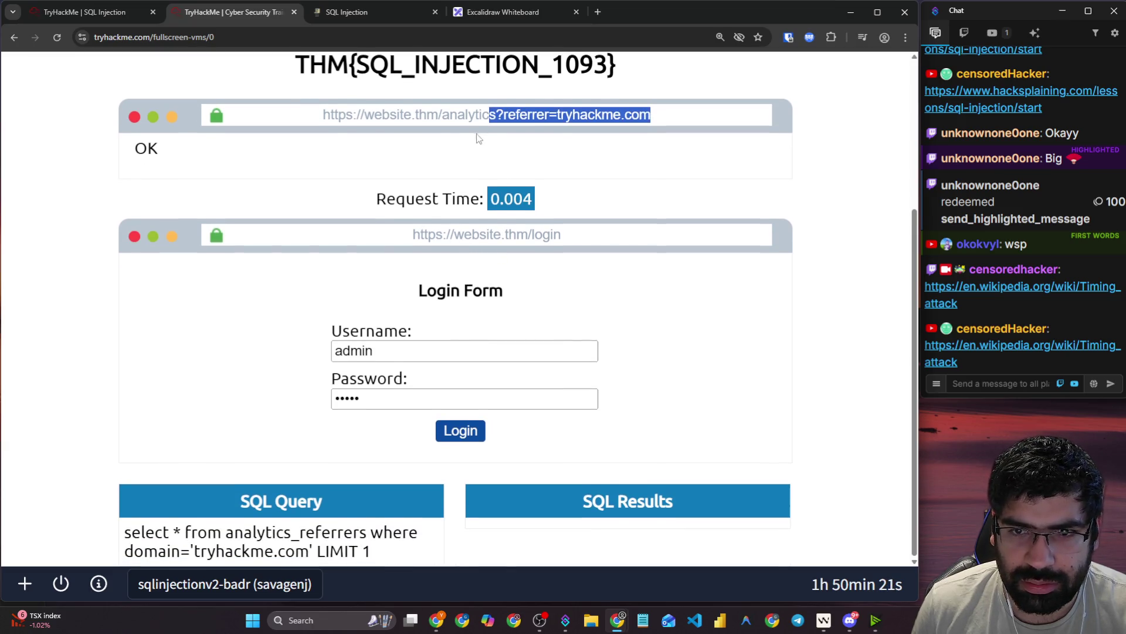
scroll(479, 139, up, 2)
click(449, 235)
drag(449, 235, 489, 235)
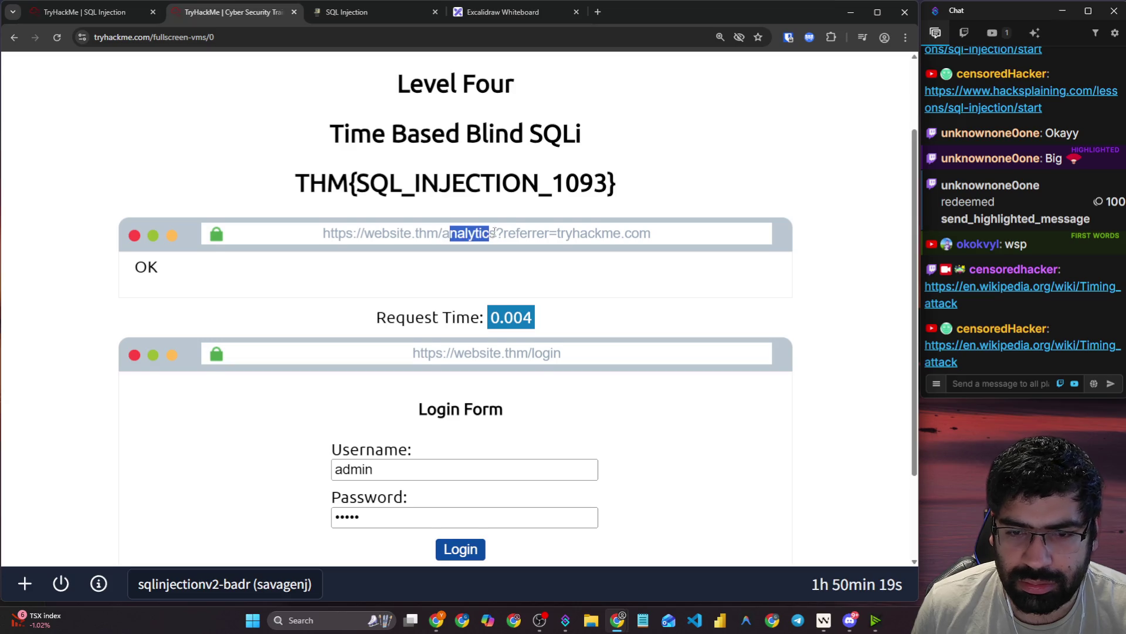
scroll(488, 235, down, 2)
click(108, 14)
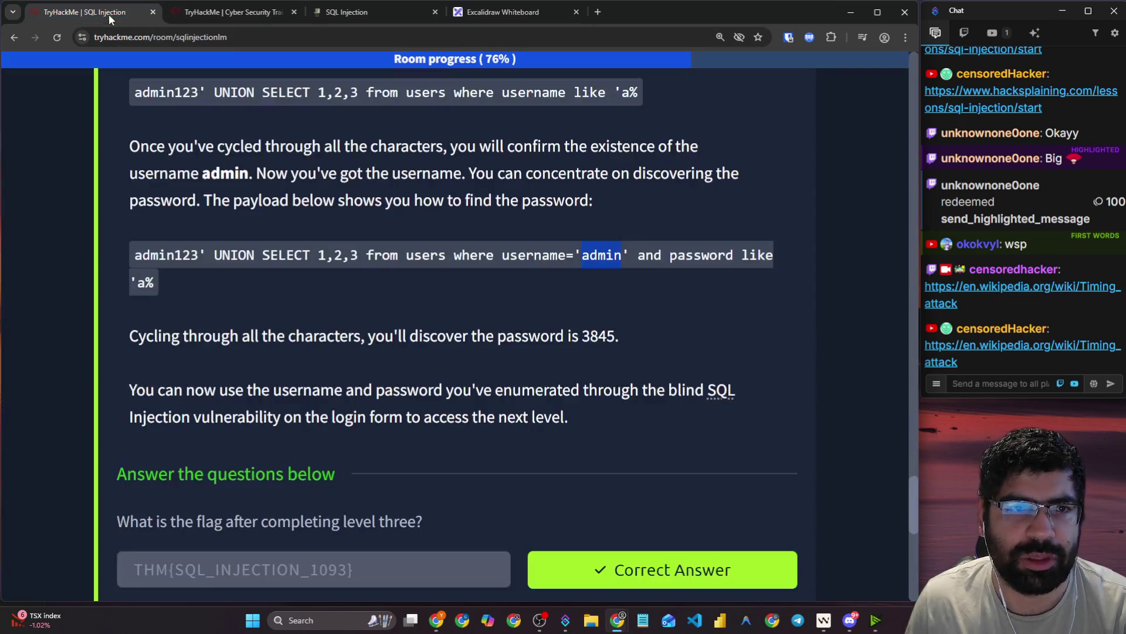
Step: Expand Task 8 and highlight the paragraph about missing pauses in the SLEEP payloads
scroll(293, 243, down, 1)
scroll(264, 268, up, 6)
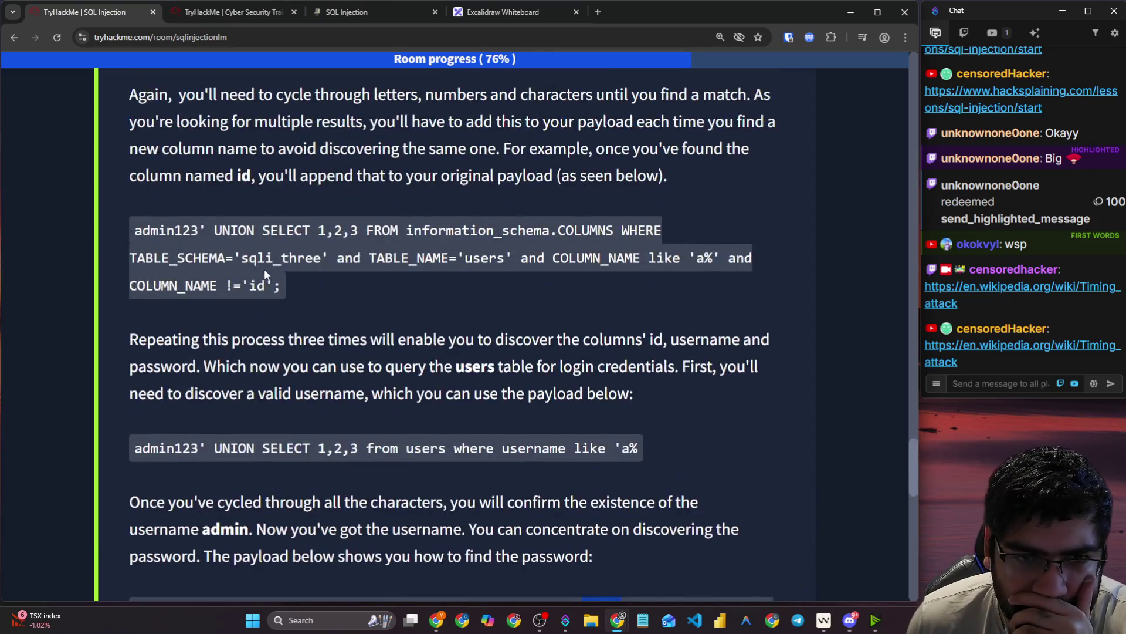
scroll(264, 269, down, 10)
click(257, 405)
scroll(278, 346, down, 6)
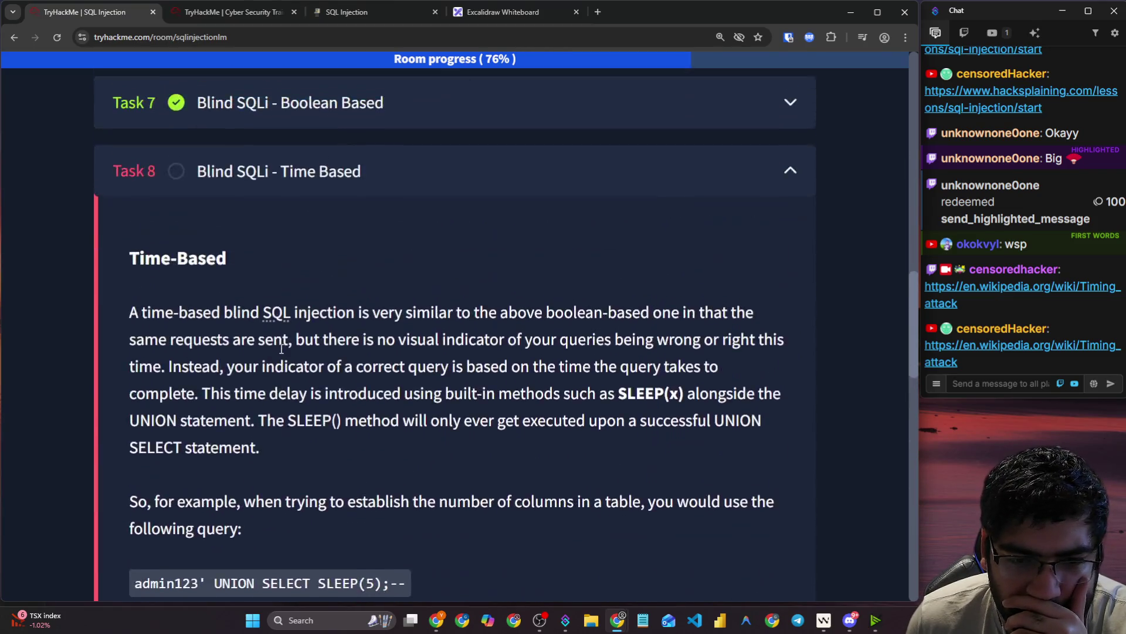
scroll(278, 343, down, 2)
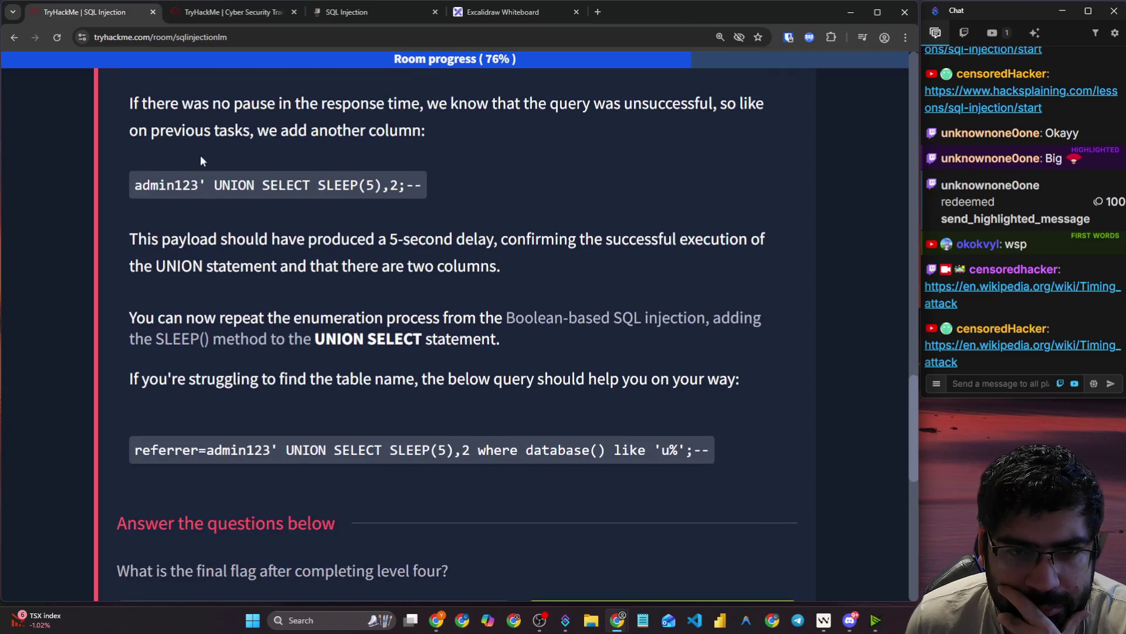
mouse_move(130, 107)
mouse_down()
mouse_move(425, 109)
mouse_move(415, 136)
mouse_up()
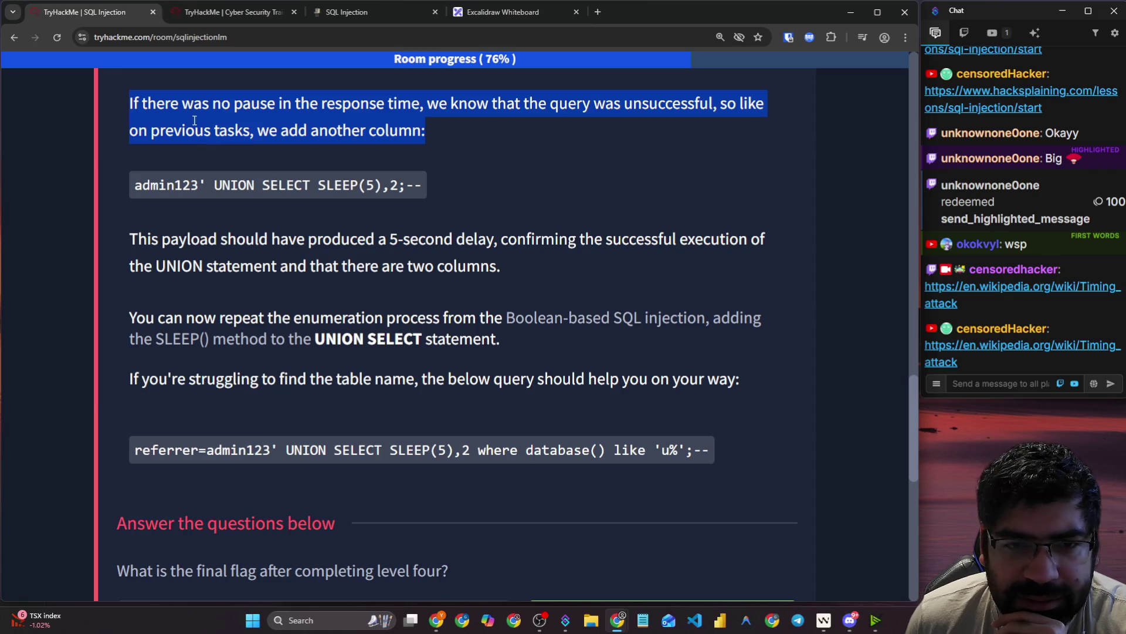
click(208, 13)
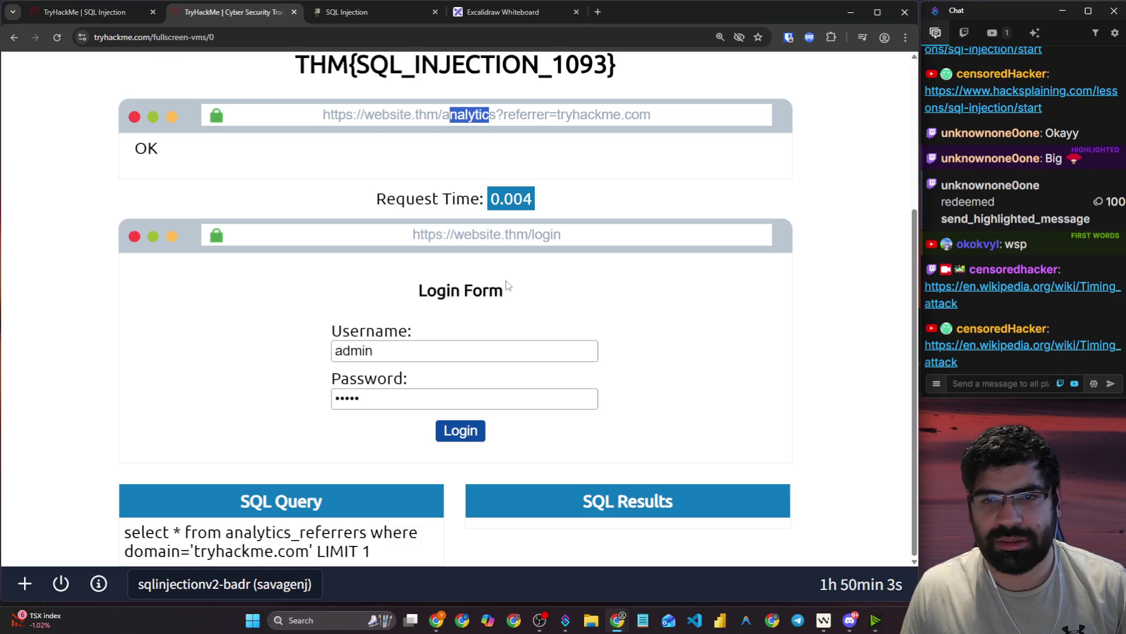
Step: Set the analytics referrer to tryhackme.com' UNION Sleep(15);--
scroll(572, 179, up, 1)
click(490, 175)
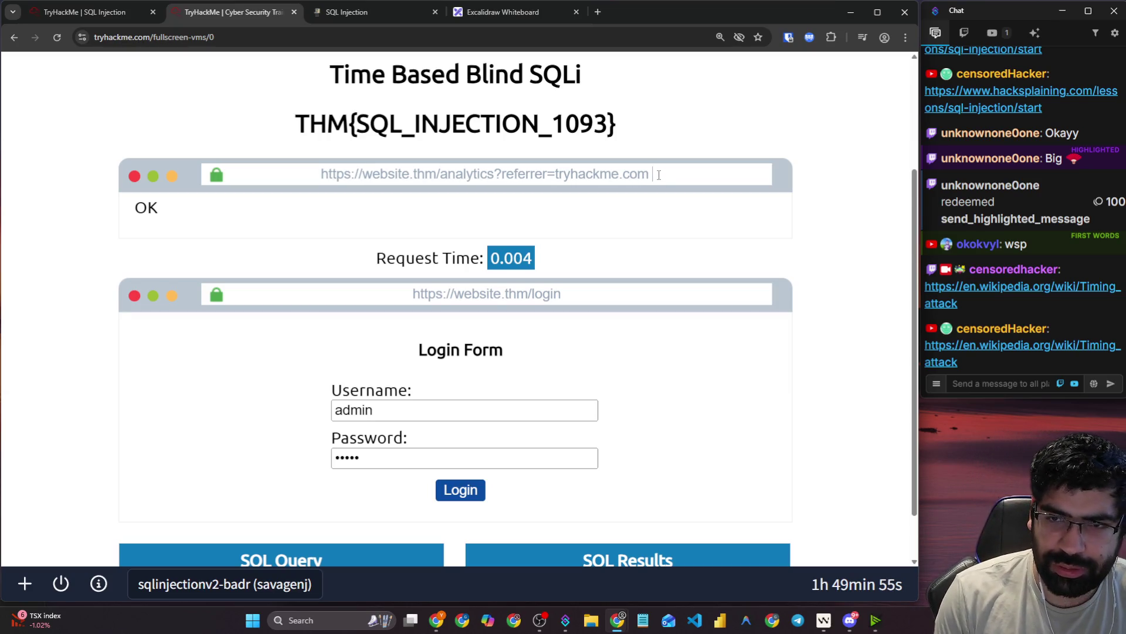
key(BackSpace)
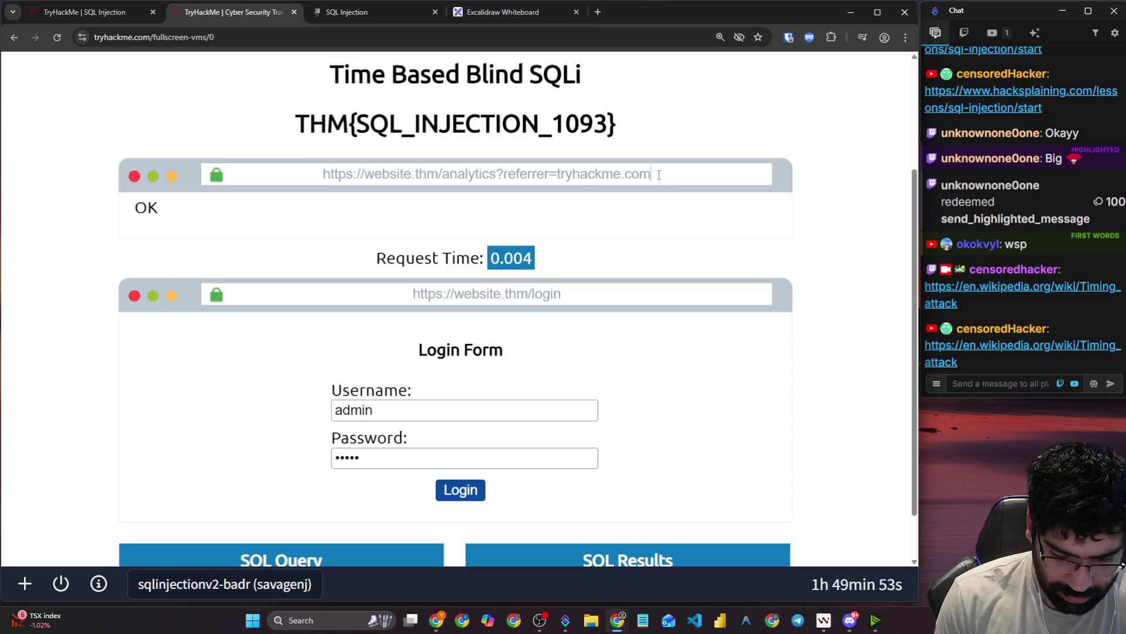
text(' UNION S)
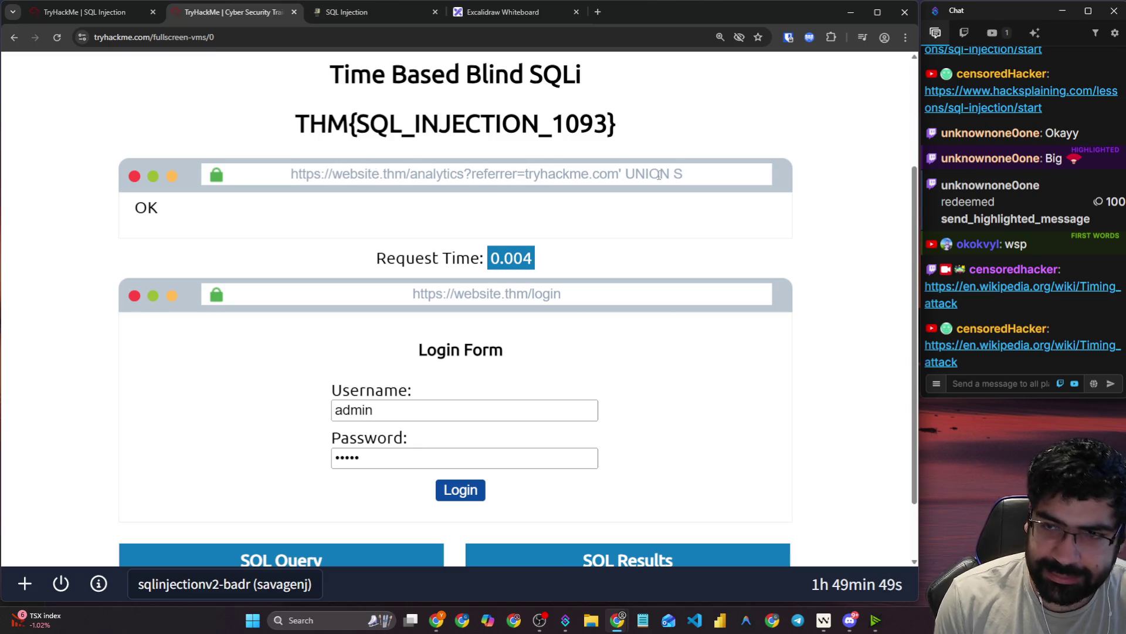
text(leep(5)
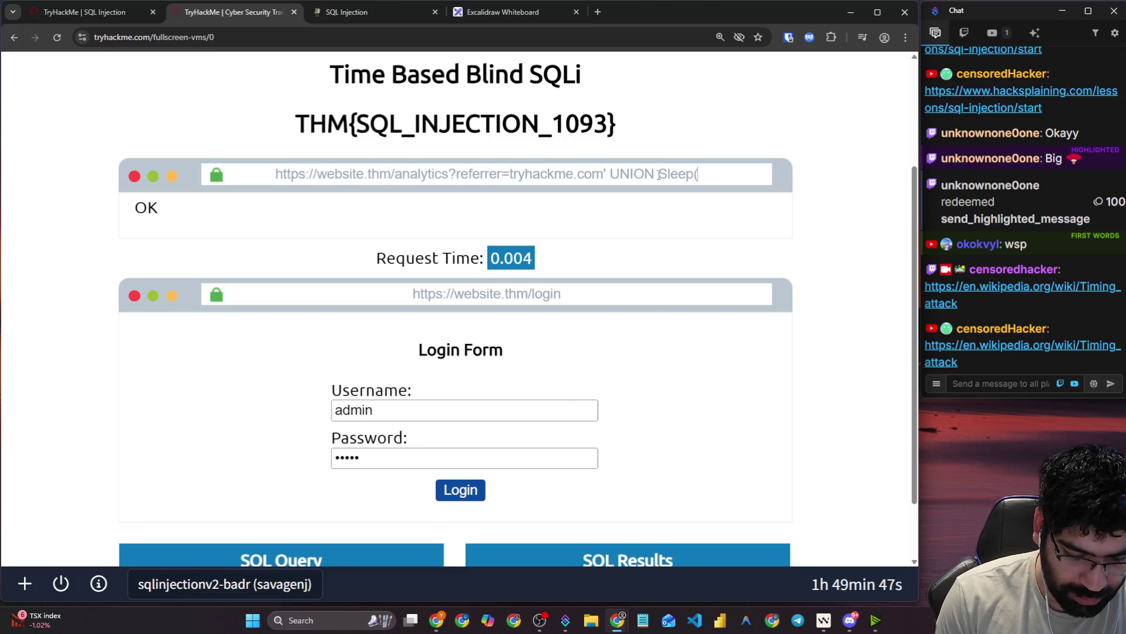
text();)
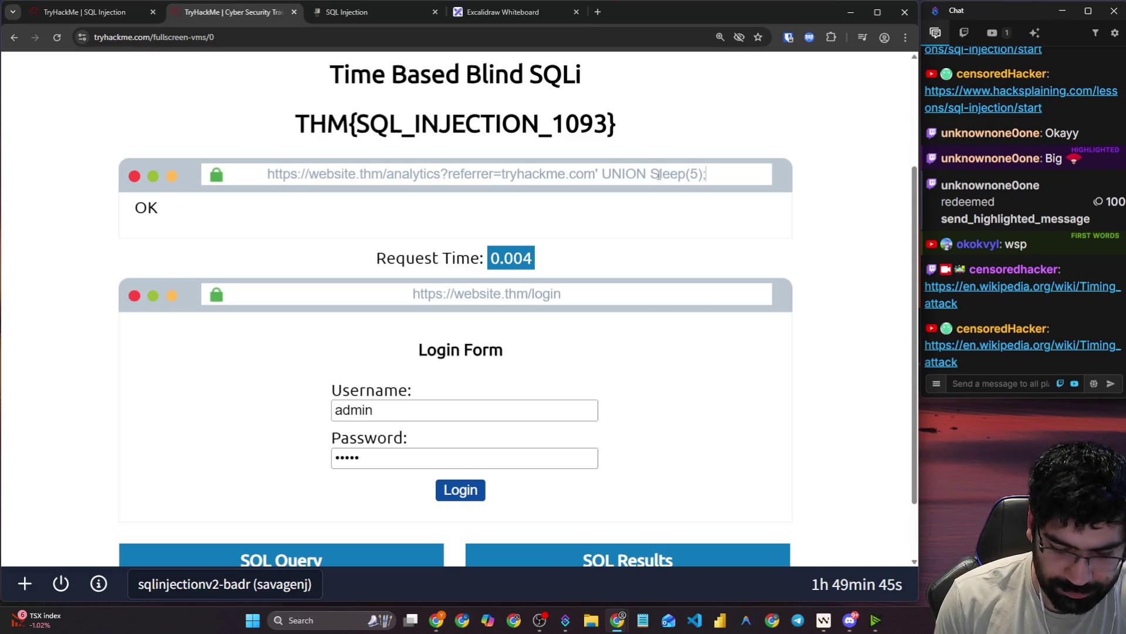
text(--)
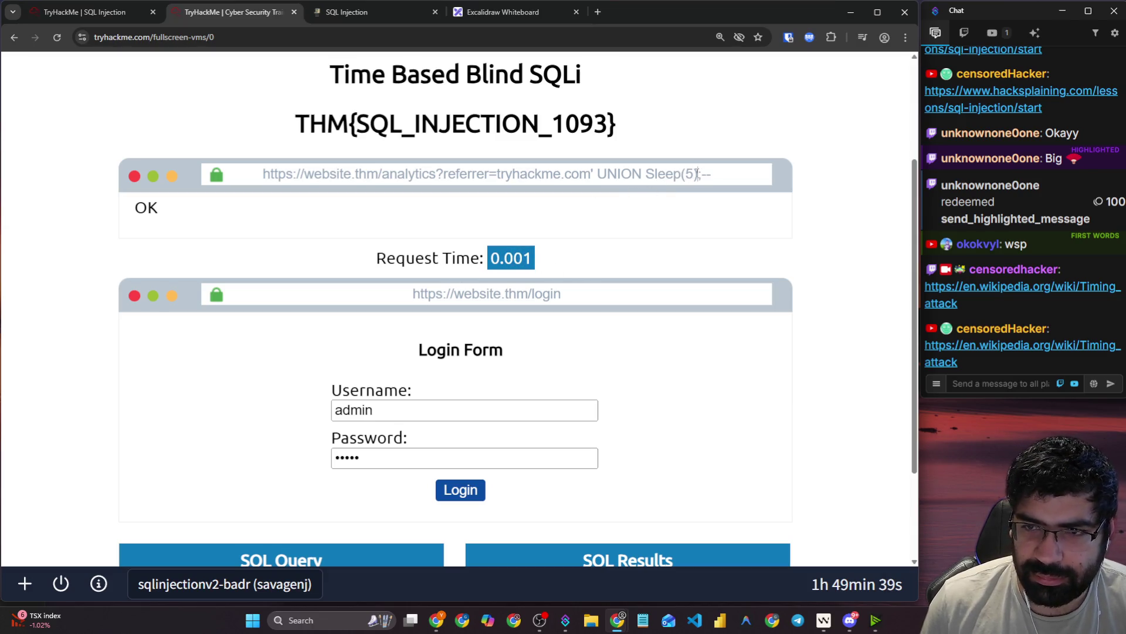
text(1)
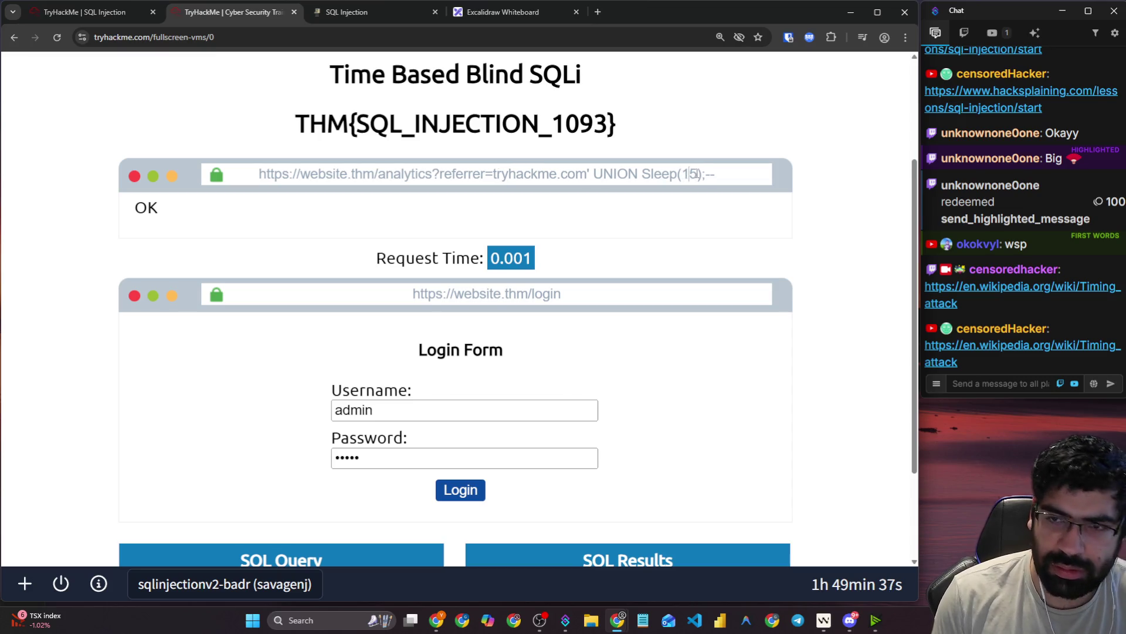
Step: Inspect the resulting MySQL 1064 syntax error near Sleep(15) in the generated query
scroll(696, 170, up, 1)
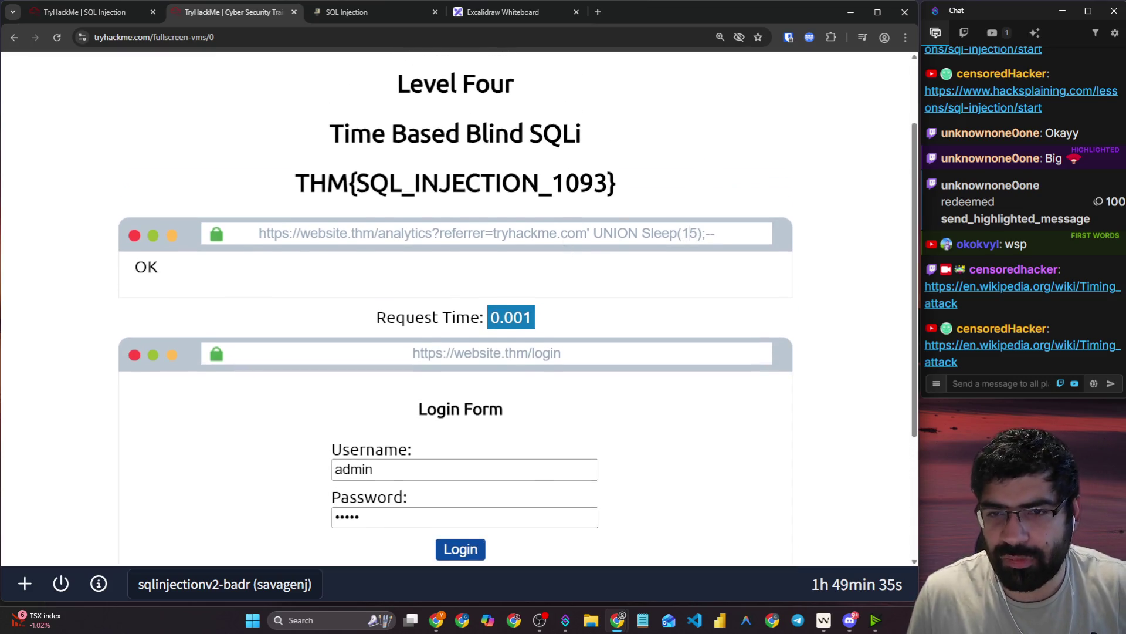
mouse_move(491, 233)
mouse_down()
mouse_move(589, 234)
mouse_move(457, 234)
mouse_up()
click(593, 233)
scroll(412, 275, down, 3)
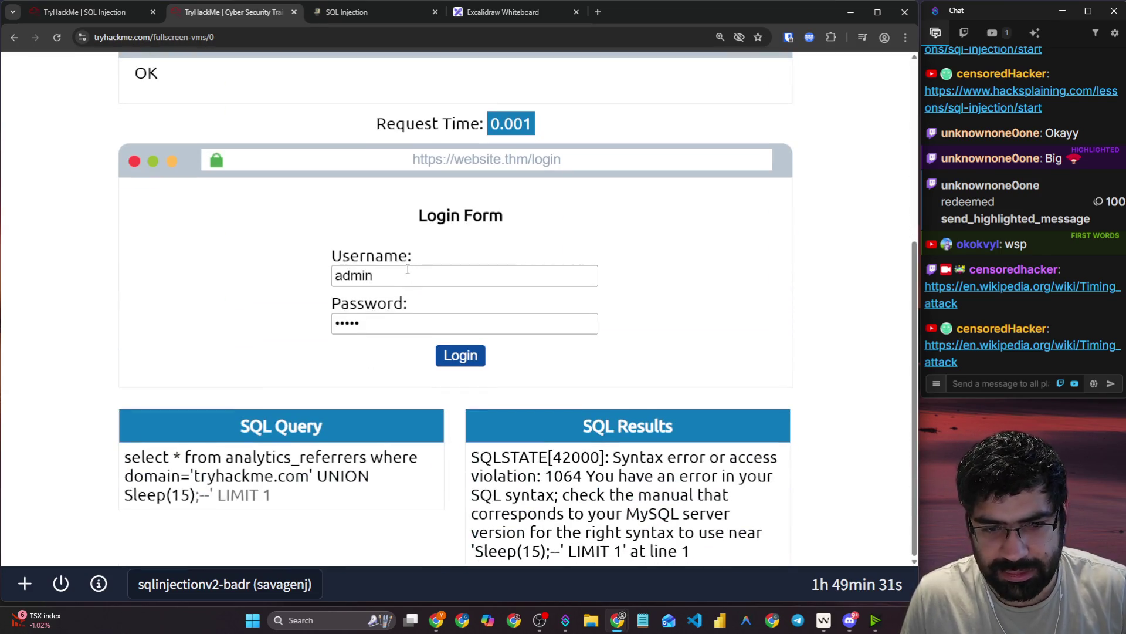
mouse_move(282, 497)
mouse_down()
mouse_move(126, 473)
mouse_move(138, 454)
mouse_up()
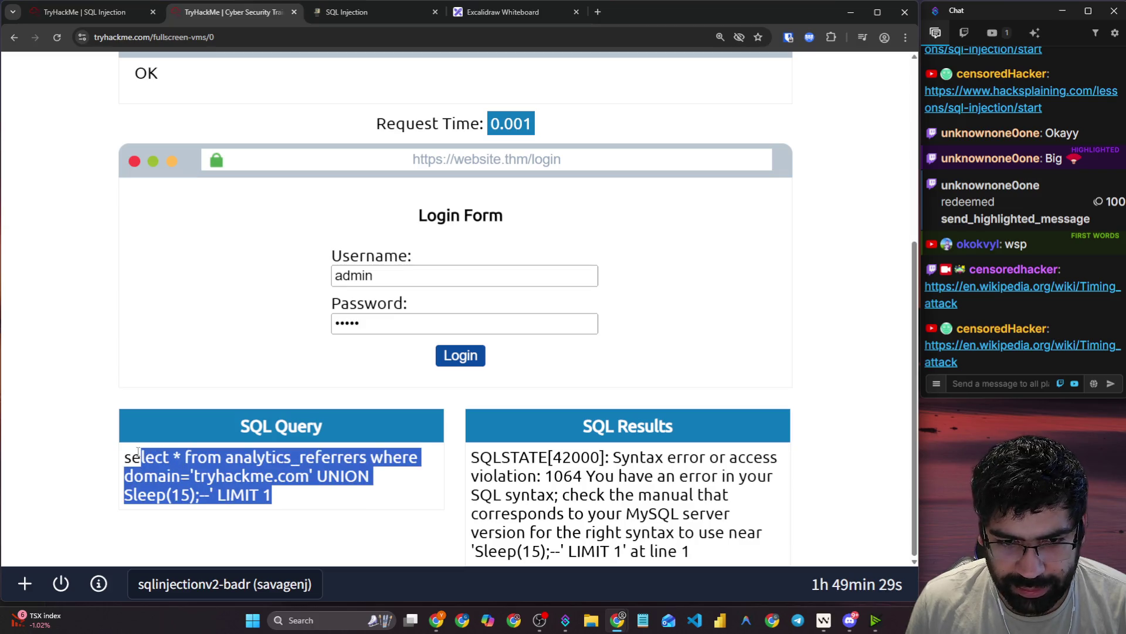
click(285, 480)
scroll(586, 242, up, 3)
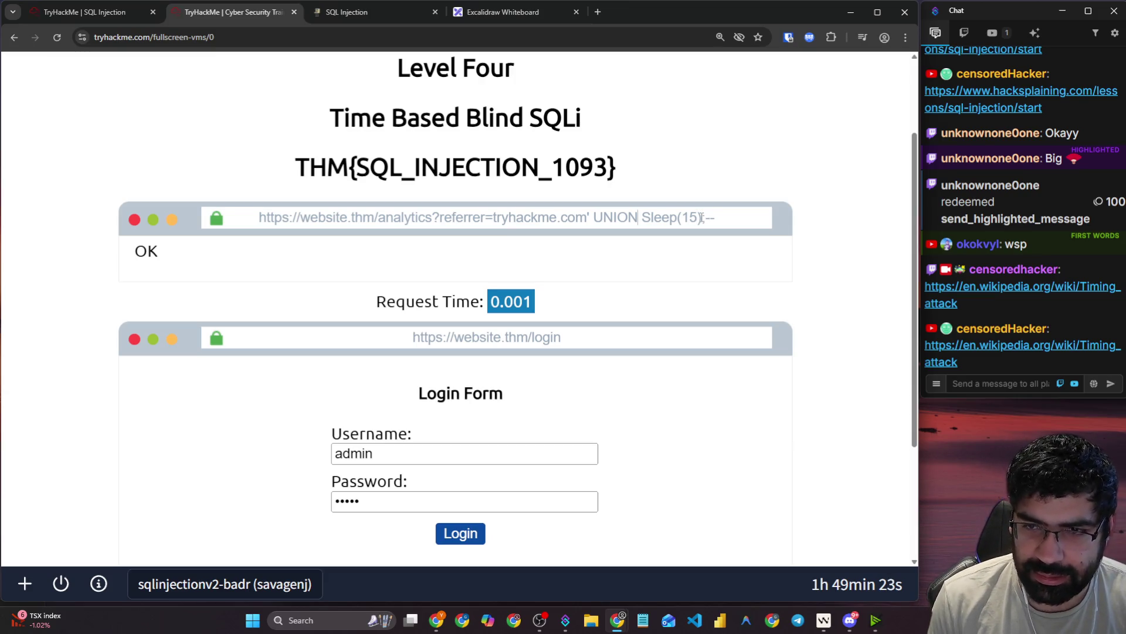
Step: Insert Select into the payload and raise the delay to Sleep(1500)
text(Selec )
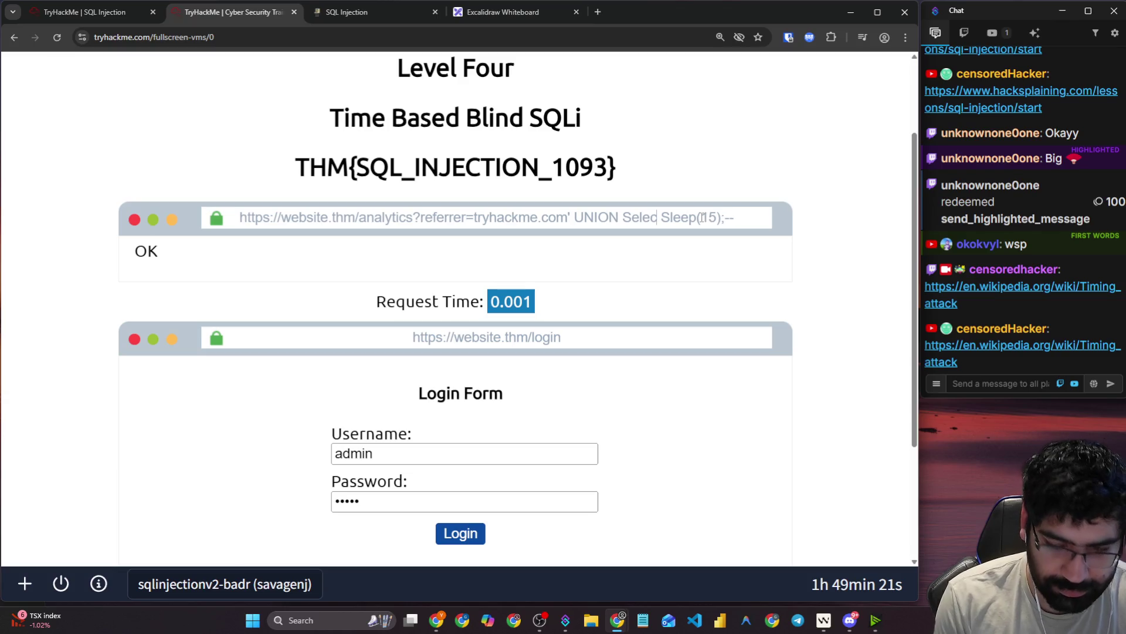
text(t)
key(BackSpace)
key(BackSpace)
key(BackSpace)
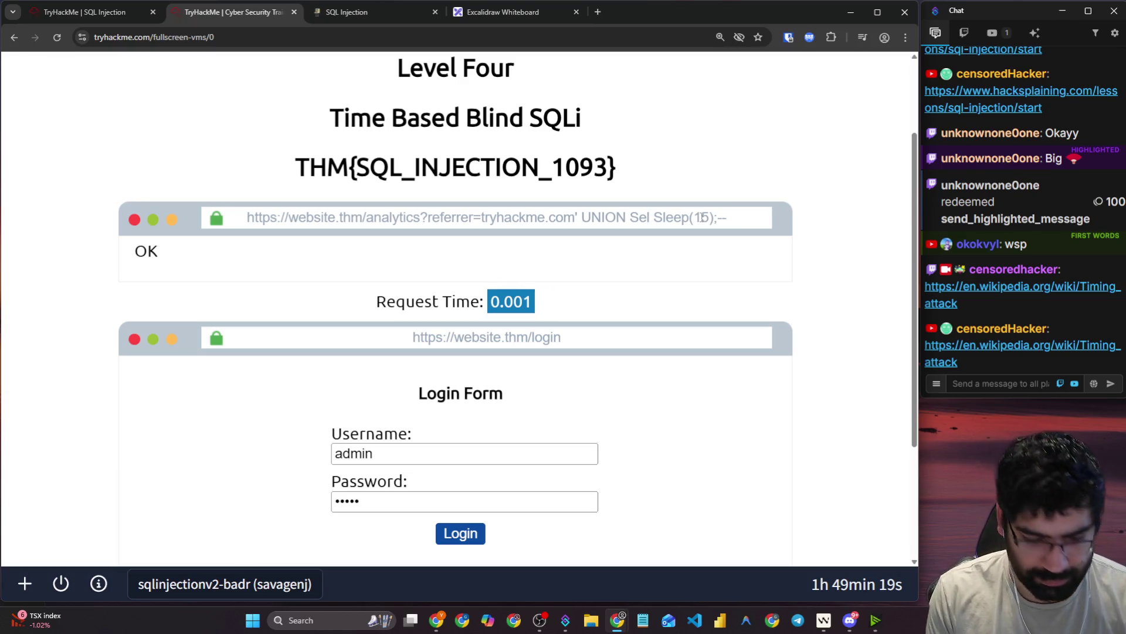
text(ect)
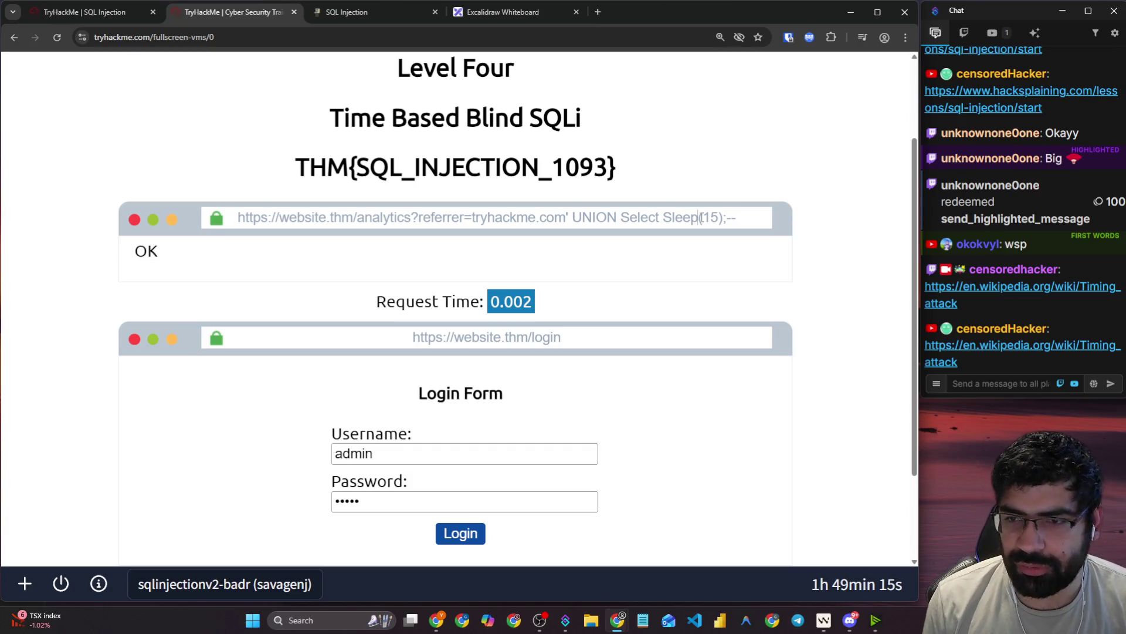
text(,)
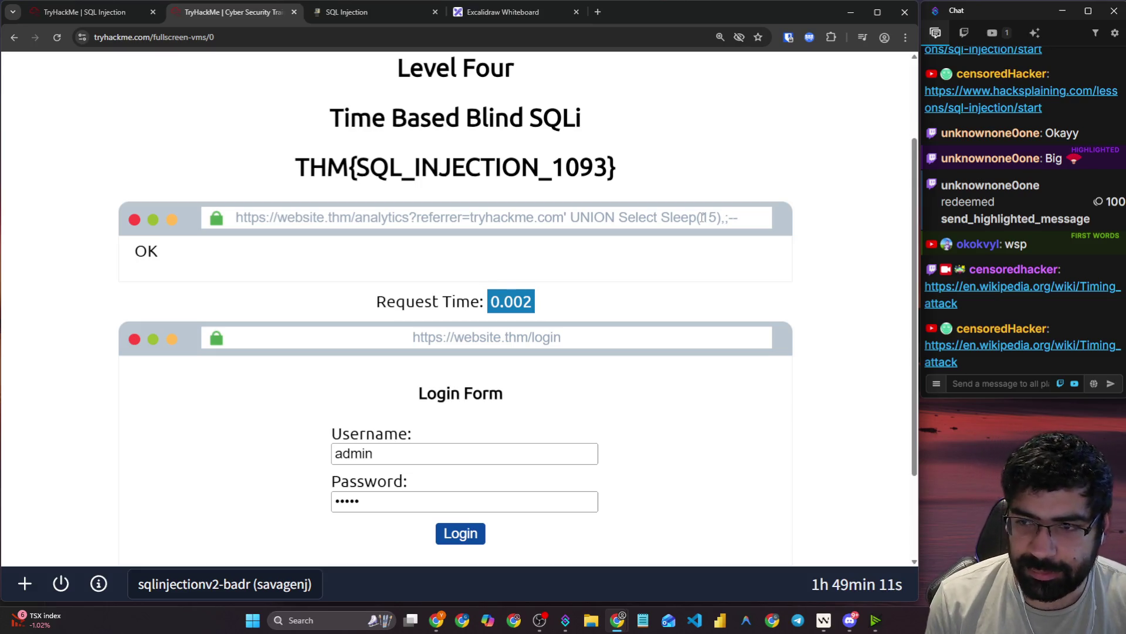
text(2)
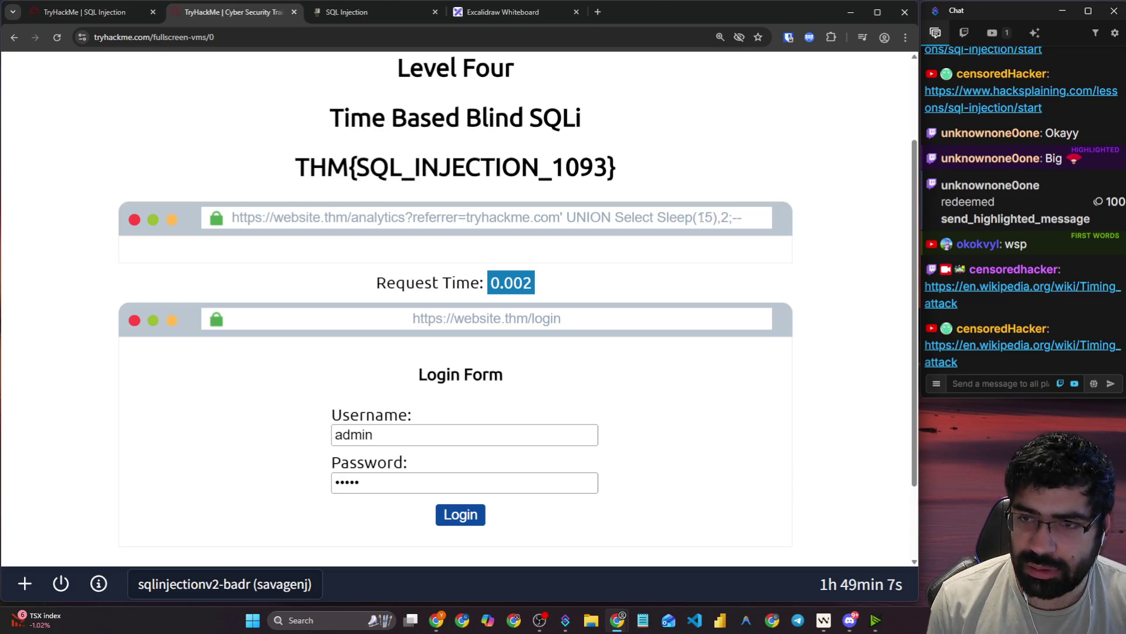
text(,3)
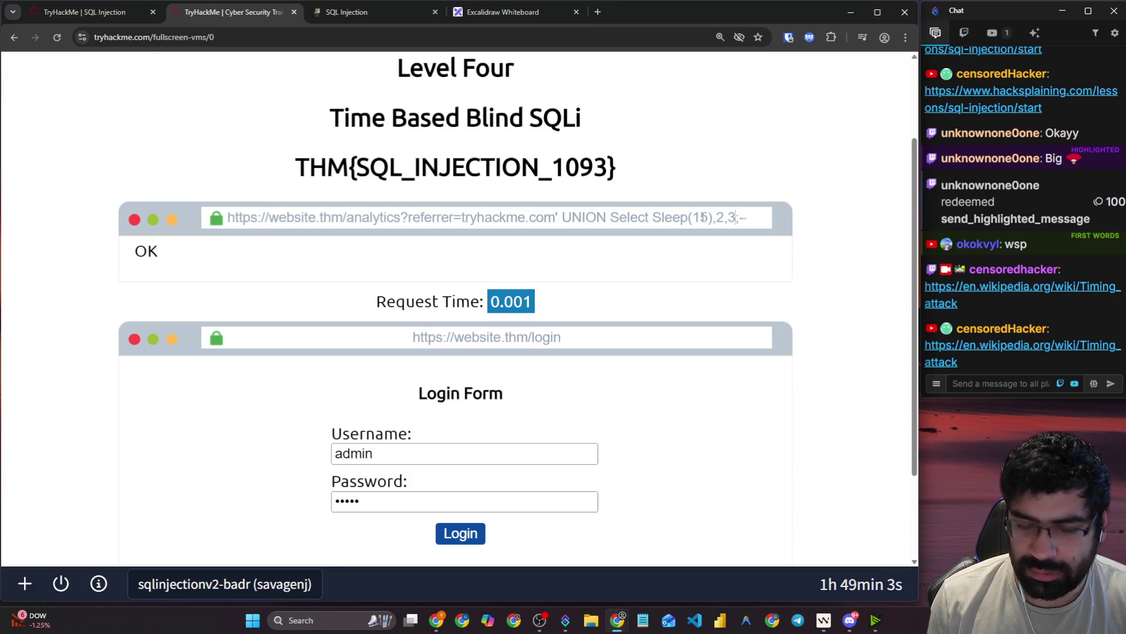
text(,4)
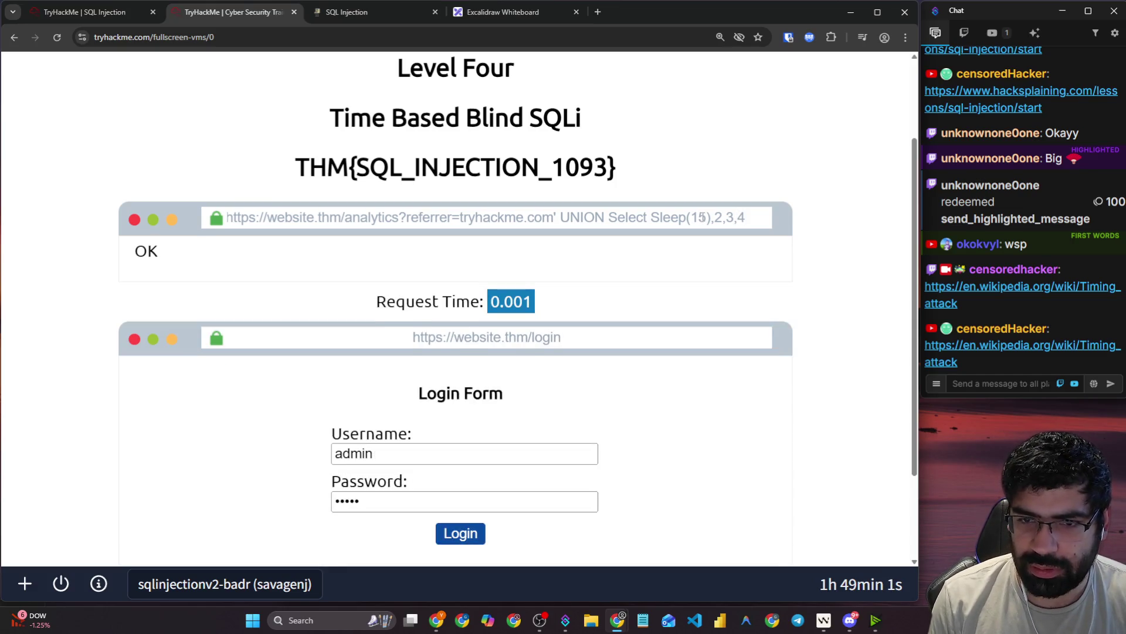
key(BackSpace)
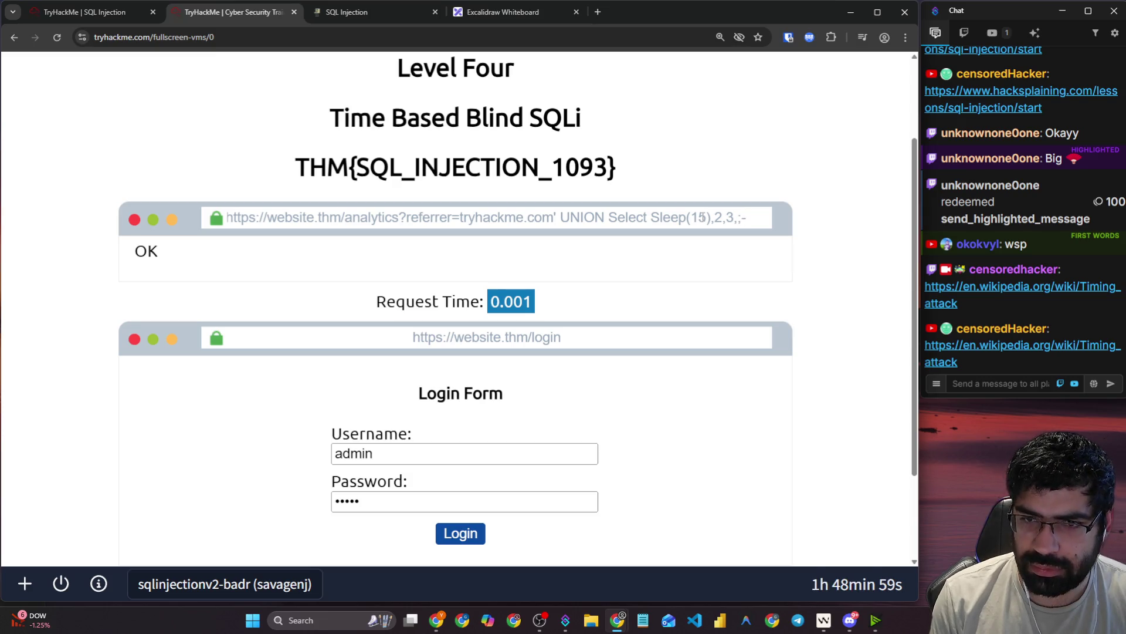
click(703, 217)
text(00)
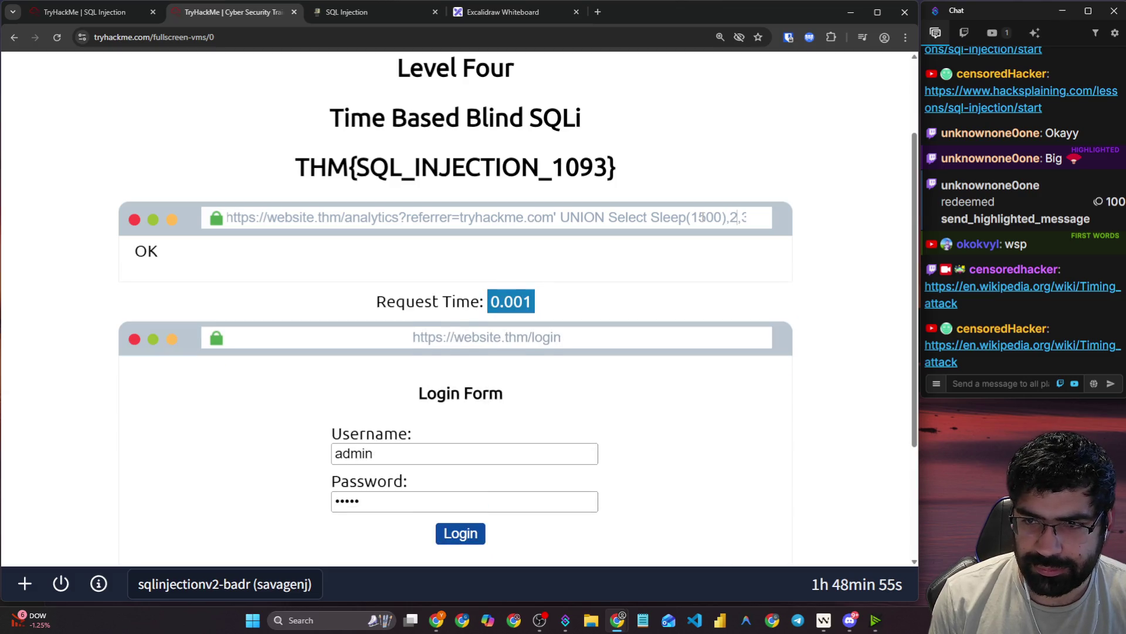
key(Right)
key(Right)
key(Right)
key(BackSpace)
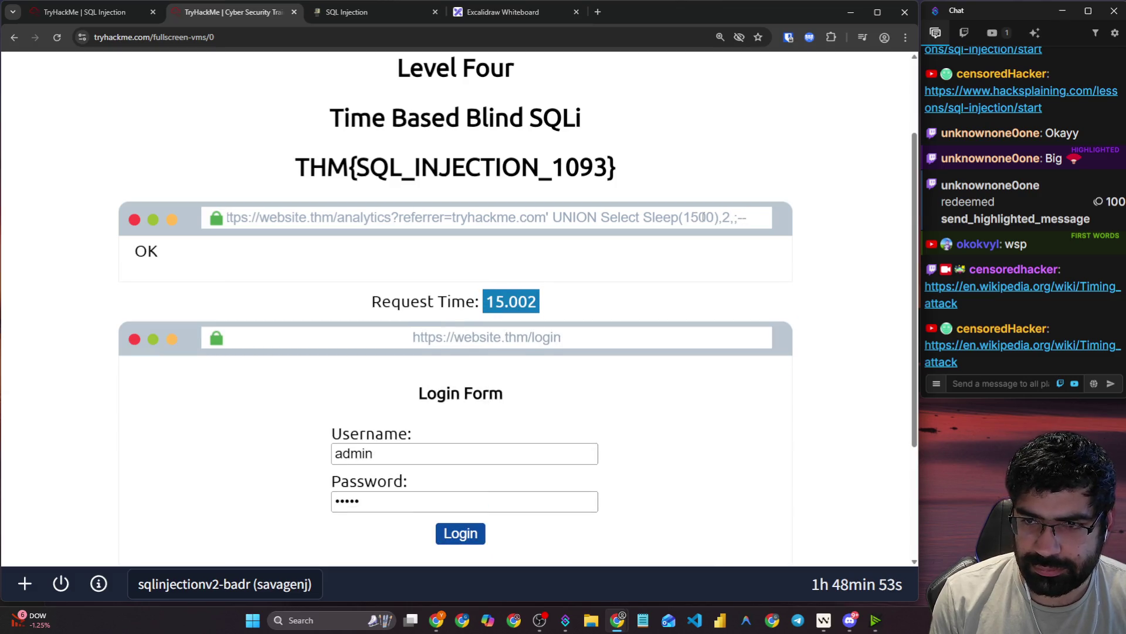
key(BackSpace)
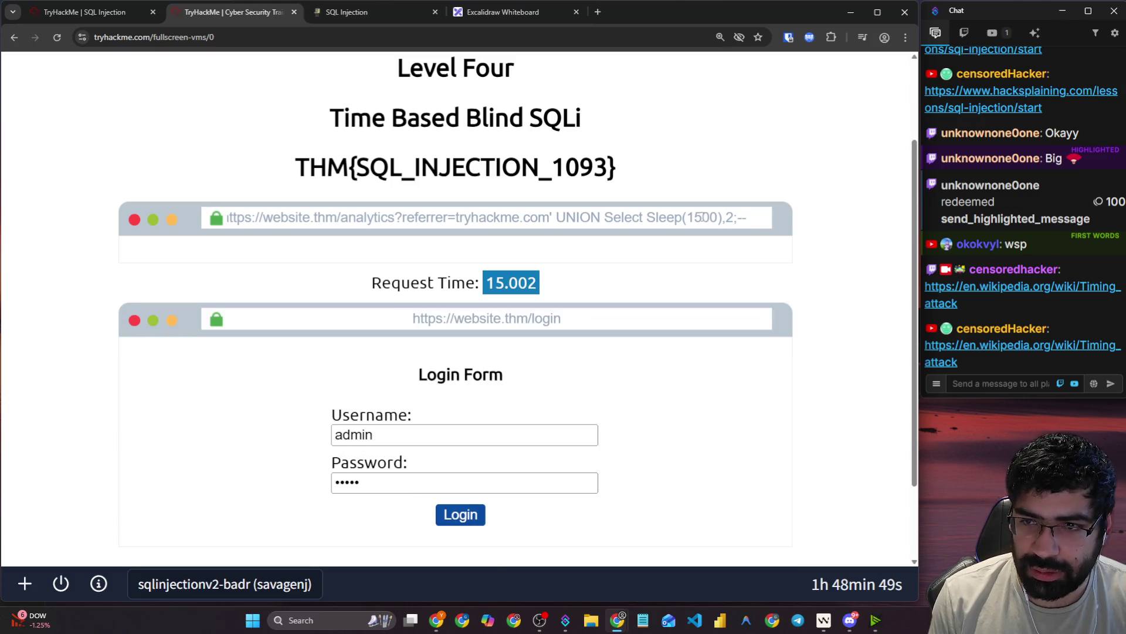
key(BackSpace)
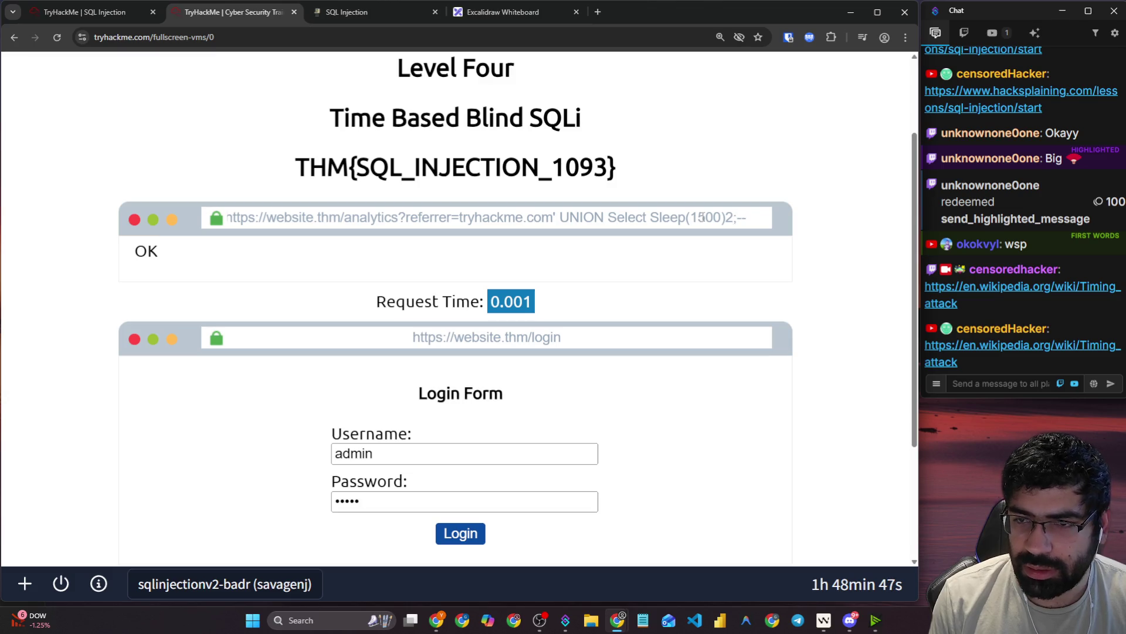
key(BackSpace)
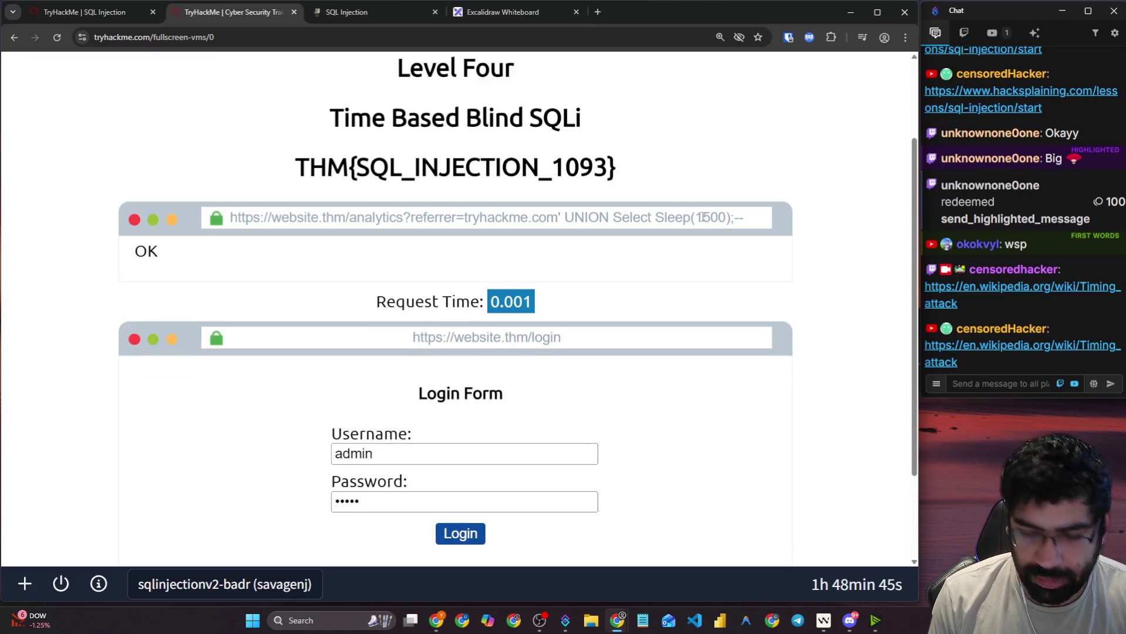
Step: Append the columns ,2,3,4 ending with ;-- to trigger the 1222 column-count mismatch
text(,2)
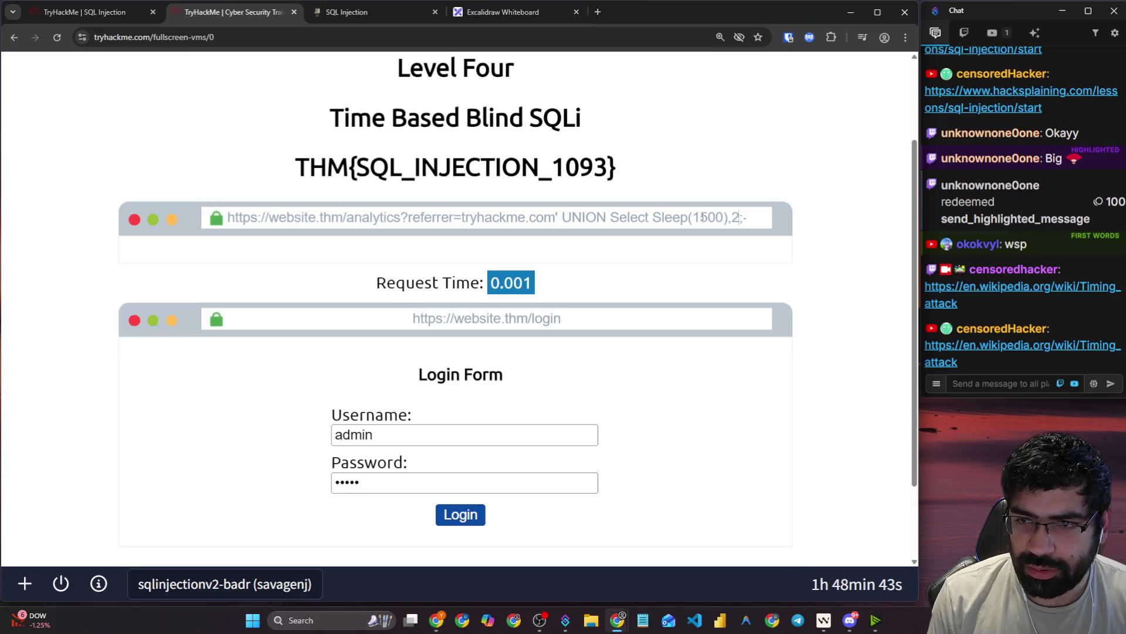
text(,3)
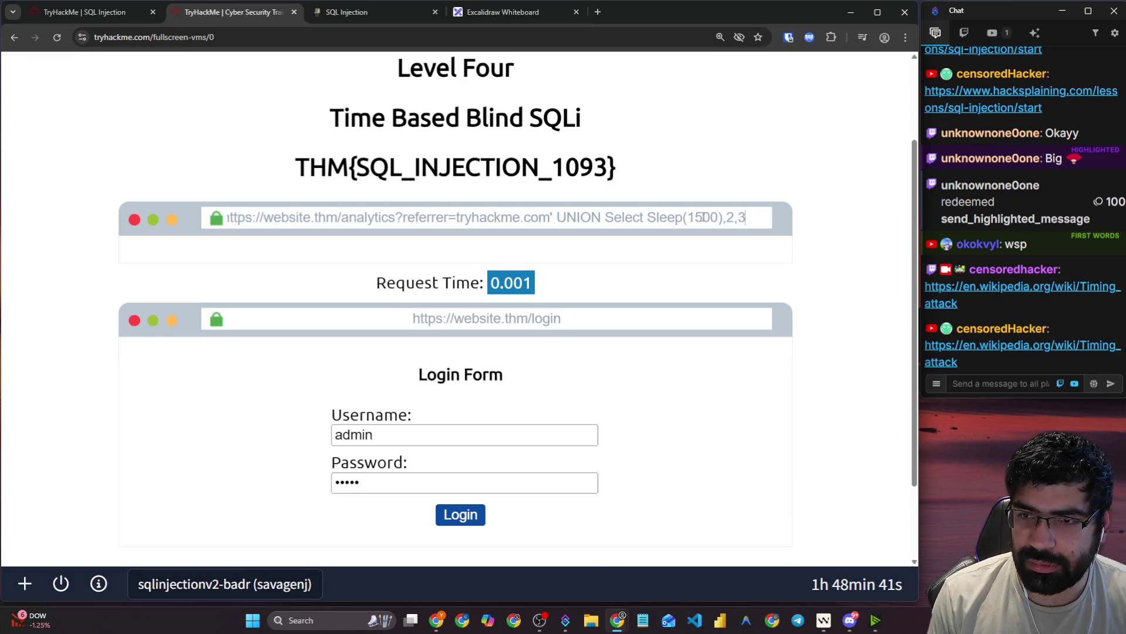
text(;-)
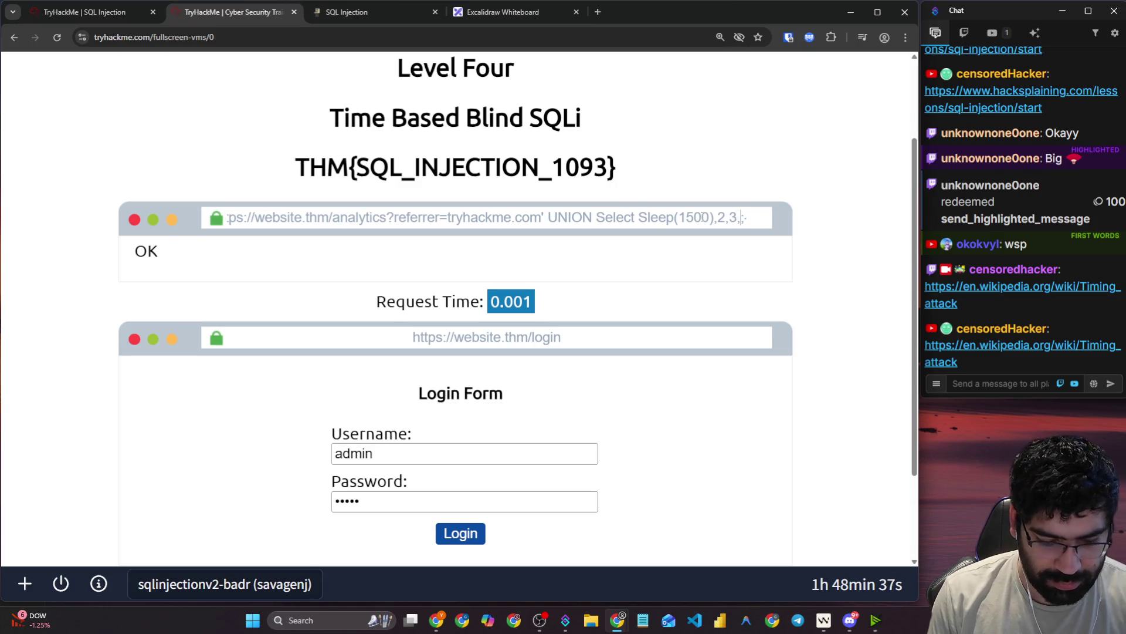
key(BackSpace)
key(BackSpace)
text(,4)
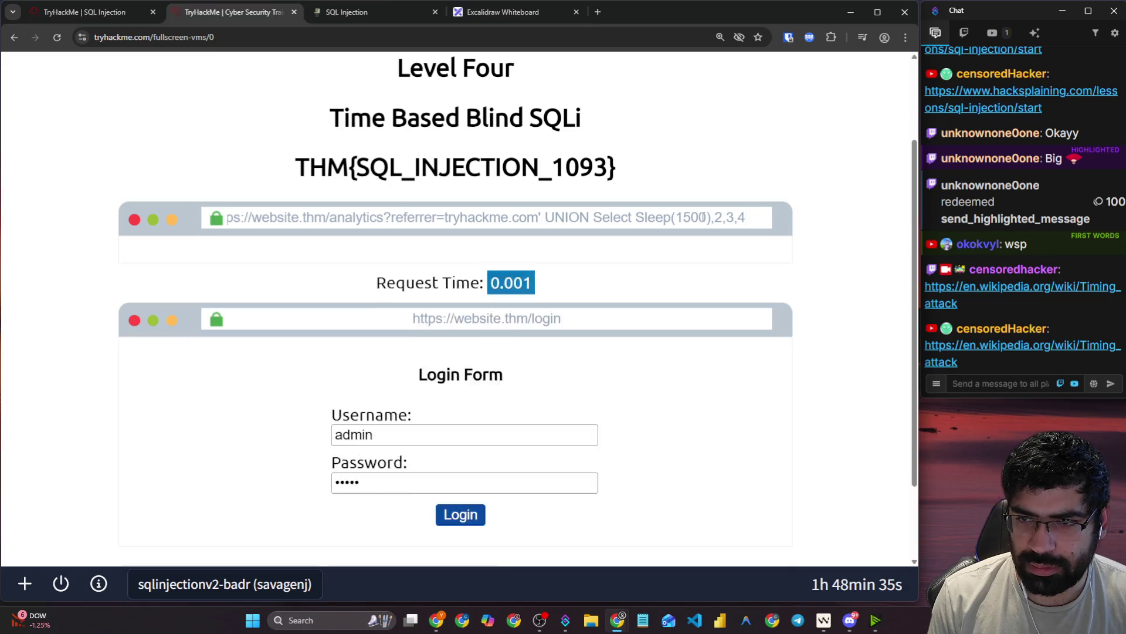
text(;-)
drag(663, 217, 744, 217)
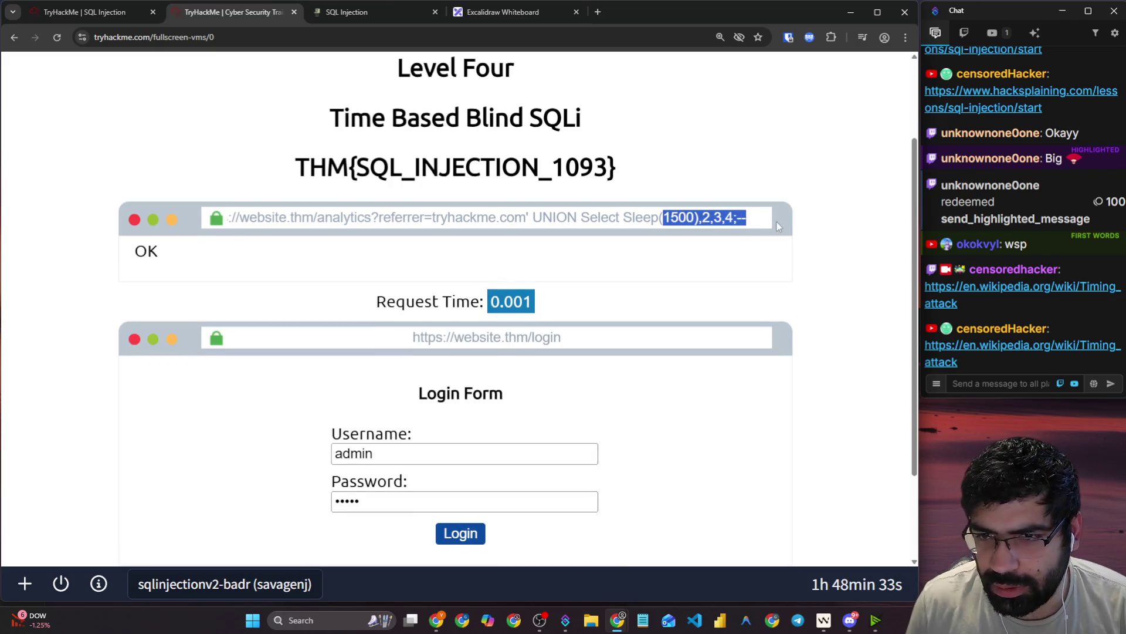
click(737, 217)
key(BackSpace)
text(-)
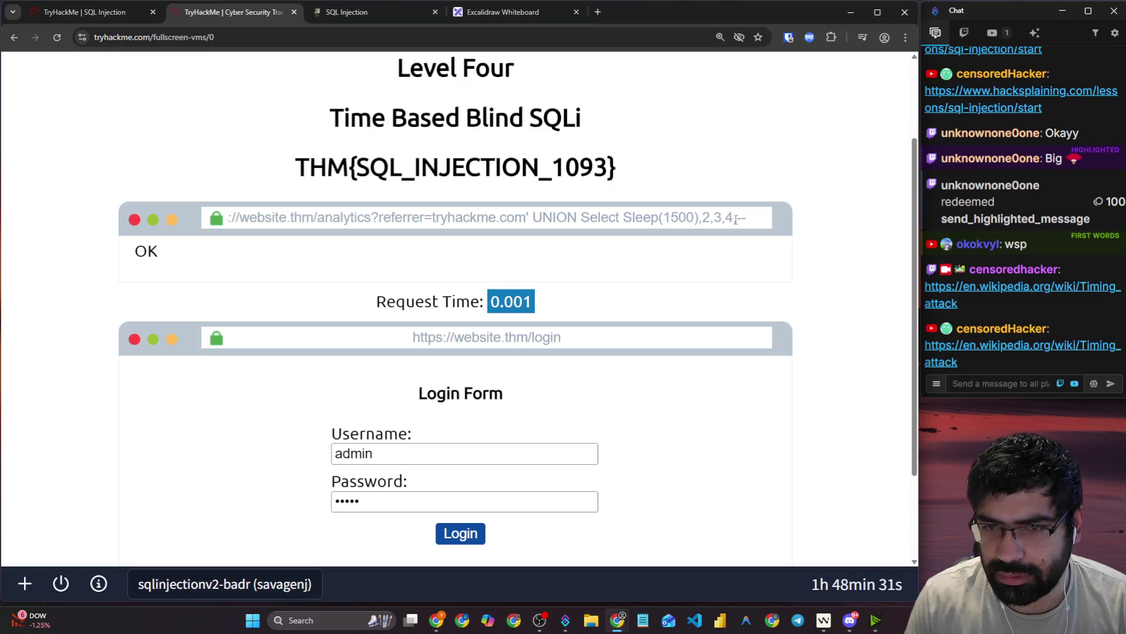
key(BackSpace)
key(BackSpace)
key(BackSpace)
key(BackSpace)
key(BackSpace)
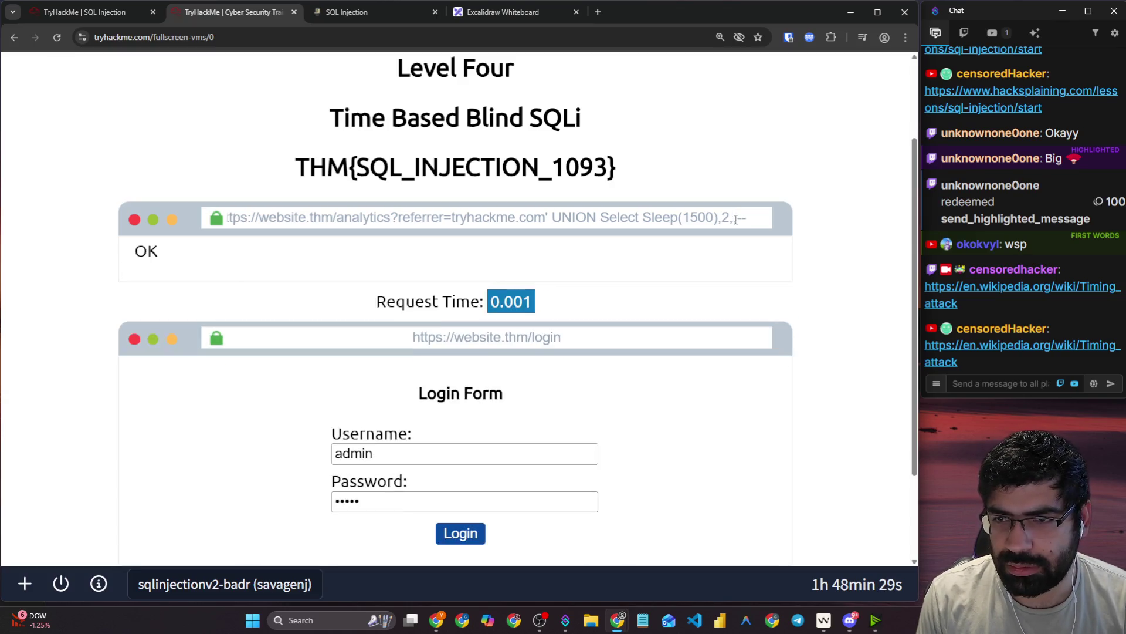
key(BackSpace)
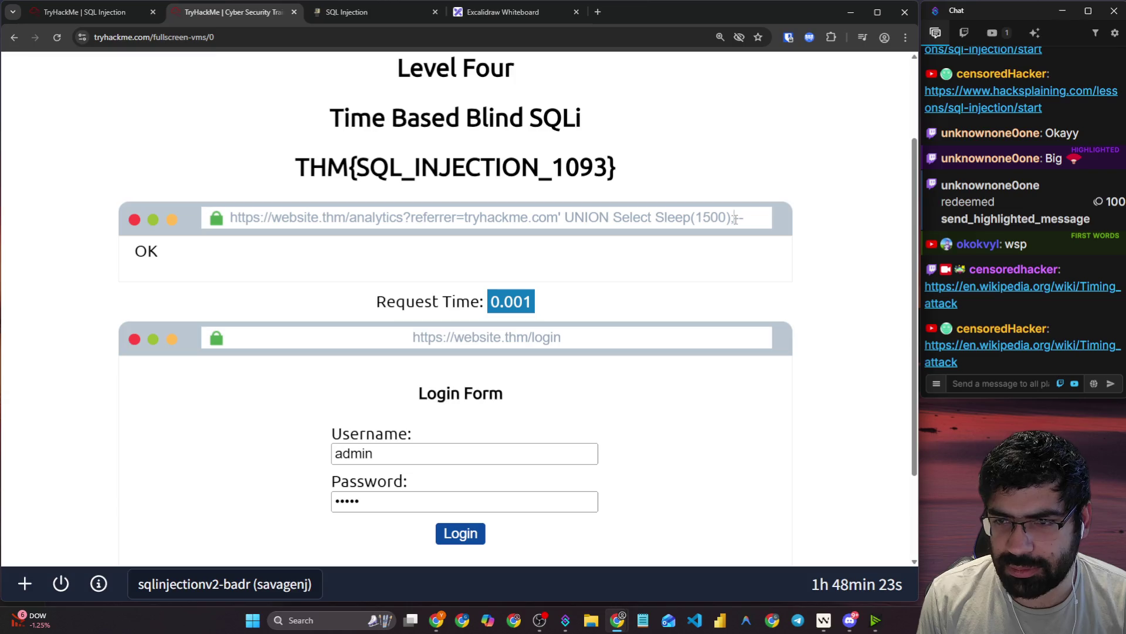
text(,2)
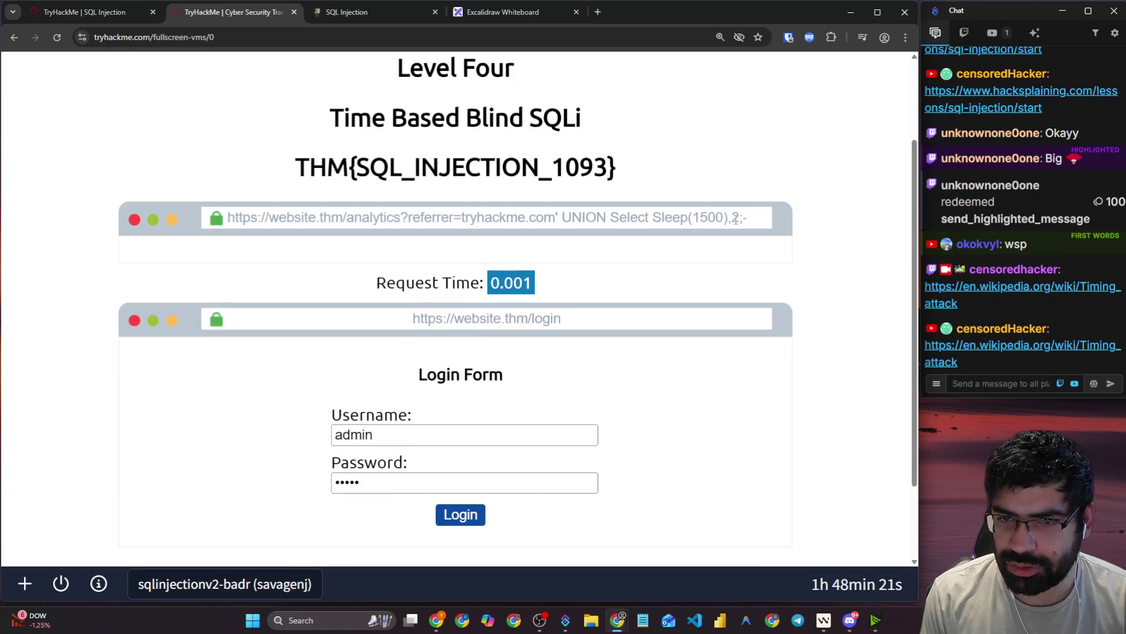
text(,3)
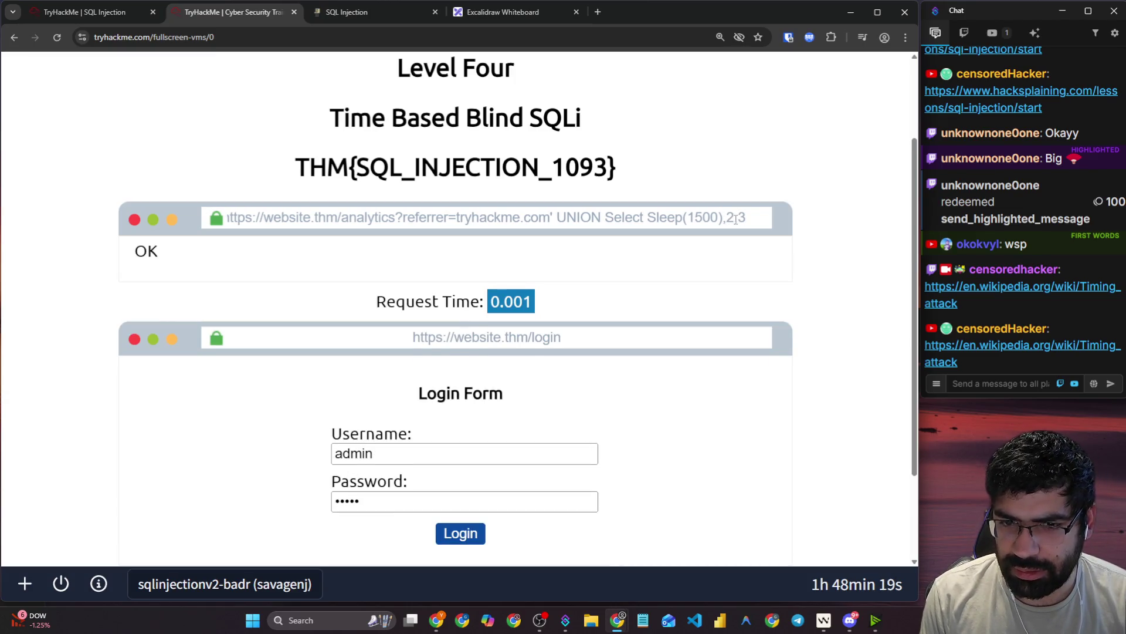
text(,4)
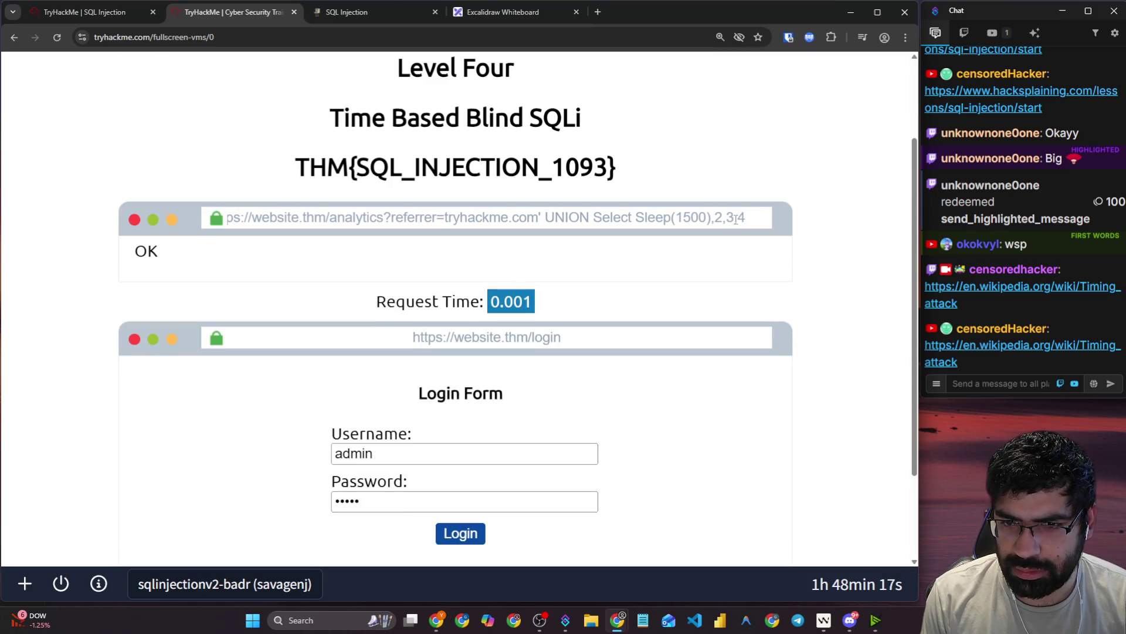
scroll(734, 223, down, 2)
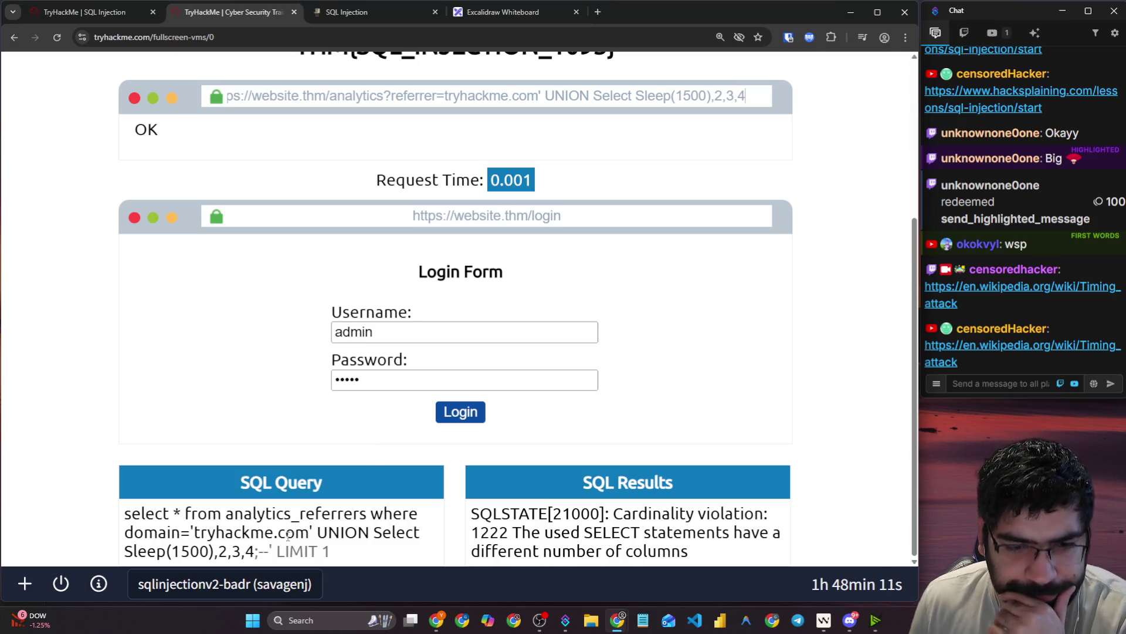
Step: Replace the payload's column list with ,2,3,4,5,6 after Sleep(1500)
drag(294, 534, 433, 541)
drag(137, 551, 254, 551)
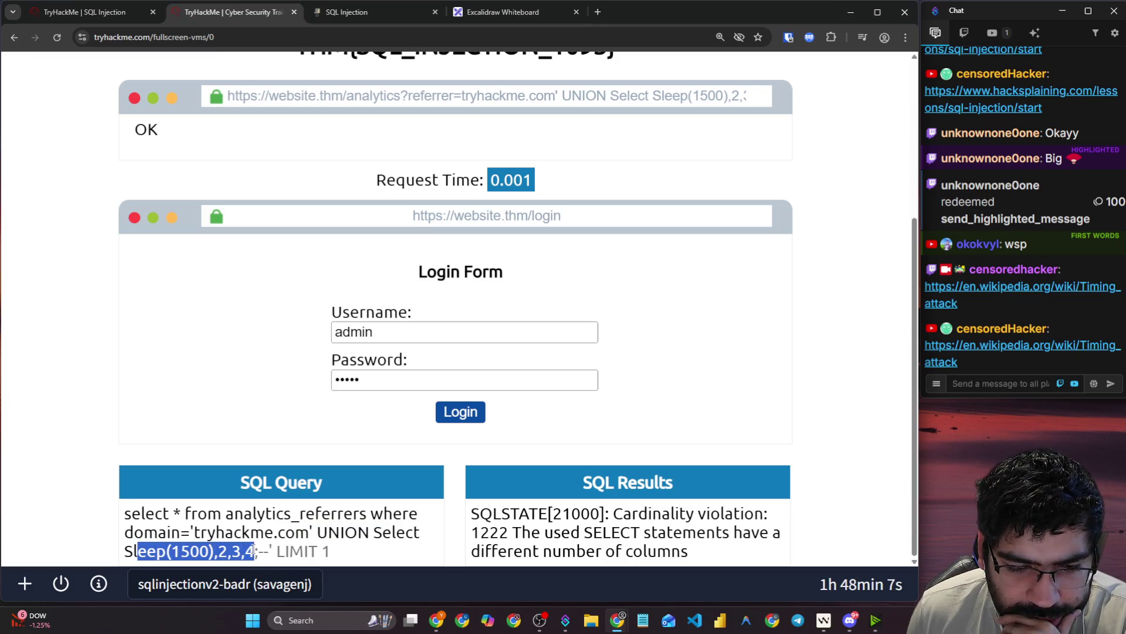
click(516, 292)
scroll(730, 264, up, 3)
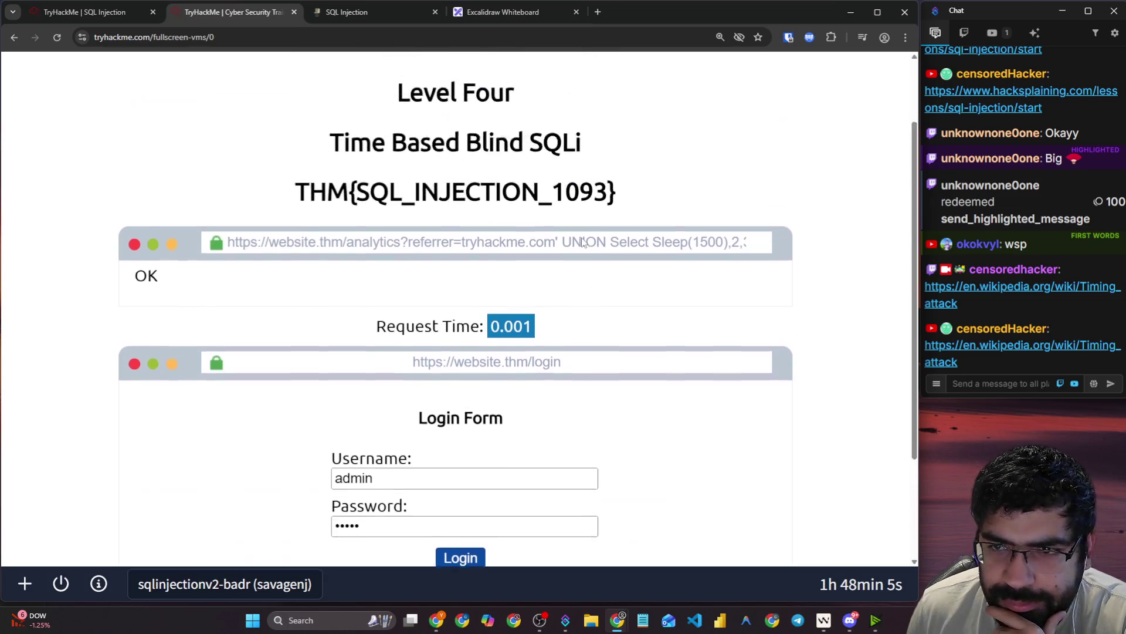
drag(729, 274, 828, 276)
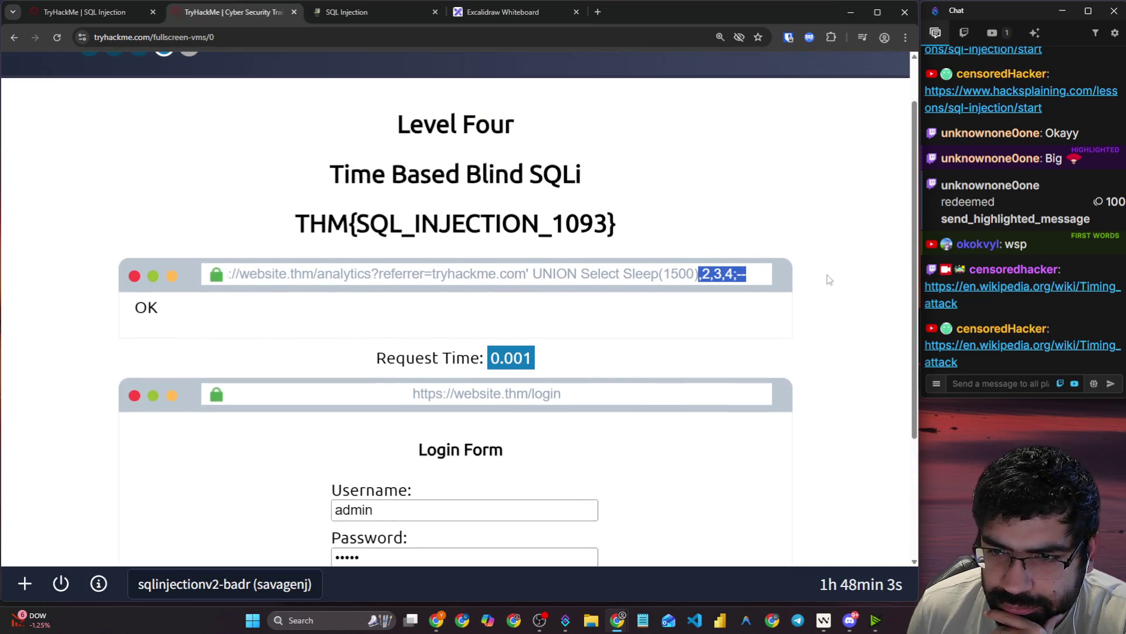
key(BackSpace)
text(;--)
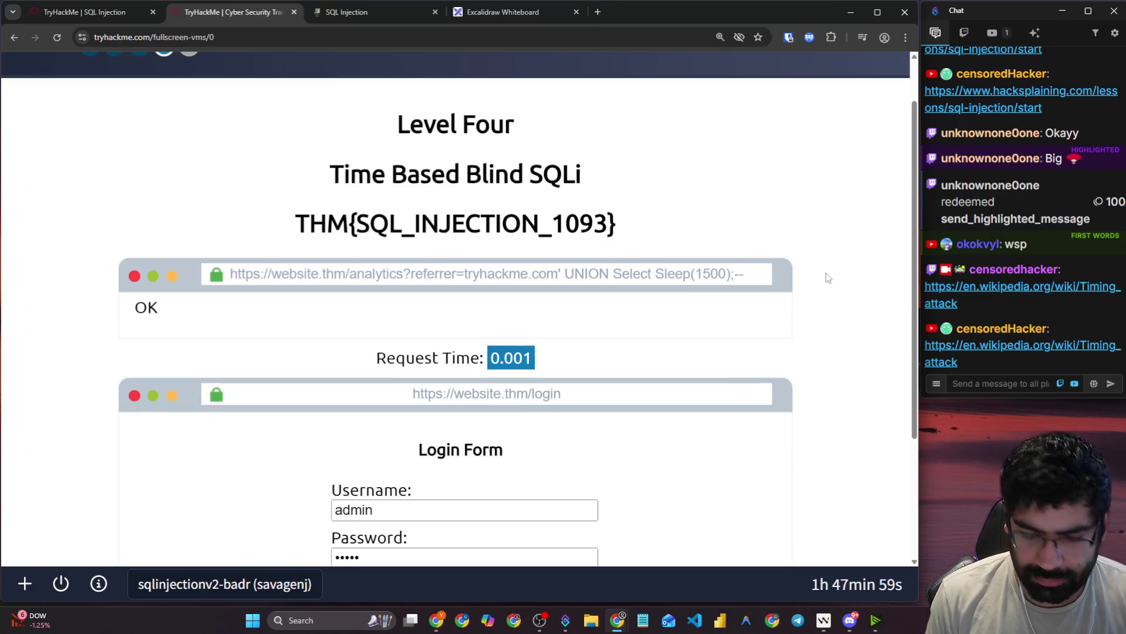
text(,2)
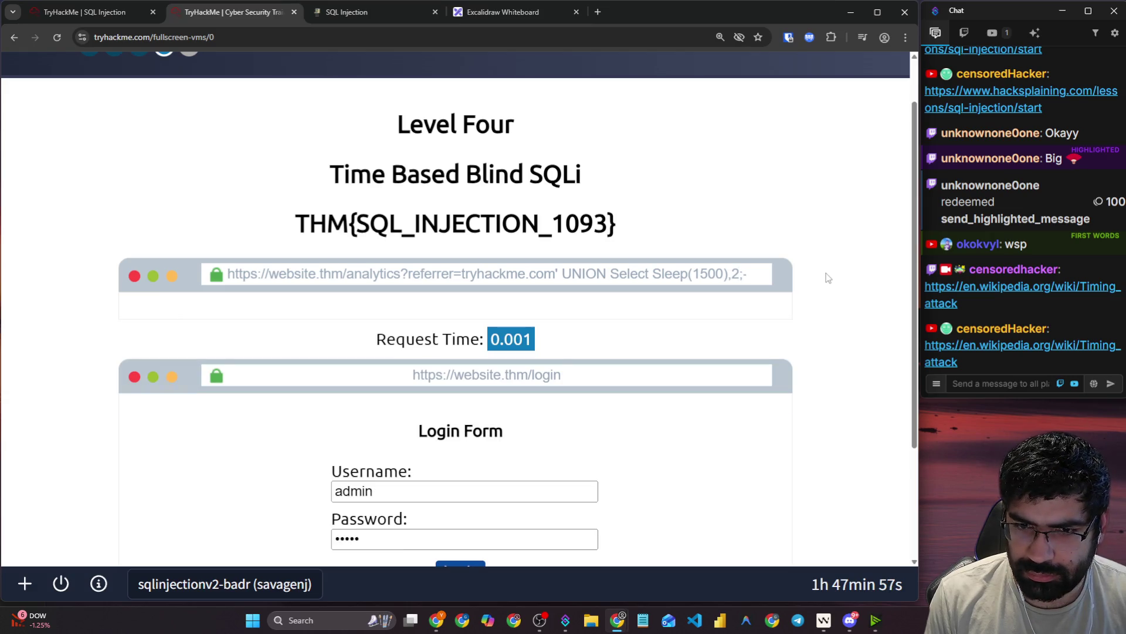
text(,3)
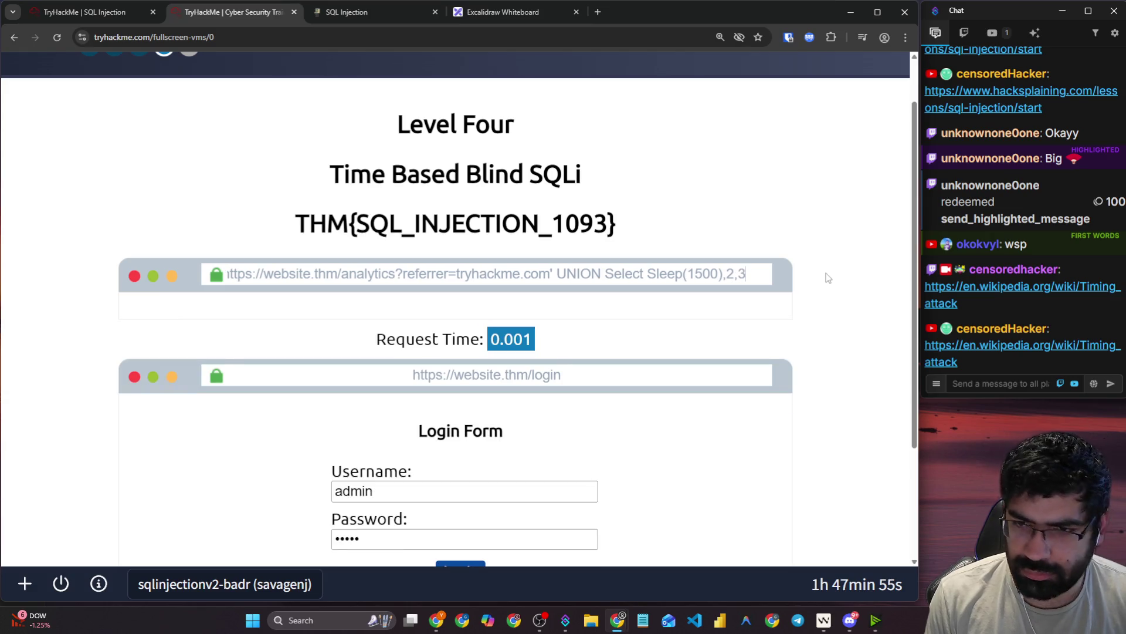
text(,4,)
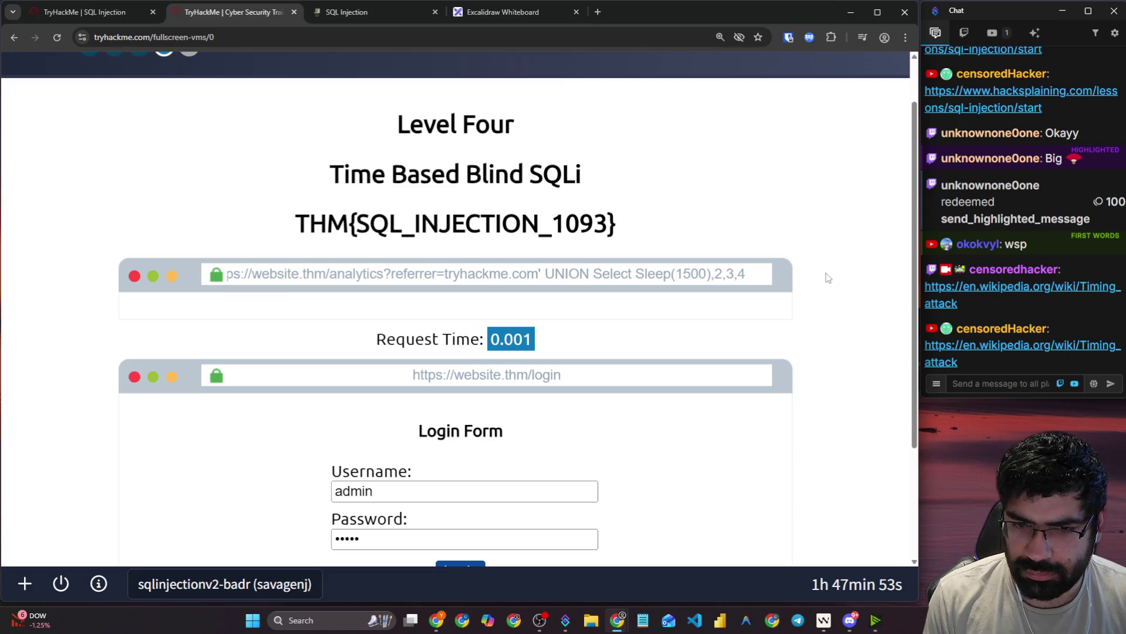
text(5)
text(,5)
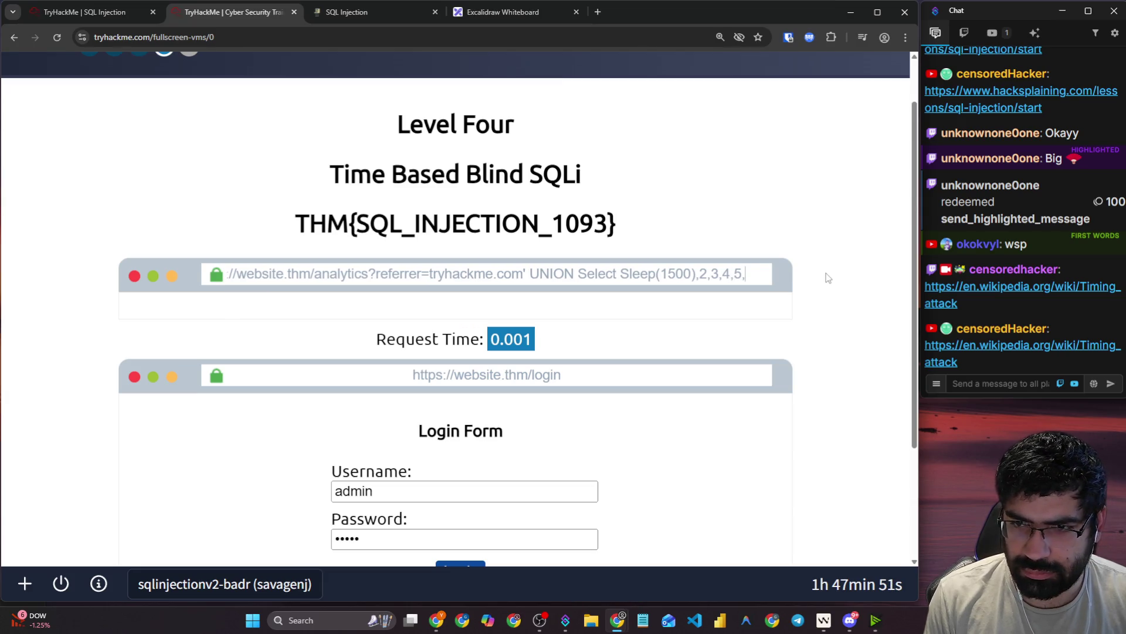
key(BackSpace)
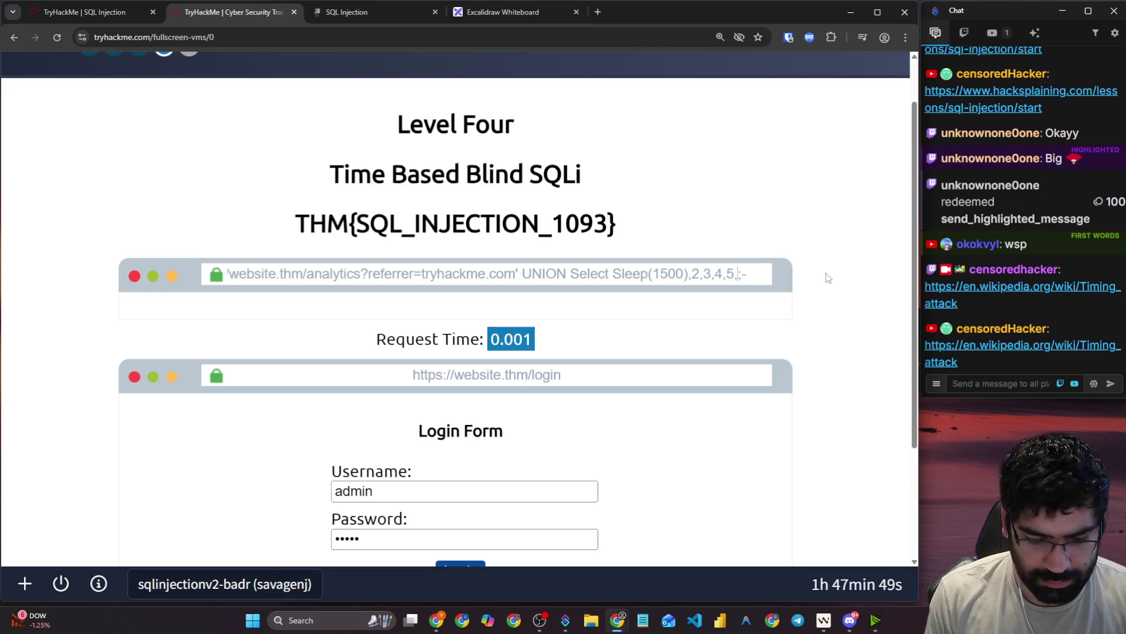
text(6)
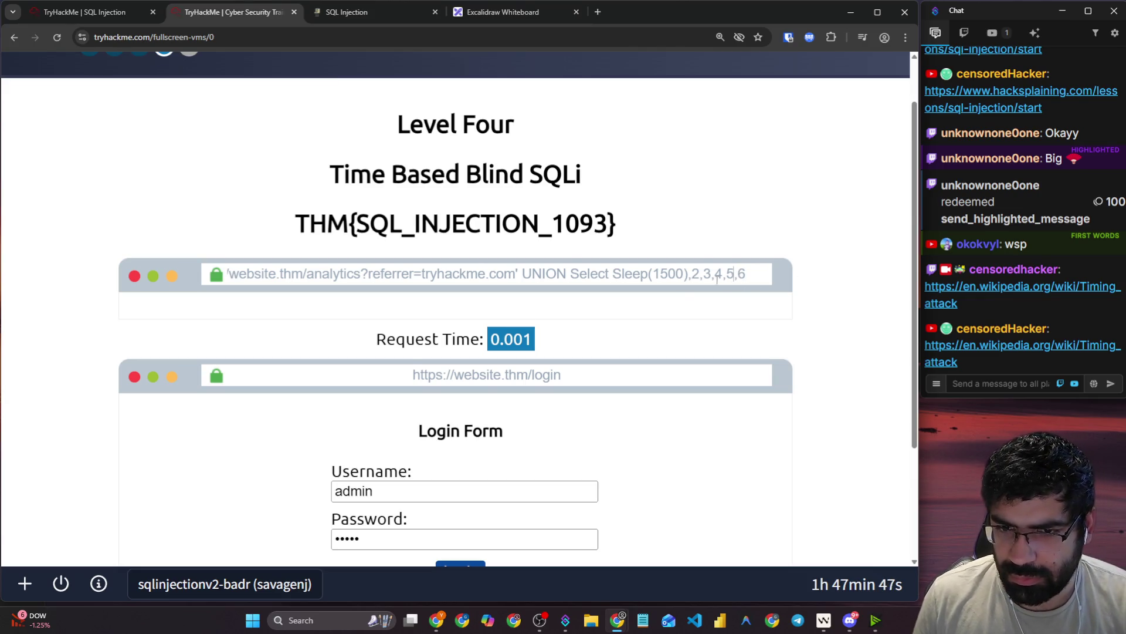
Step: Drop the 5 column so the payload ends ,2,3,4,6;-- and open DevTools with F12
scroll(478, 396, down, 3)
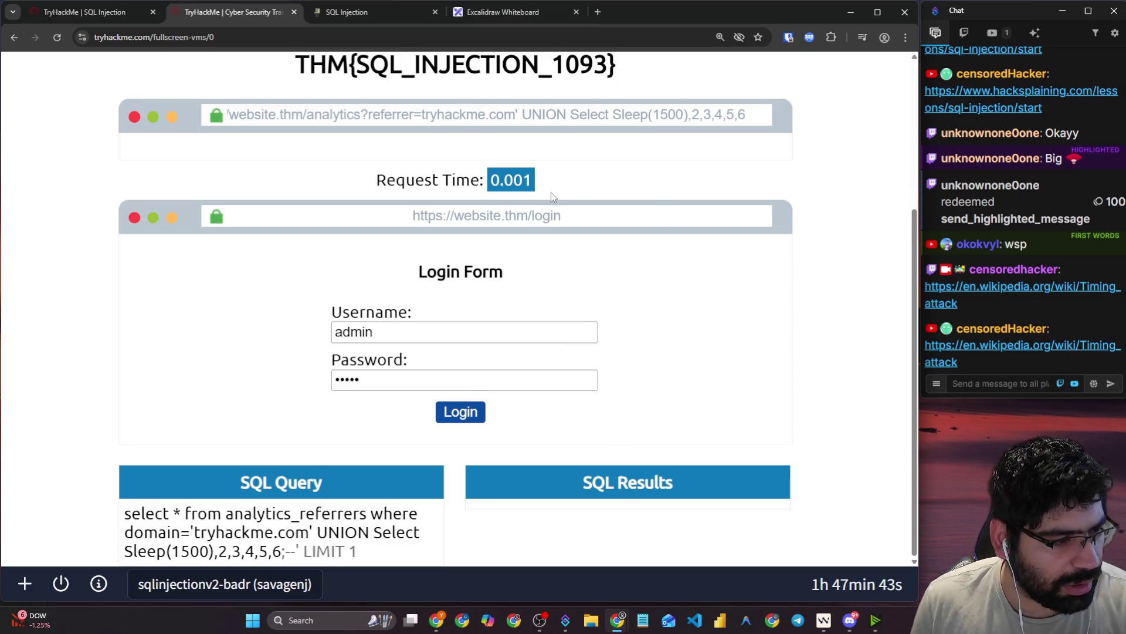
click(735, 121)
key(BackSpace)
key(BackSpace)
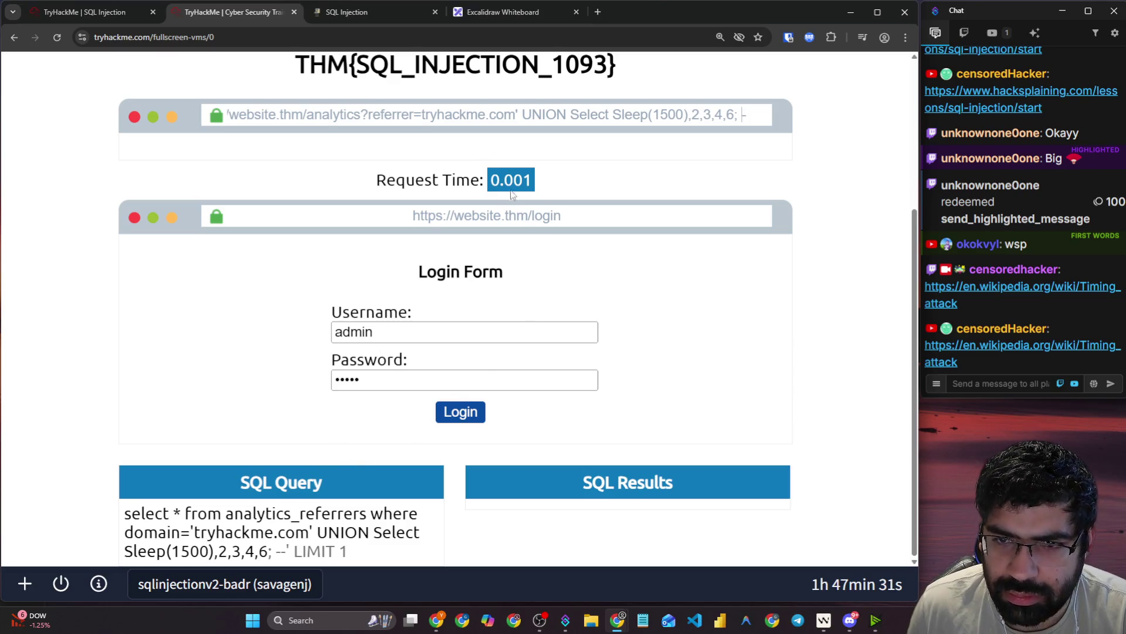
key(Home)
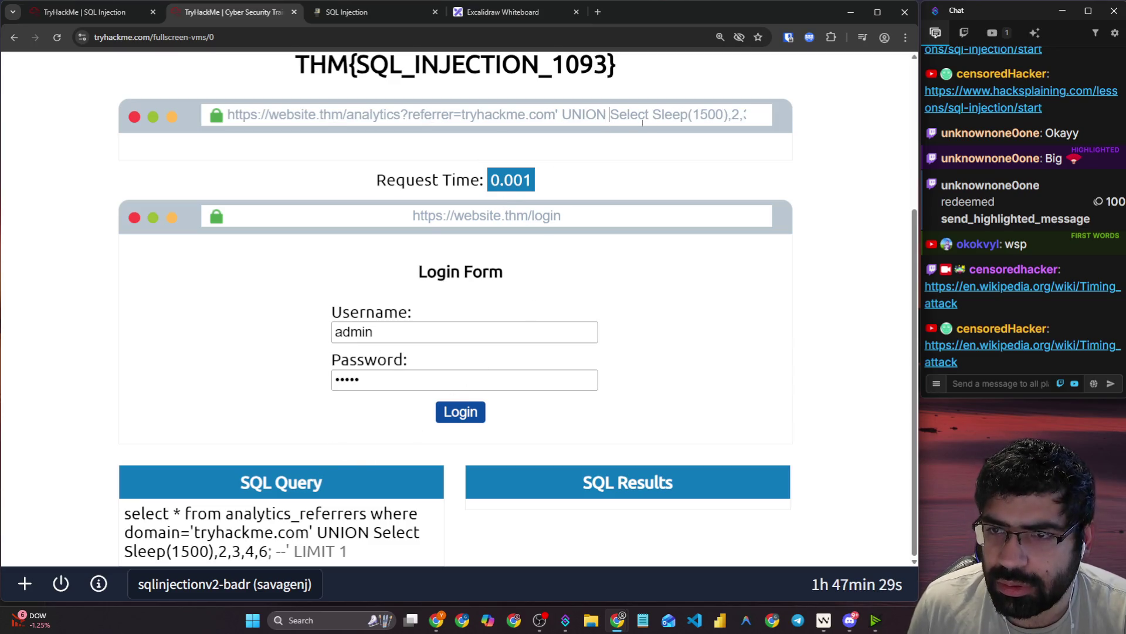
key(F12)
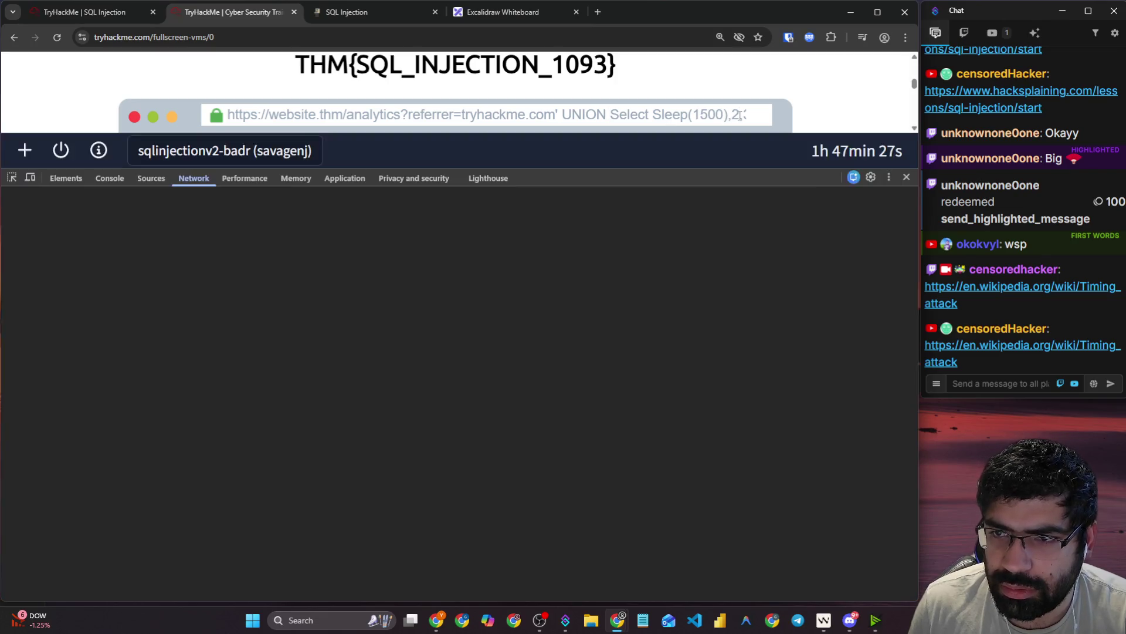
Step: Trim the referrer payload's extra columns back to 2 and delete the trailing -- comment
key(F12)
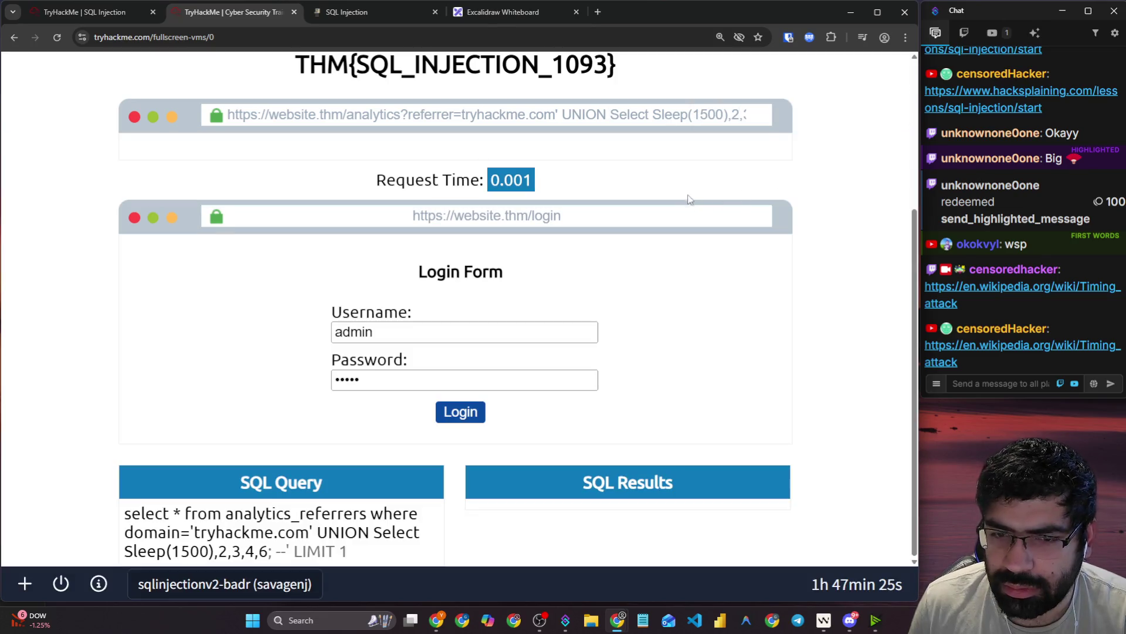
drag(745, 115, 800, 121)
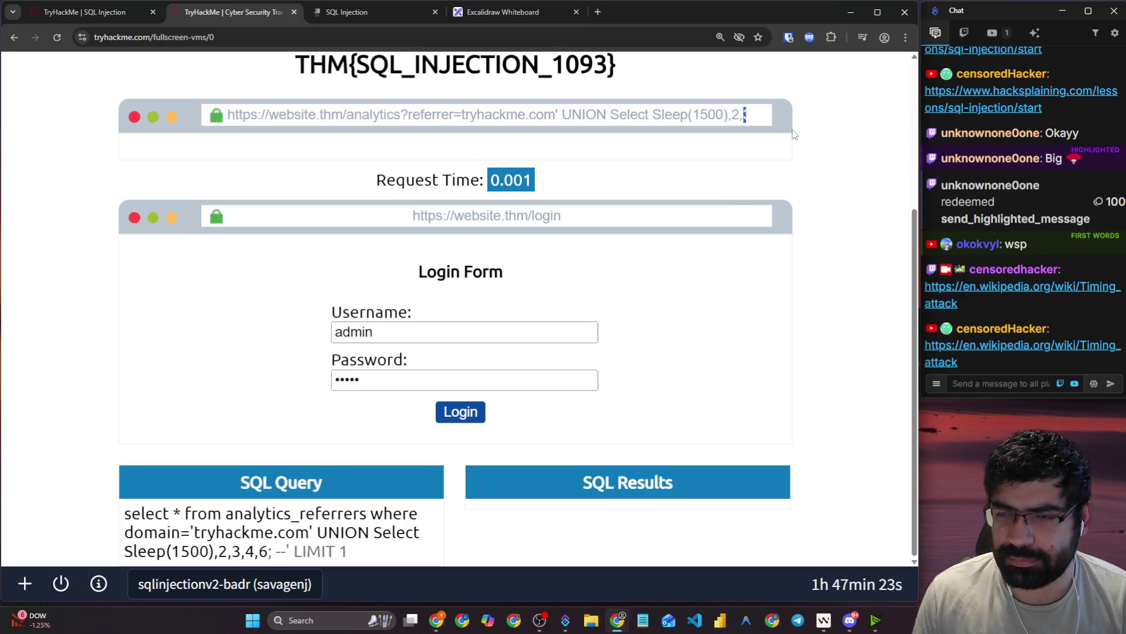
key(End)
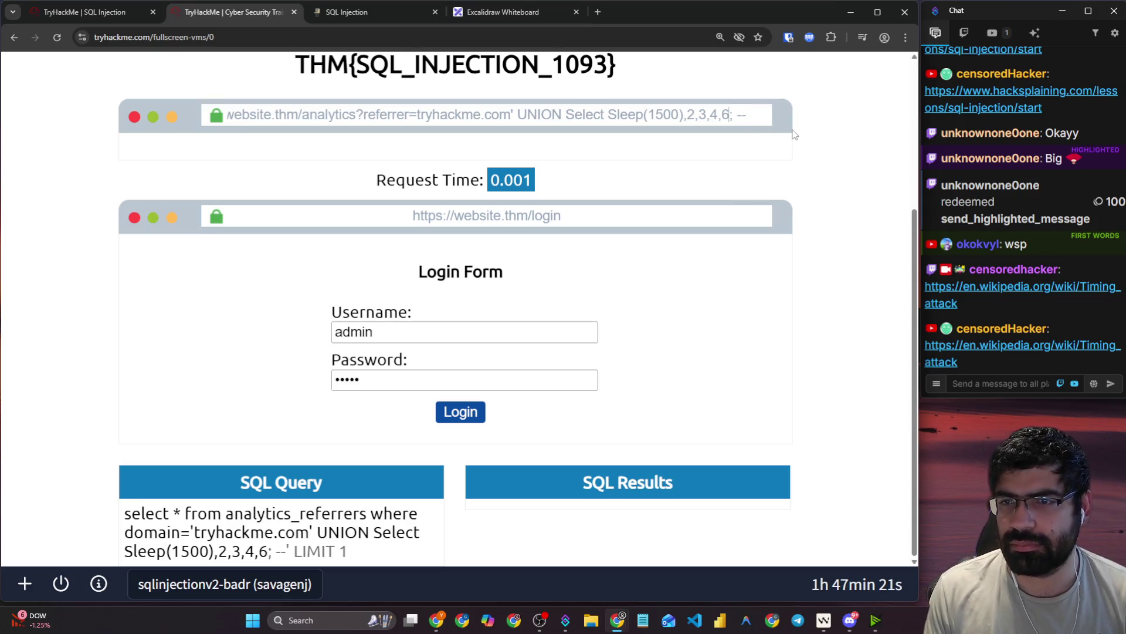
key(BackSpace)
key(BackSpace)
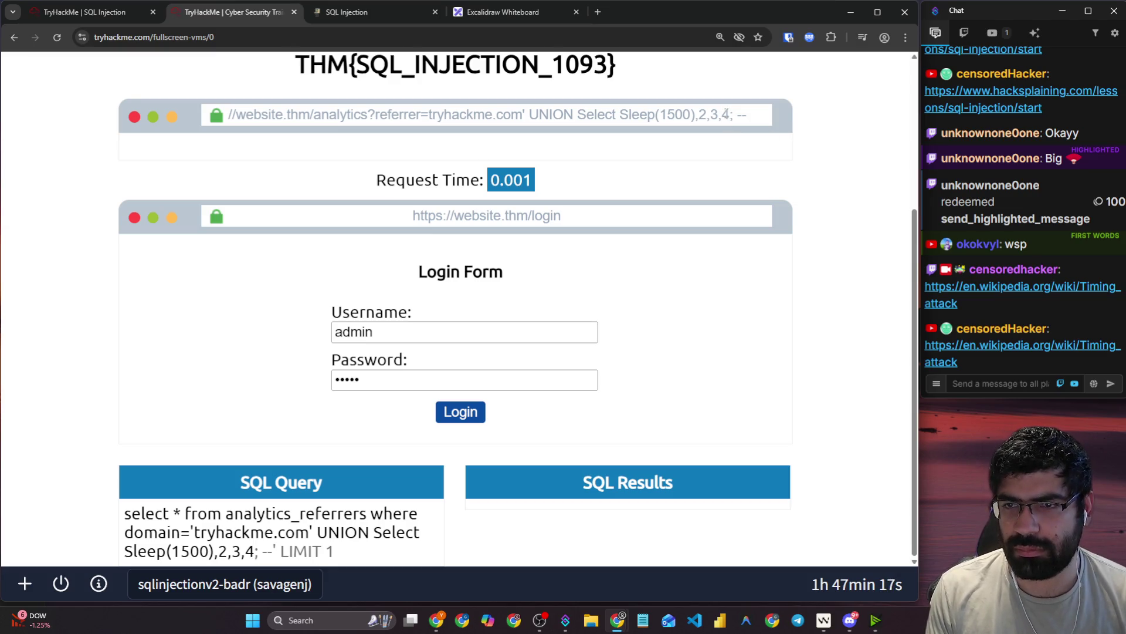
key(BackSpace)
key(BackSpace)
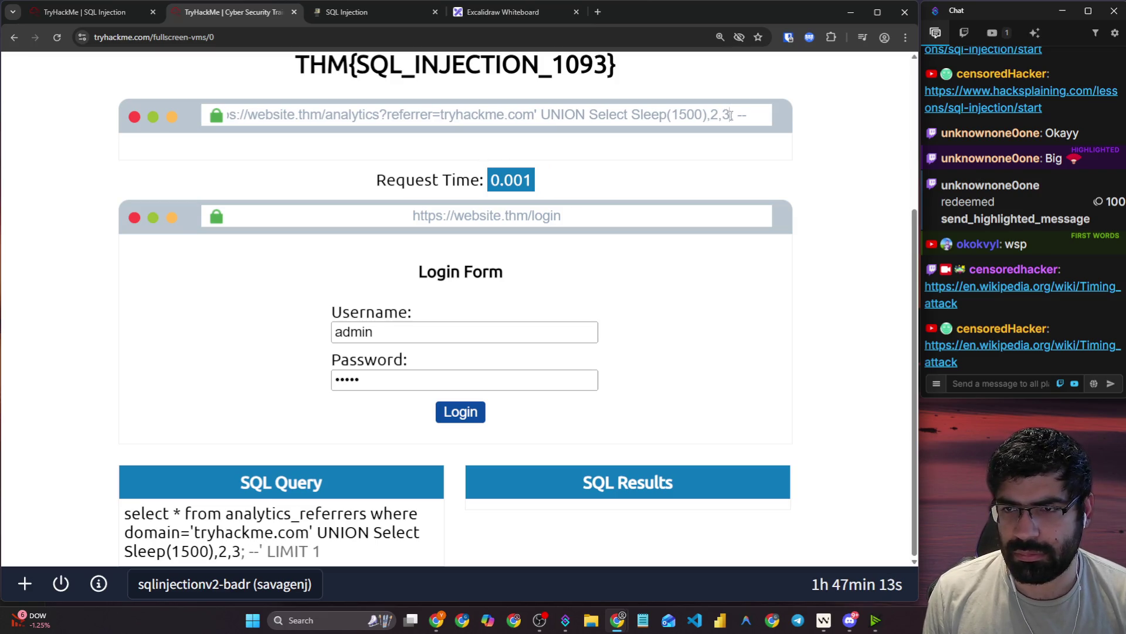
key(BackSpace)
key(BackSpace)
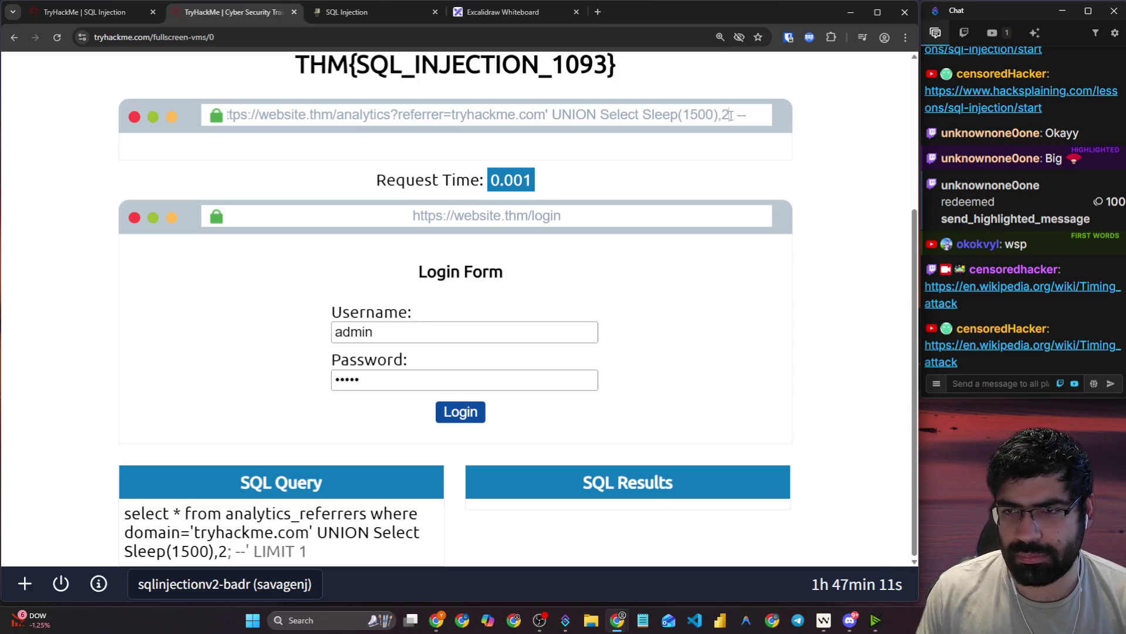
drag(731, 115, 801, 121)
key(BackSpace)
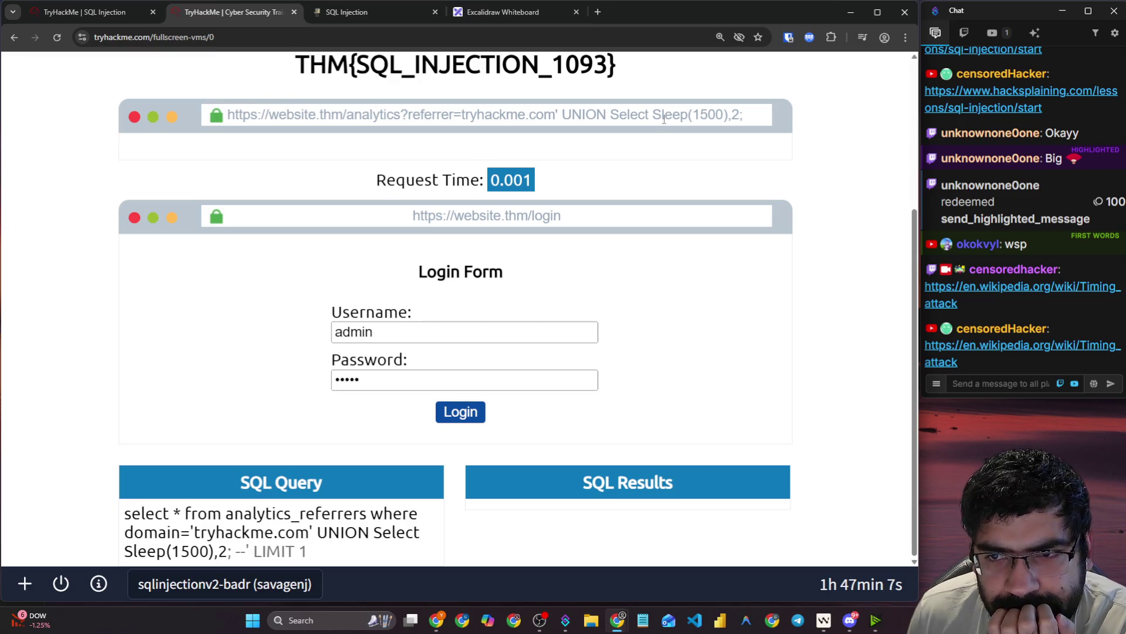
Step: Retype SLEEP in capitals, fix the space in UNION, append ,3, and select the payload
drag(662, 117, 690, 121)
text(L)
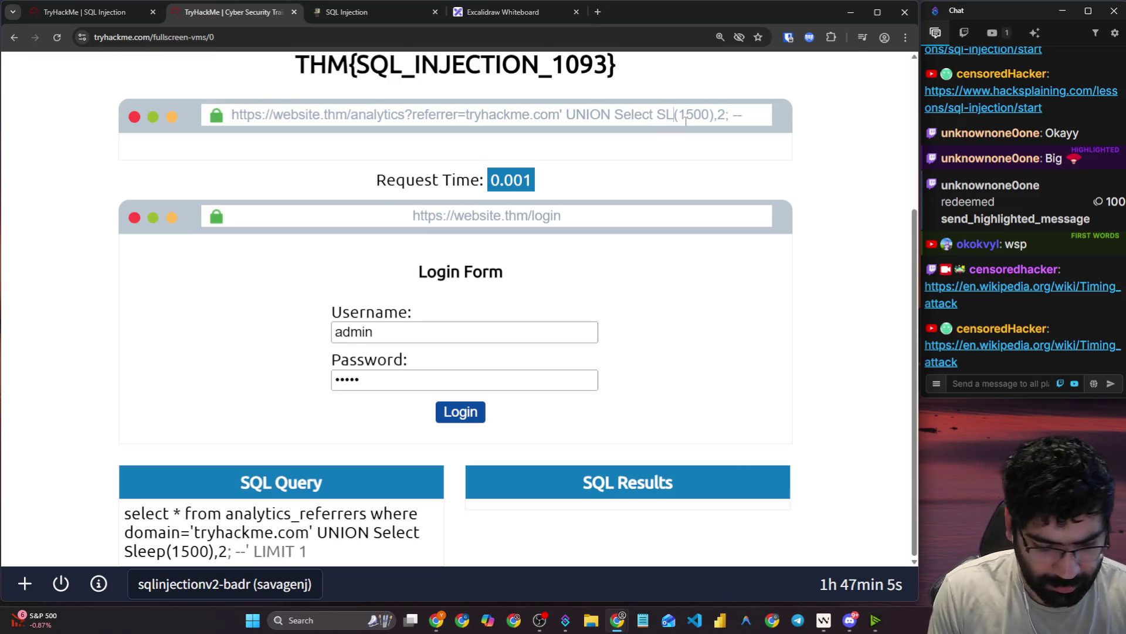
text(EEP)
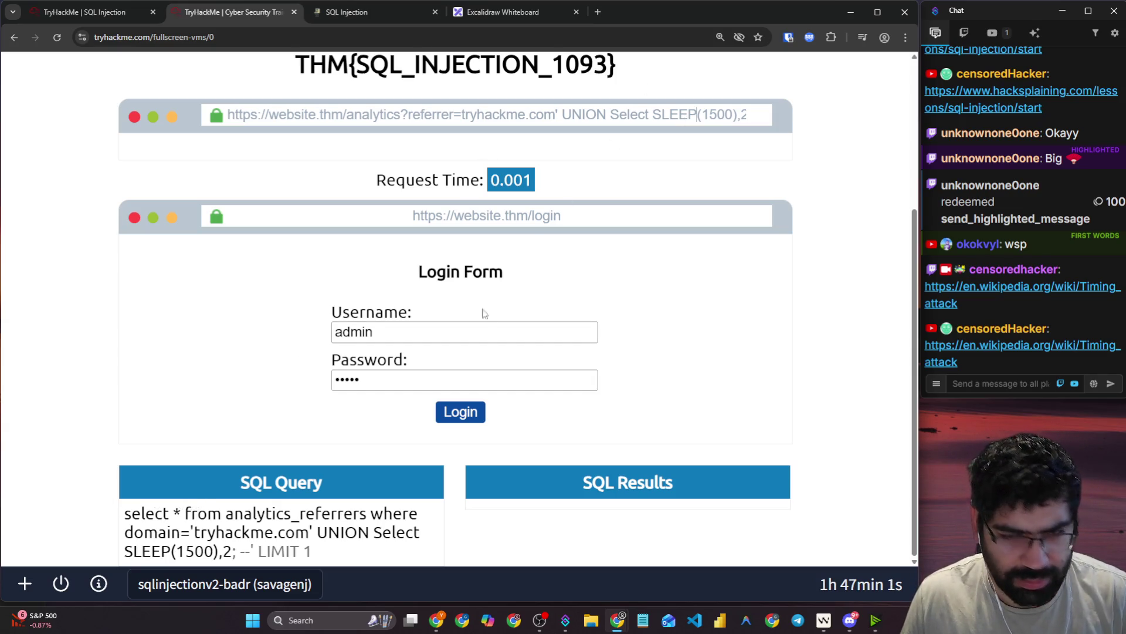
click(571, 115)
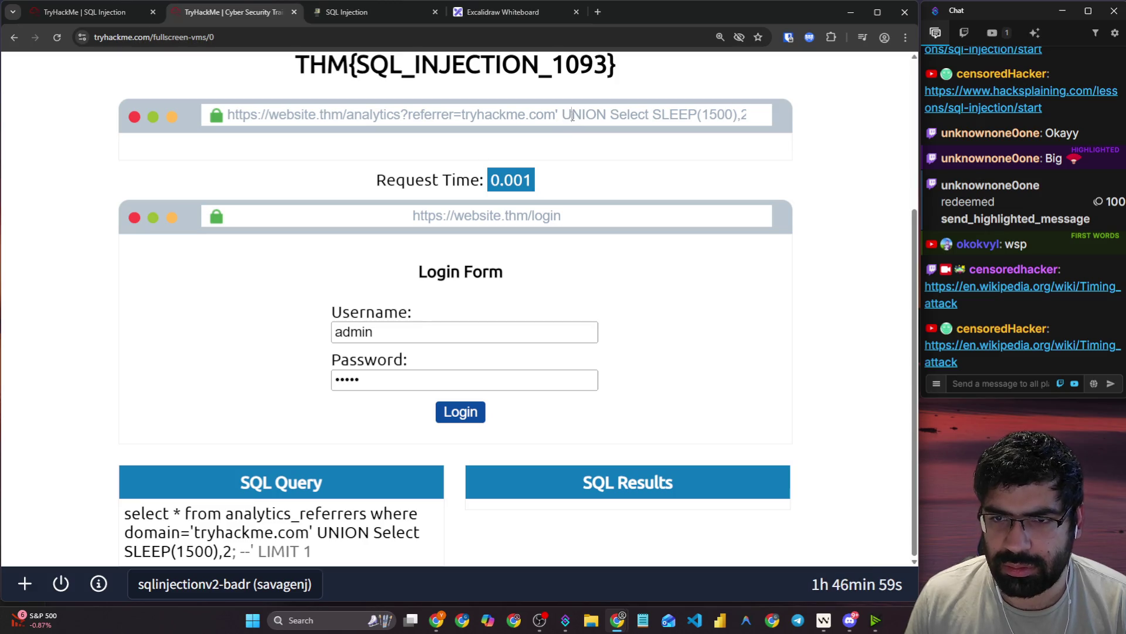
key(BackSpace)
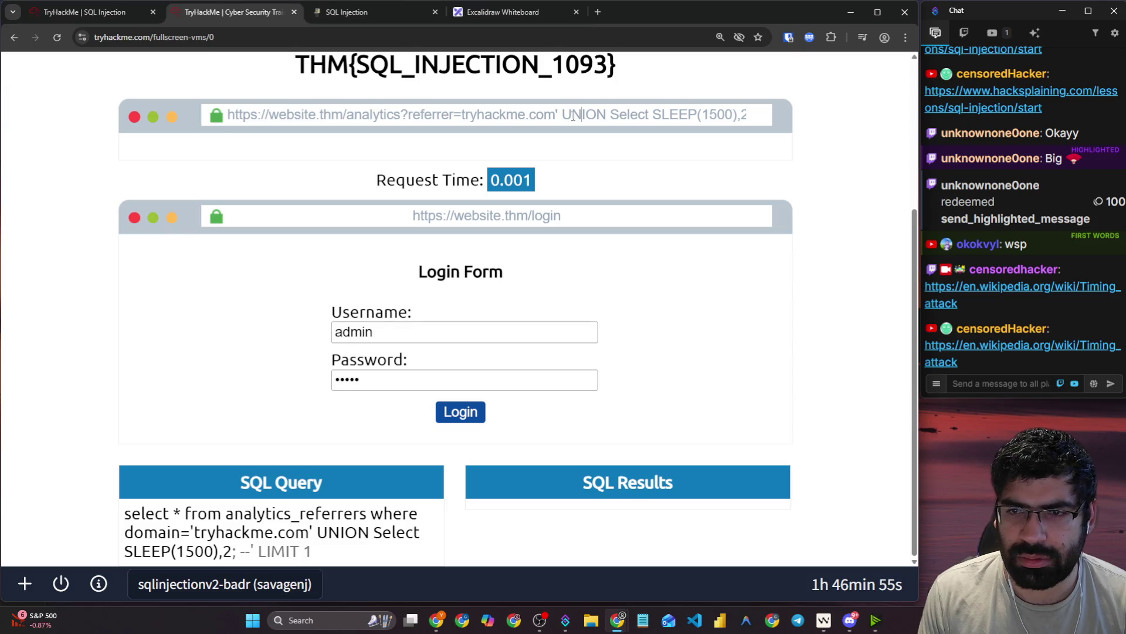
key(End)
key(Left)
key(Left)
key(Left)
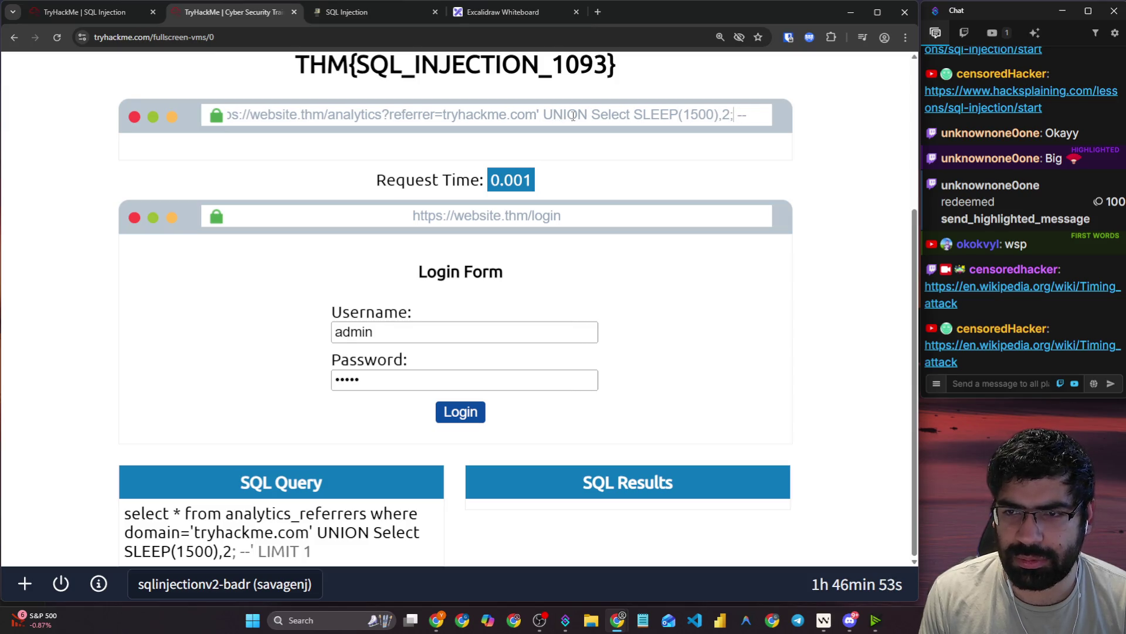
text(,3)
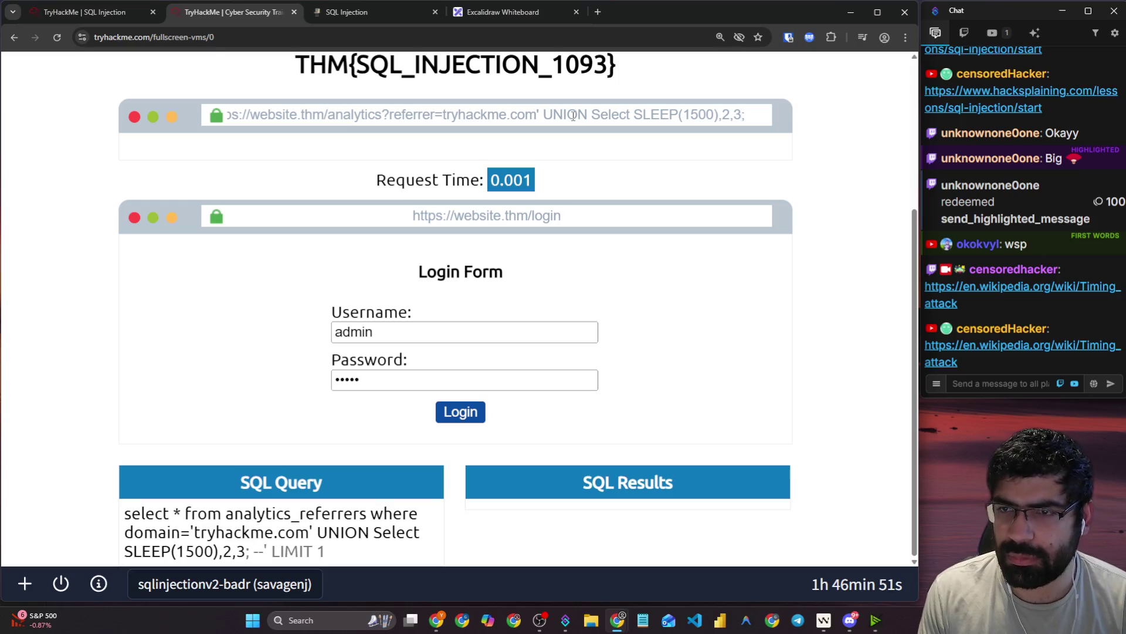
mouse_move(537, 115)
mouse_down()
mouse_move(742, 115)
mouse_move(731, 115)
mouse_up()
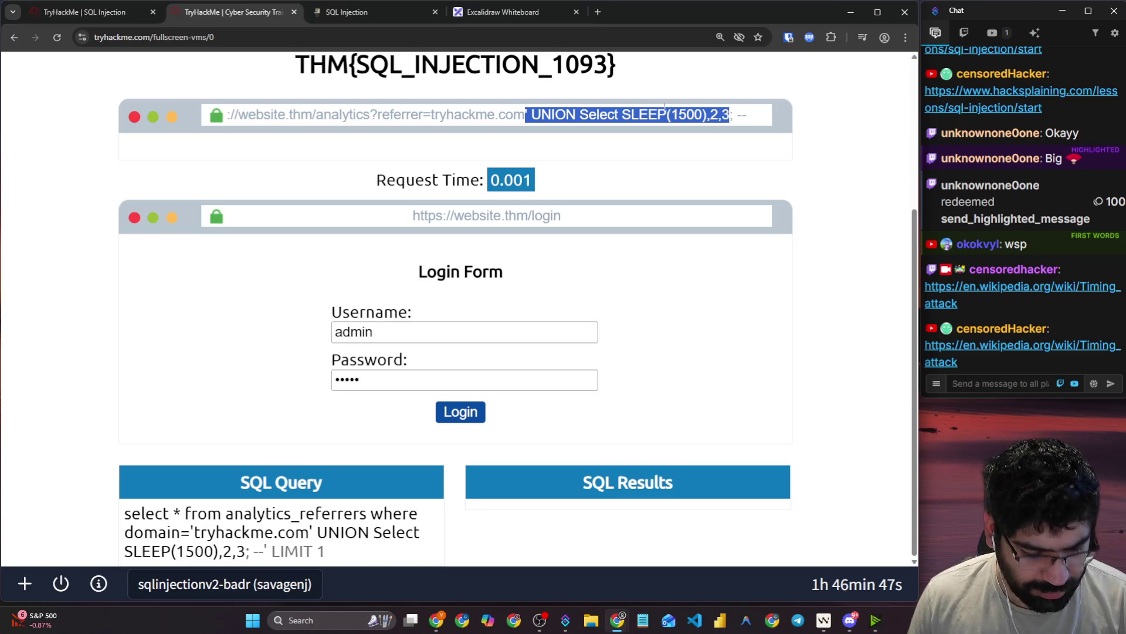
Step: Reload the stalled lab page, then close its tab from the SQL Injection room
click(62, 37)
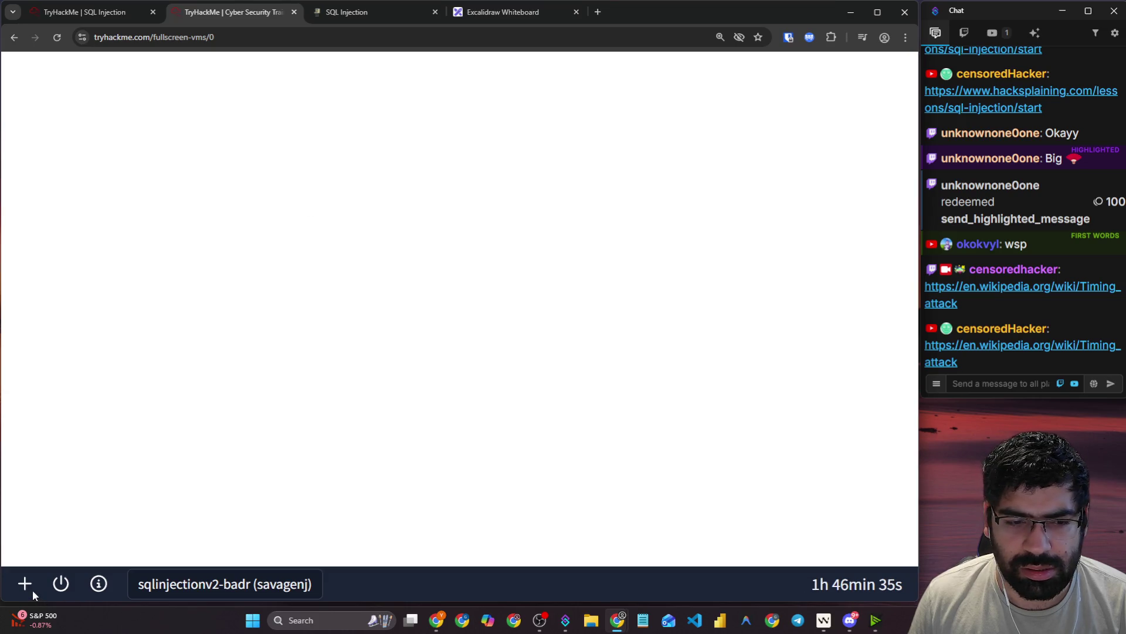
click(87, 13)
click(294, 12)
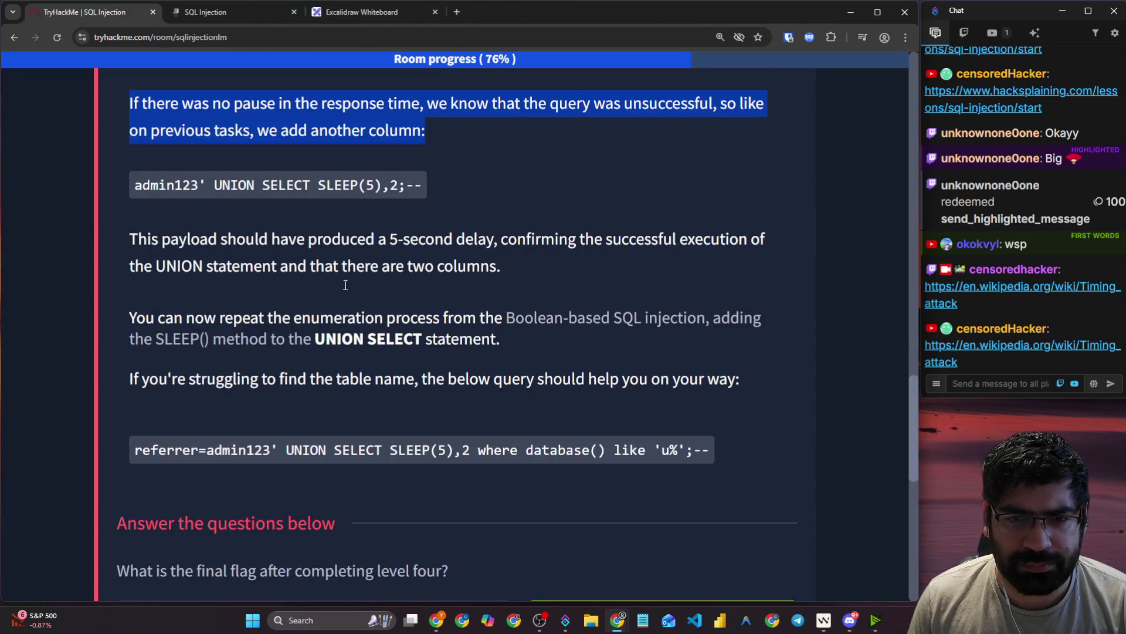
Step: Show the target machine in split view, zoom out, and open it in a full-screen tab
scroll(350, 319, up, 8)
scroll(350, 319, up, 10)
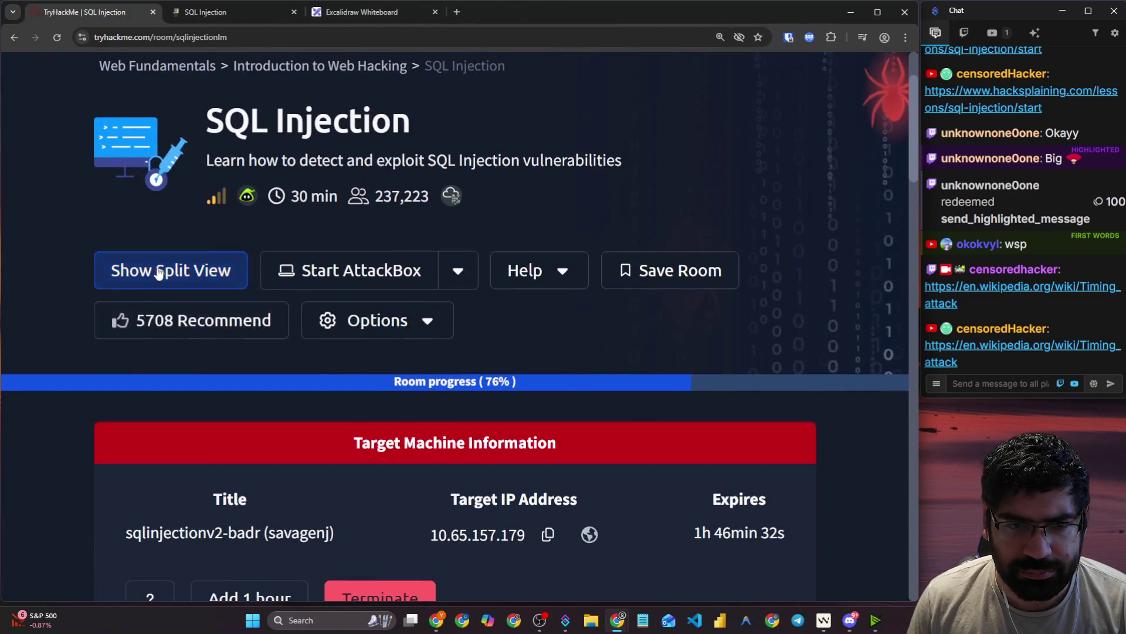
click(156, 268)
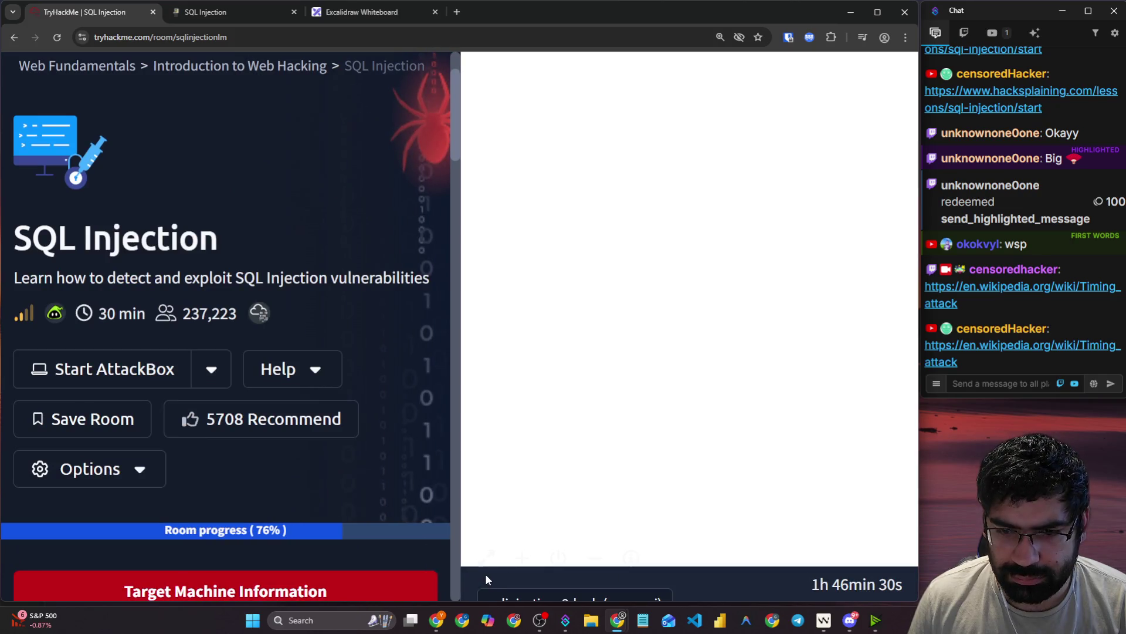
scroll(329, 463, down, 1)
key(ctrl+minus)
key(ctrl+minus)
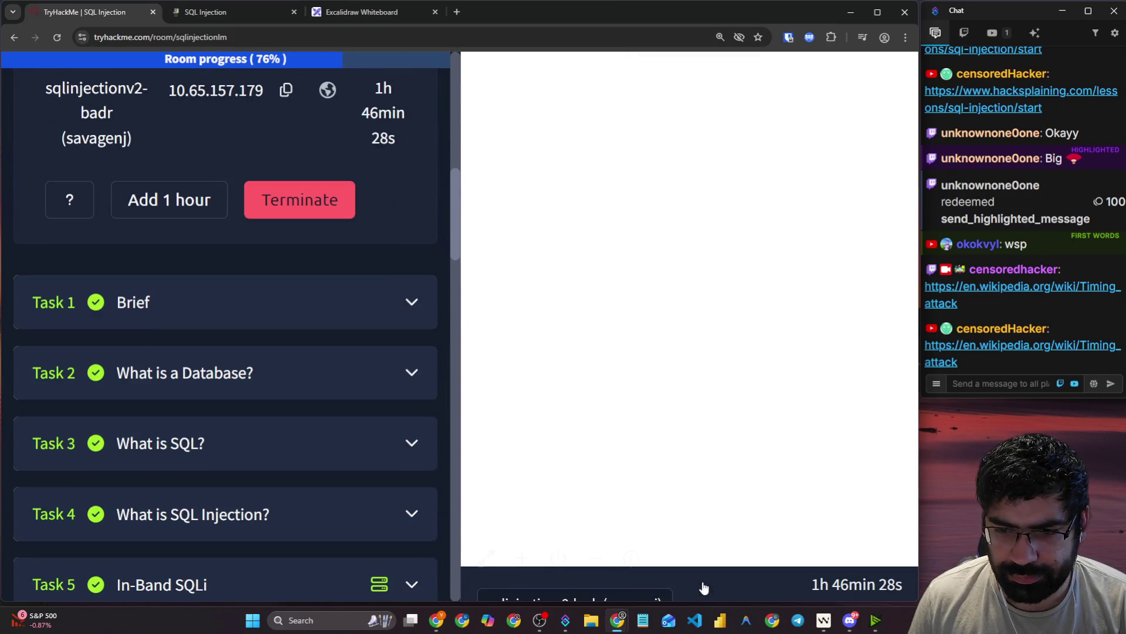
click(478, 587)
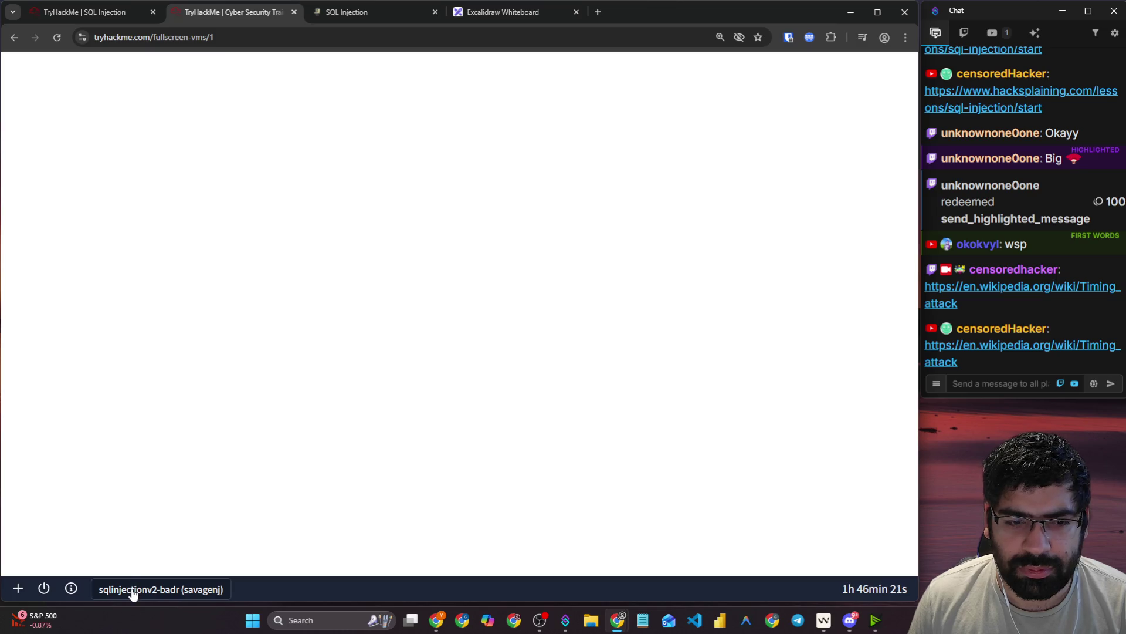
Step: Cancel the Terminate prompt and close the duplicate full-screen machine tab, back on the room page
click(44, 588)
click(468, 375)
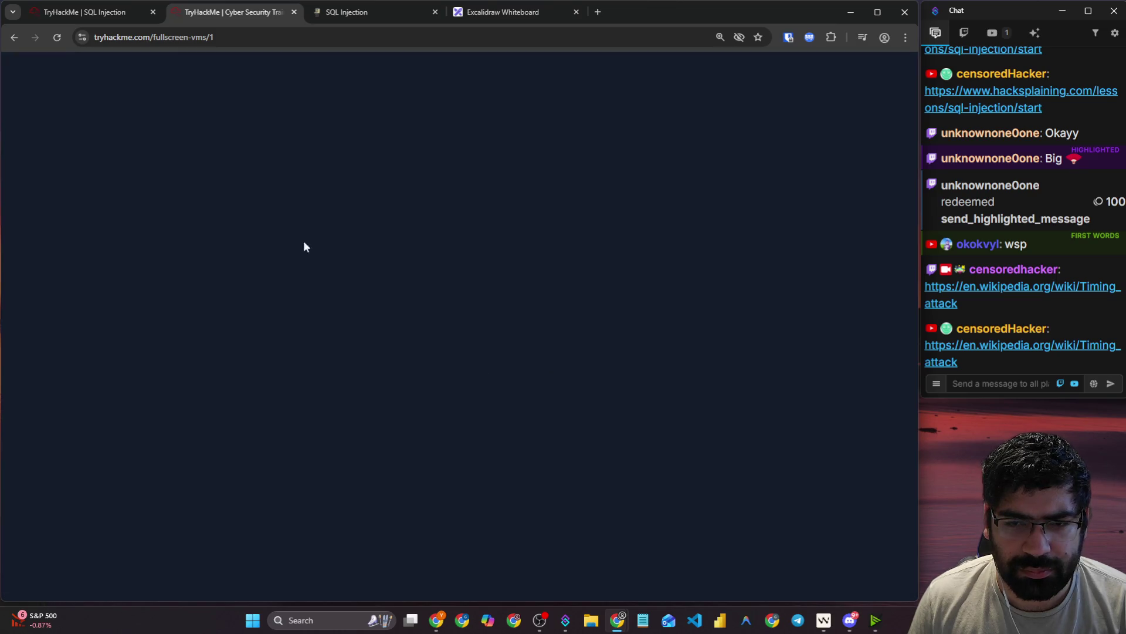
key(ctrl+1)
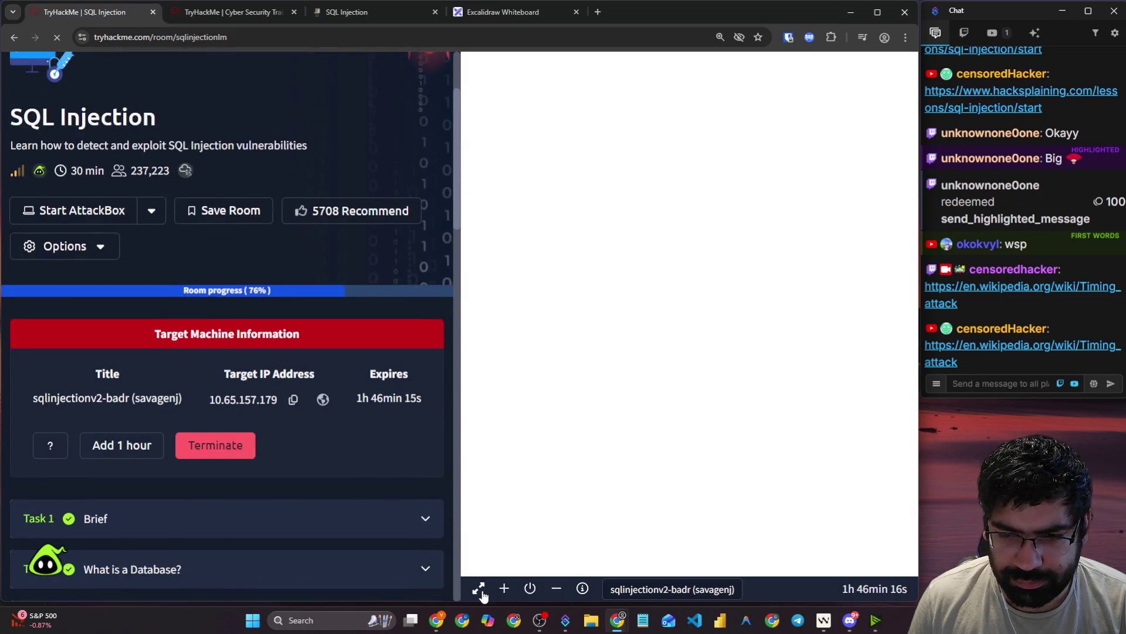
click(478, 588)
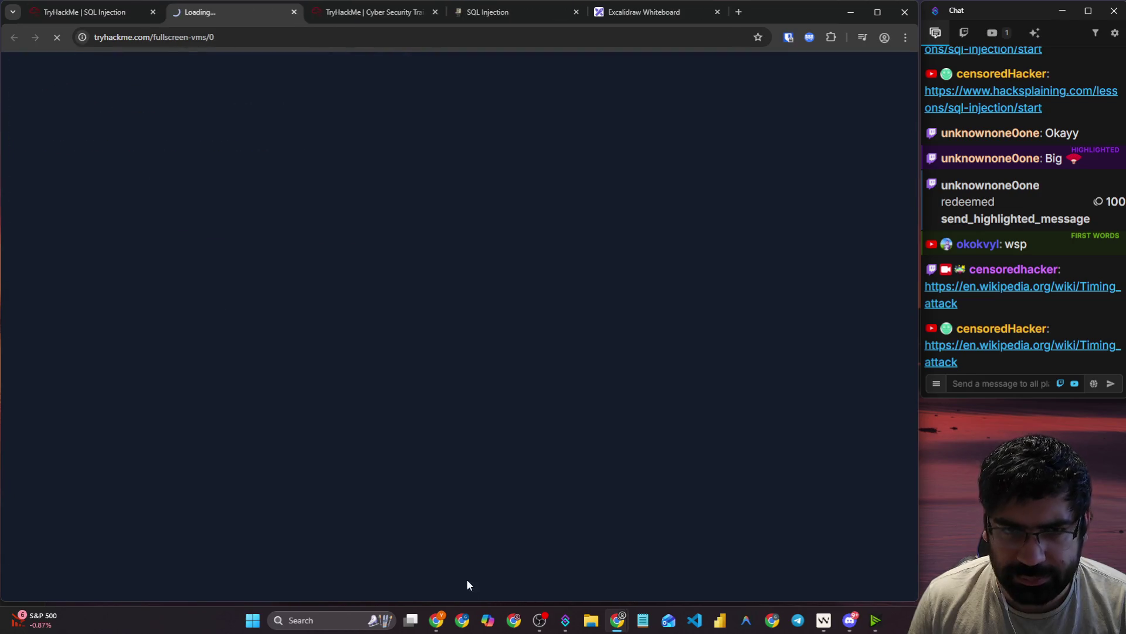
click(294, 12)
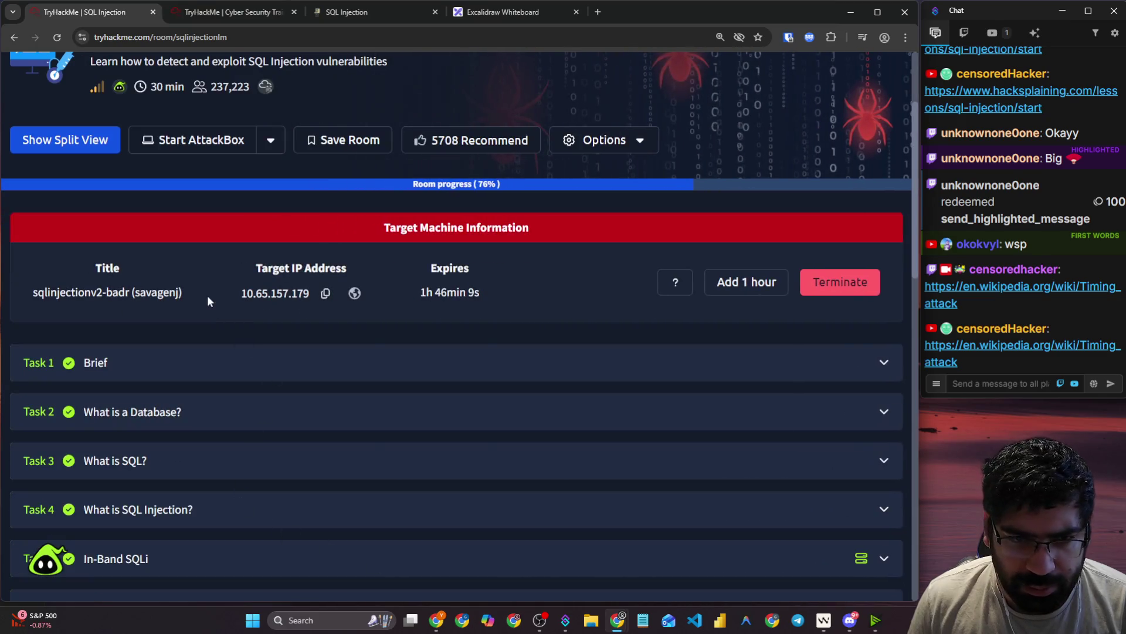
click(822, 282)
Step: Confirm terminating the old machine and start a fresh one from the In-Band SQLi task
click(554, 378)
scroll(294, 402, down, 1)
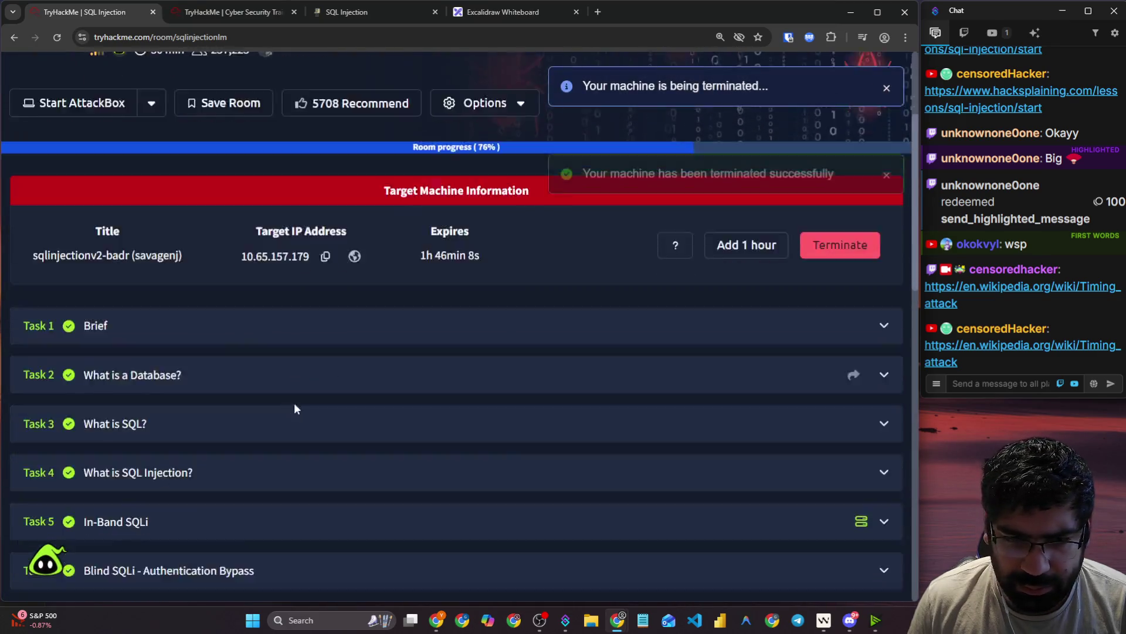
scroll(295, 404, down, 5)
scroll(673, 227, up, 2)
click(708, 256)
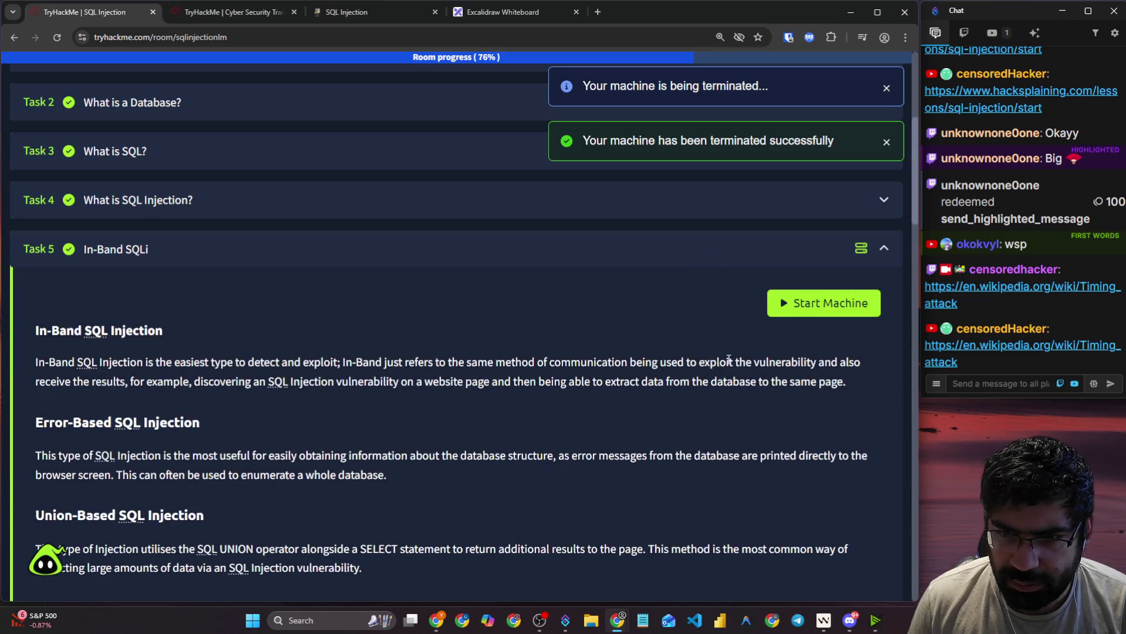
scroll(729, 359, down, 2)
click(792, 191)
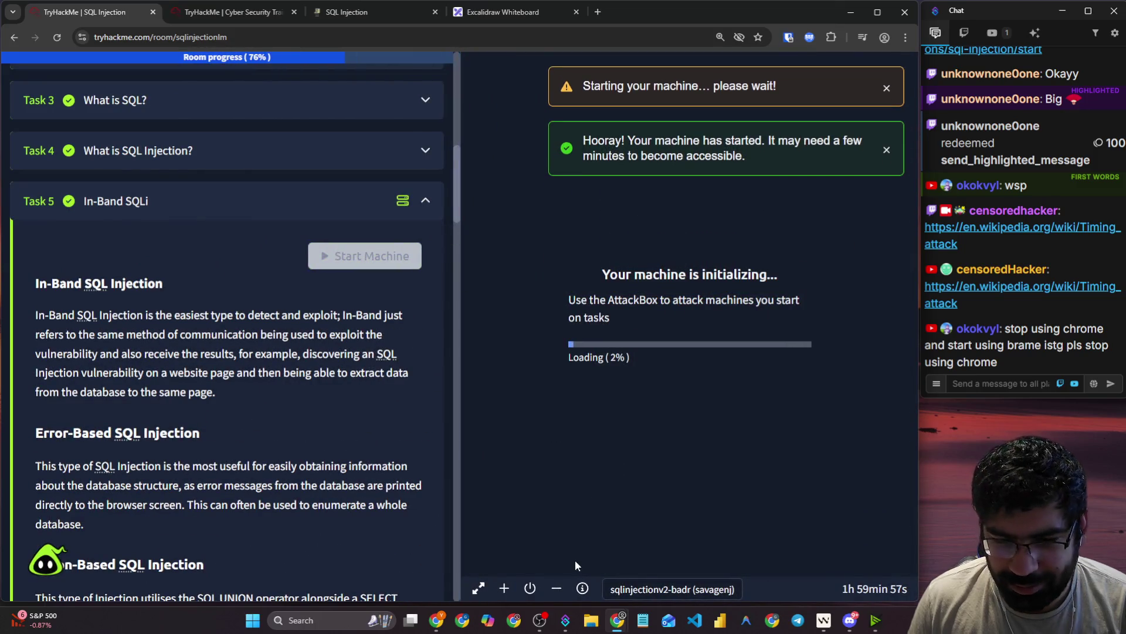
Step: Open the new machine full screen, close the duplicate tab, and hide the split panel
click(478, 587)
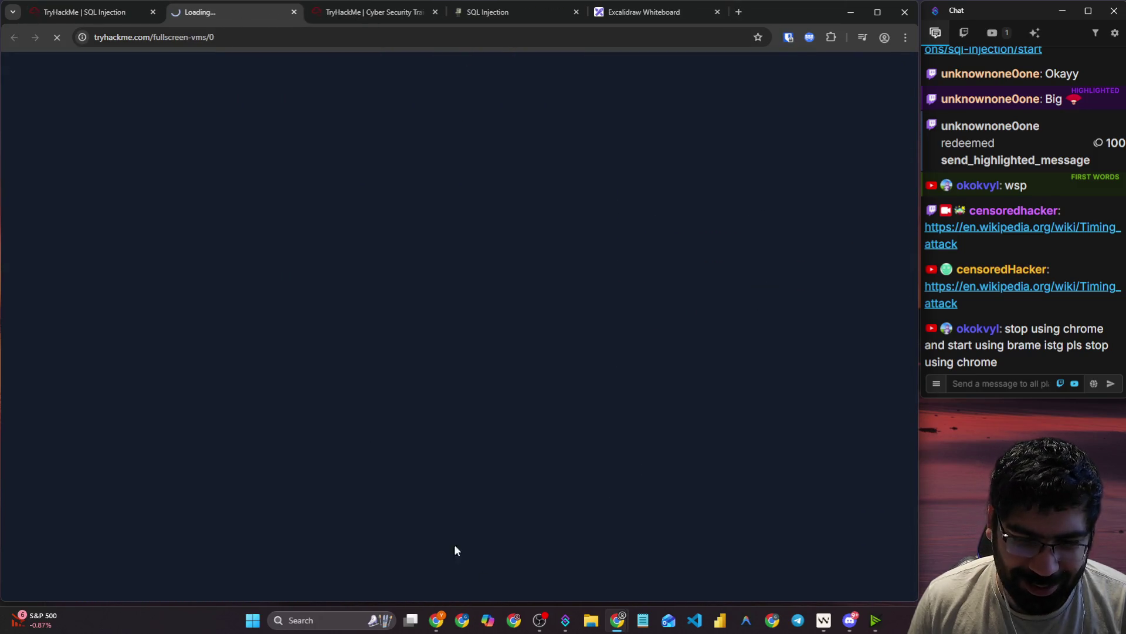
click(101, 16)
click(435, 12)
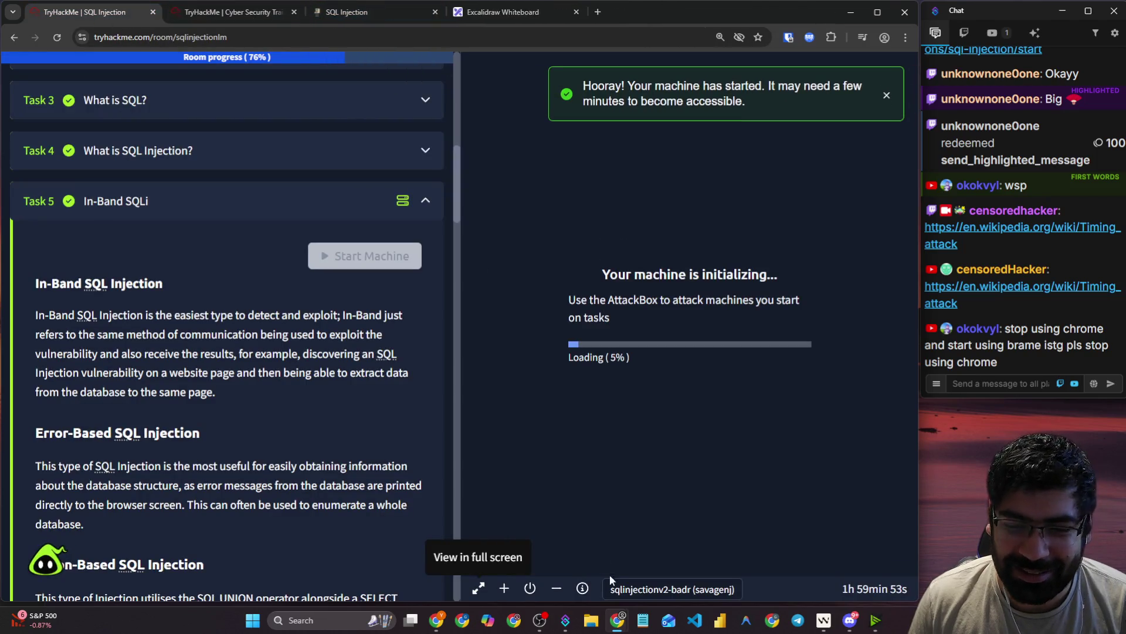
click(557, 588)
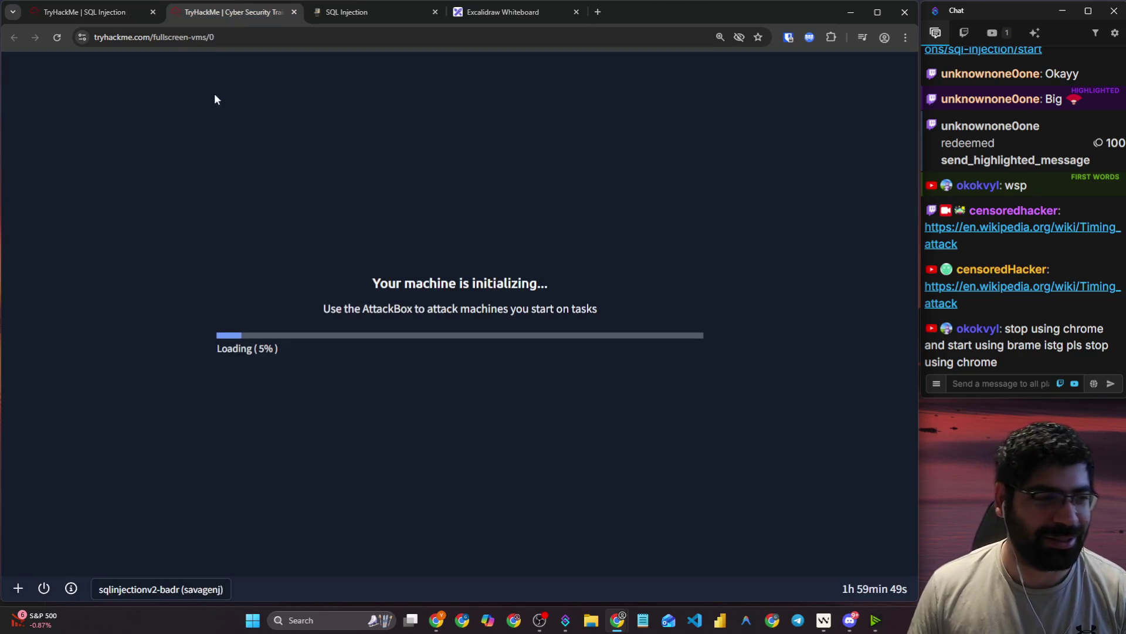
click(125, 10)
Step: Zoom the room page in and read through the In-Band SQL Injection notes
key(ctrl+plus)
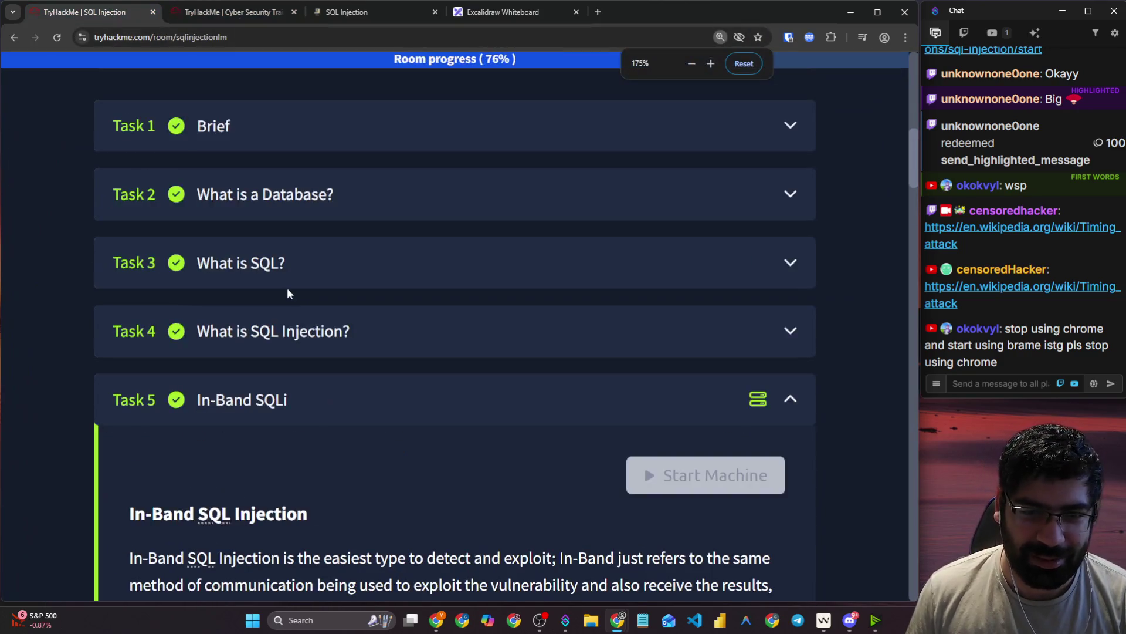
scroll(287, 287, down, 7)
scroll(307, 272, down, 3)
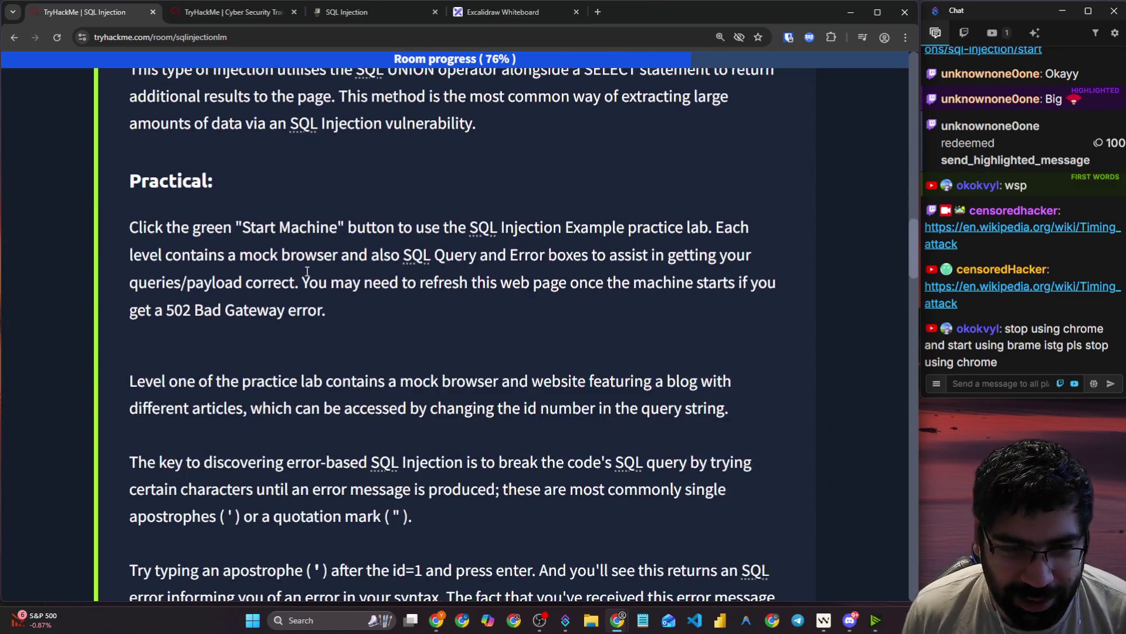
scroll(350, 308, up, 6)
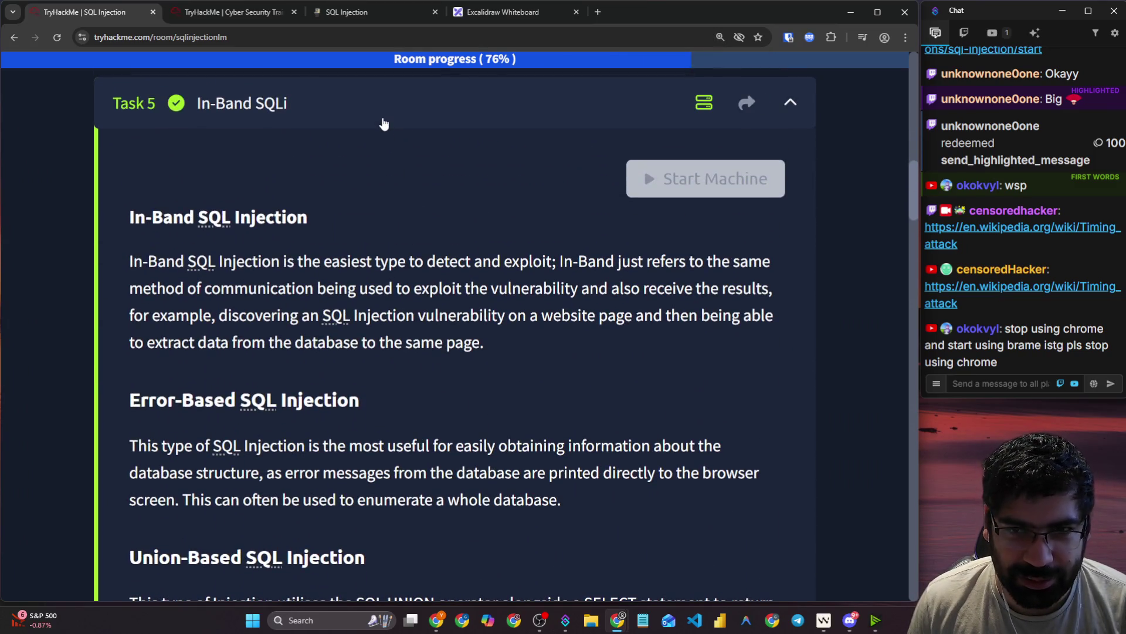
mouse_move(384, 123)
mouse_down()
mouse_move(133, 171)
mouse_move(440, 378)
mouse_up()
scroll(441, 376, down, 10)
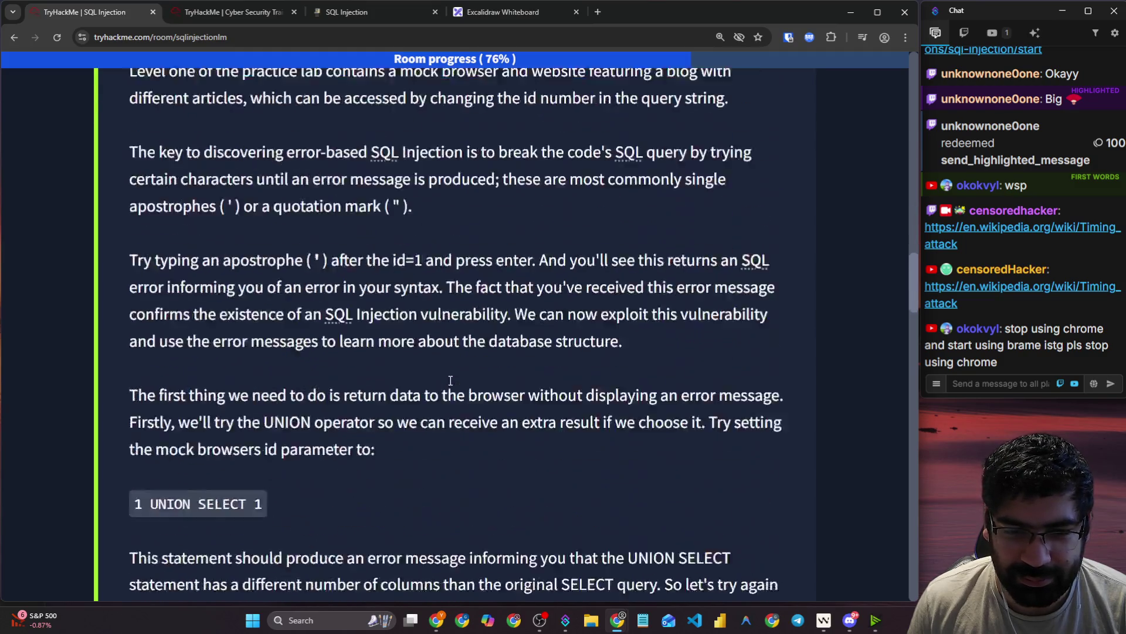
scroll(454, 376, down, 15)
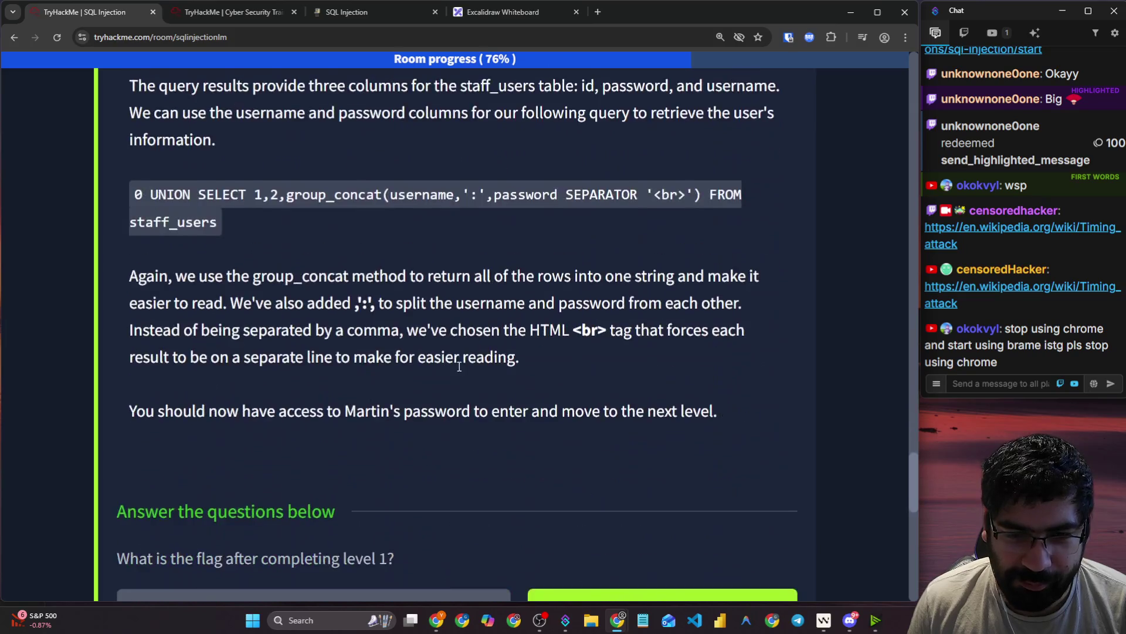
scroll(376, 321, up, 4)
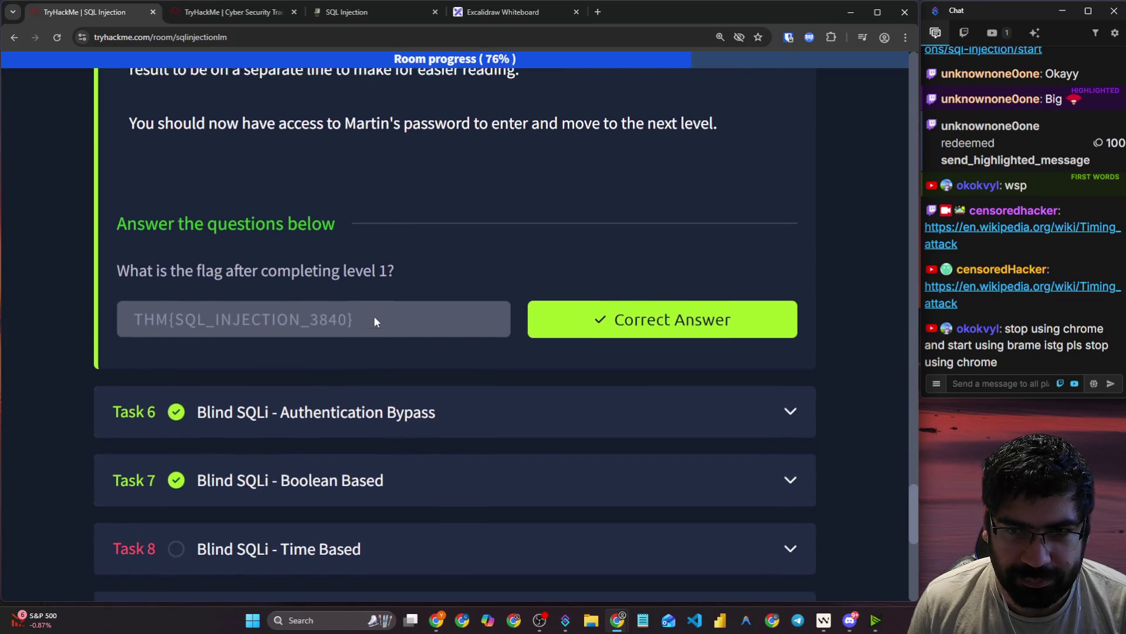
scroll(376, 322, up, 3)
scroll(375, 316, up, 4)
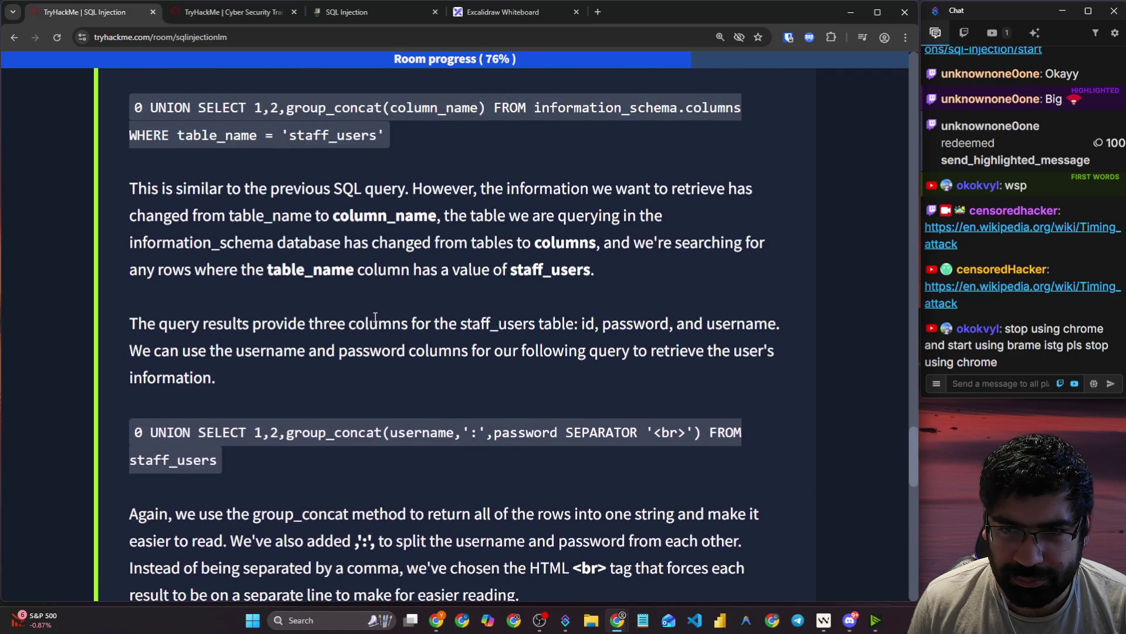
scroll(375, 317, up, 5)
scroll(375, 317, down, 9)
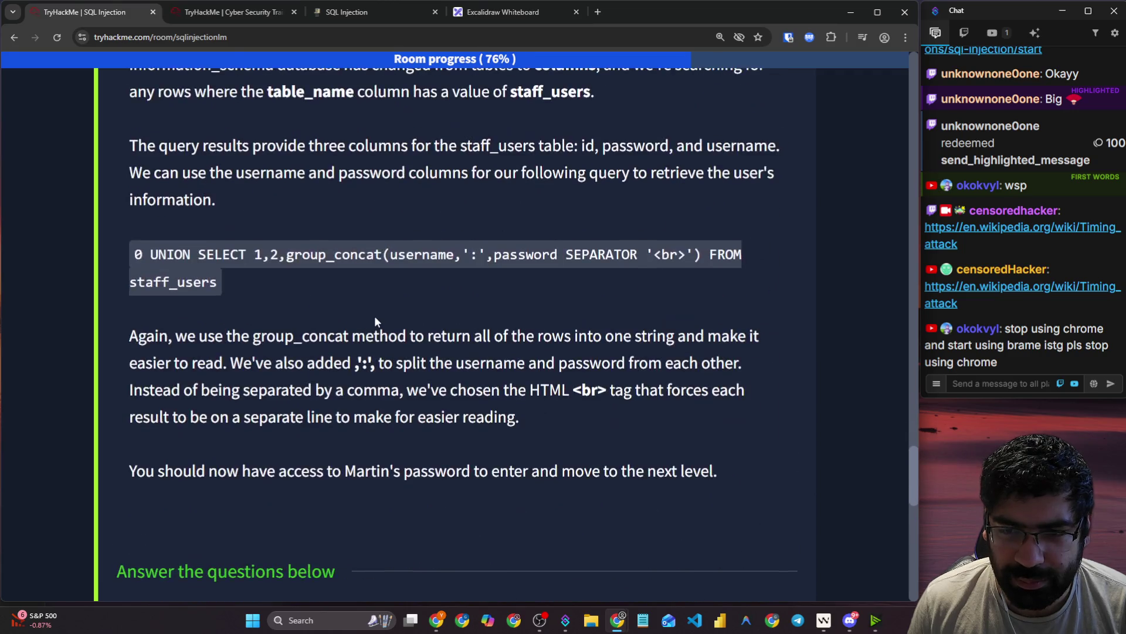
scroll(376, 317, down, 10)
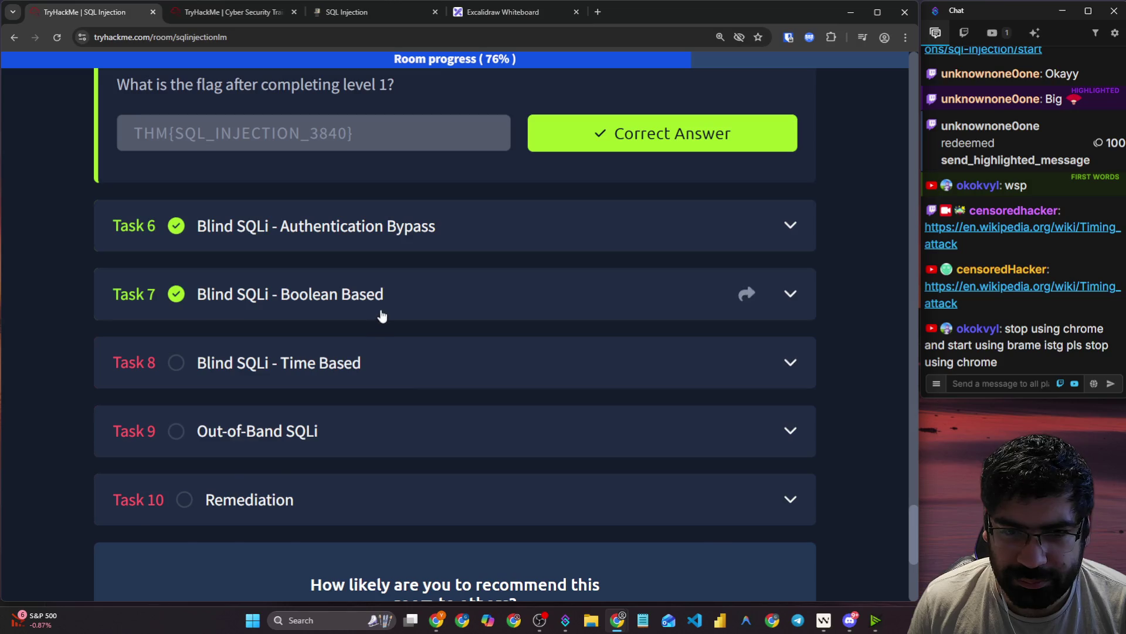
Step: Expand the Blind SQLi - Boolean Based task and move over to the running lab
click(379, 315)
click(234, 13)
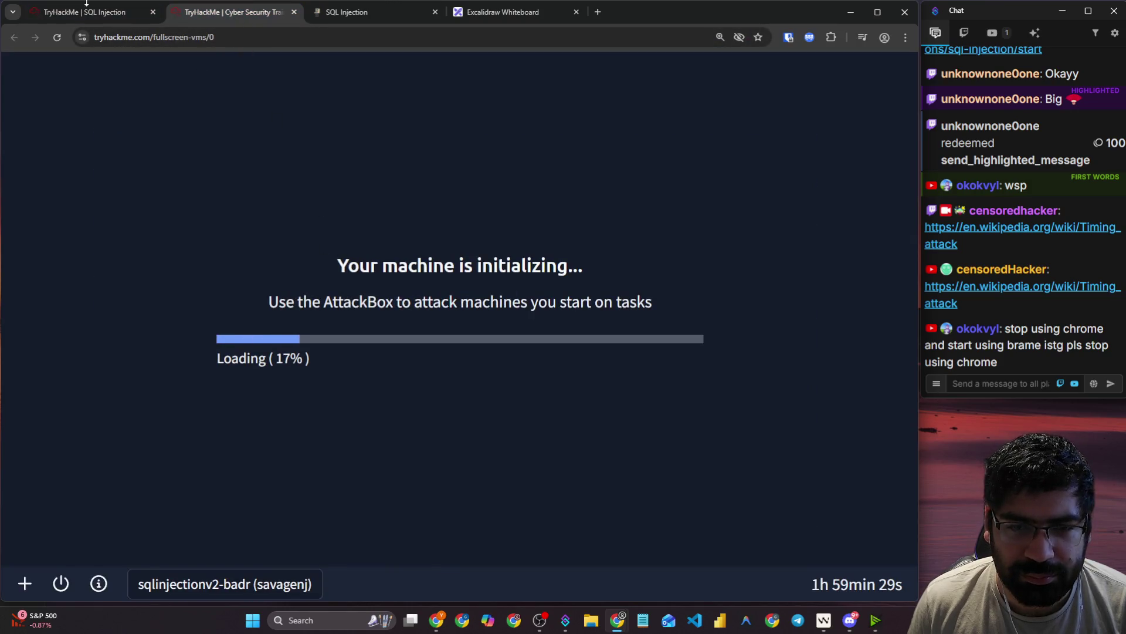
click(71, 11)
scroll(338, 316, down, 6)
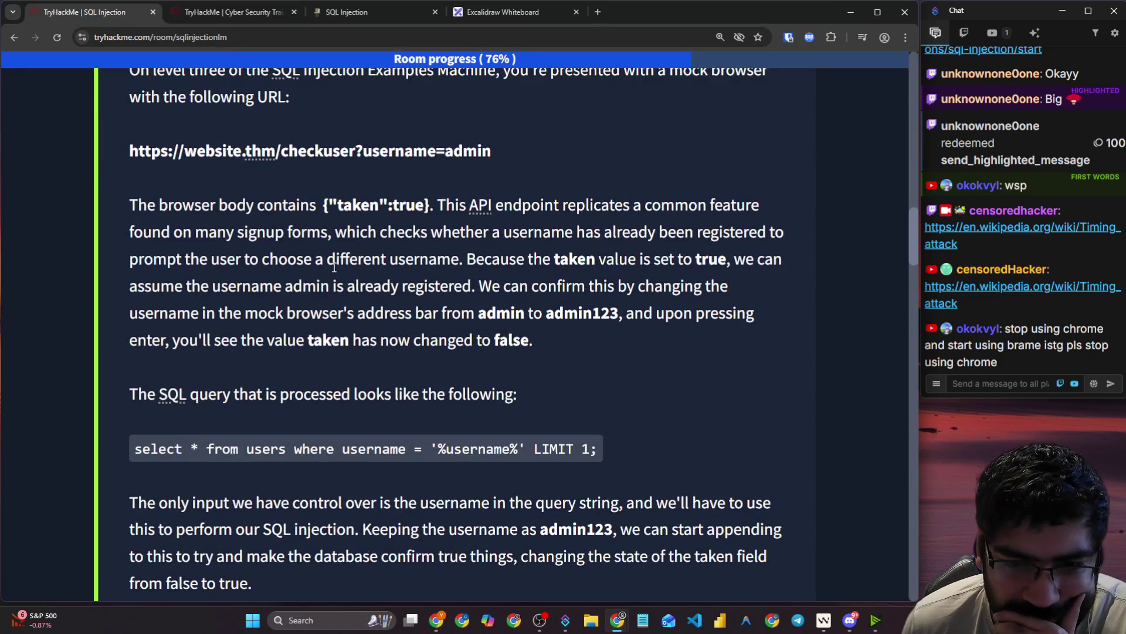
scroll(338, 315, down, 10)
key(ctrl+Tab)
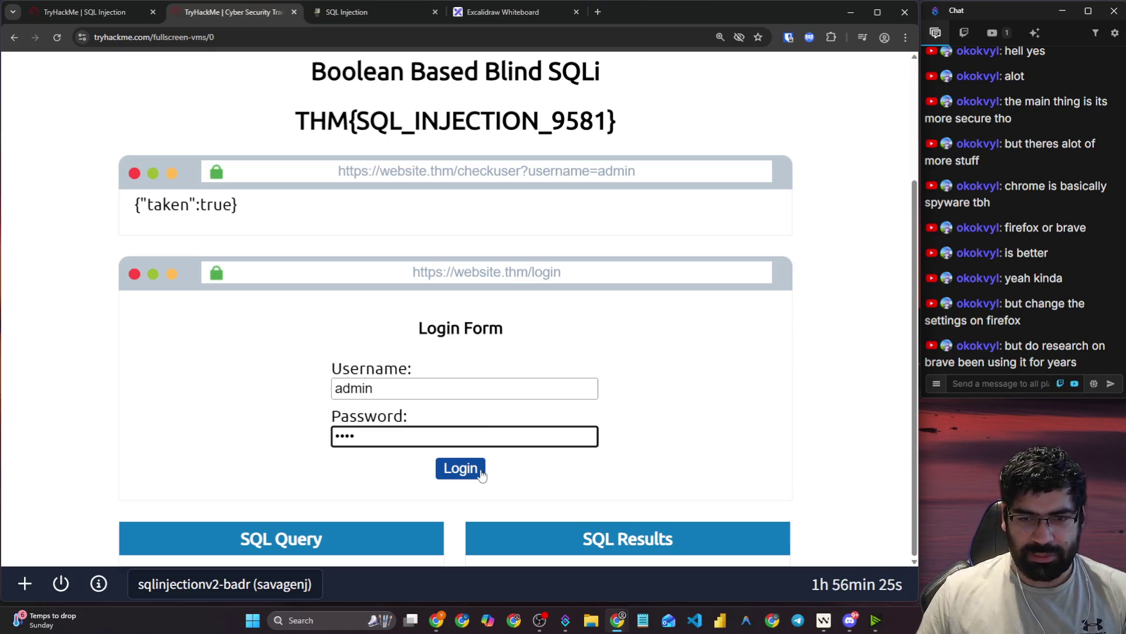
Step: Log in to reach Level Four and append a UNION Select sleep payload to the analytics URL
click(477, 470)
scroll(478, 460, down, 3)
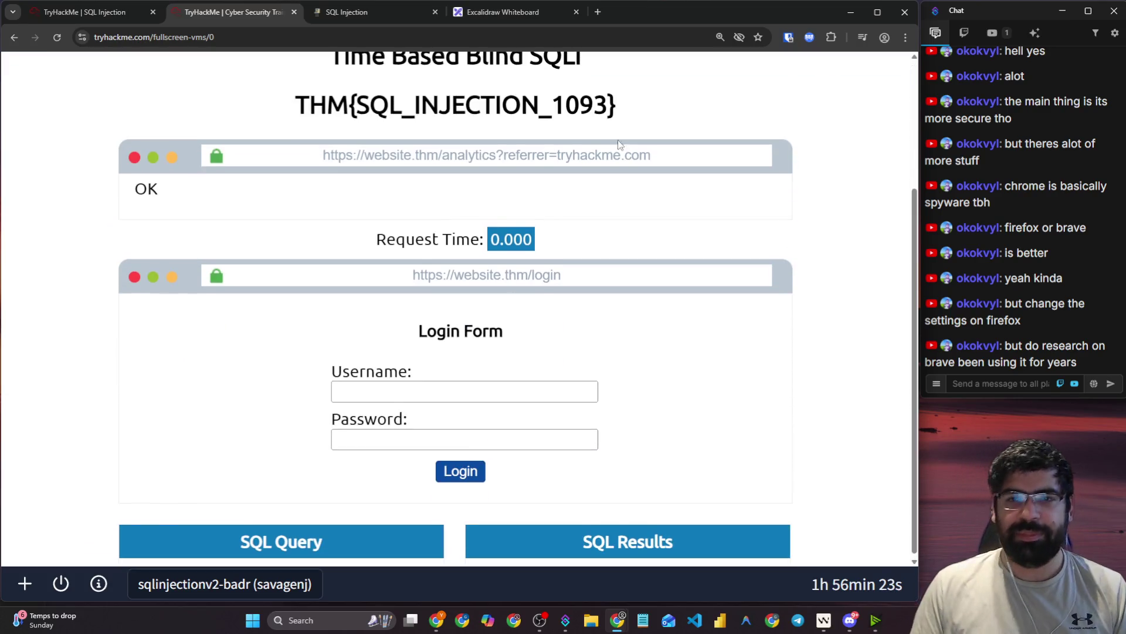
click(680, 160)
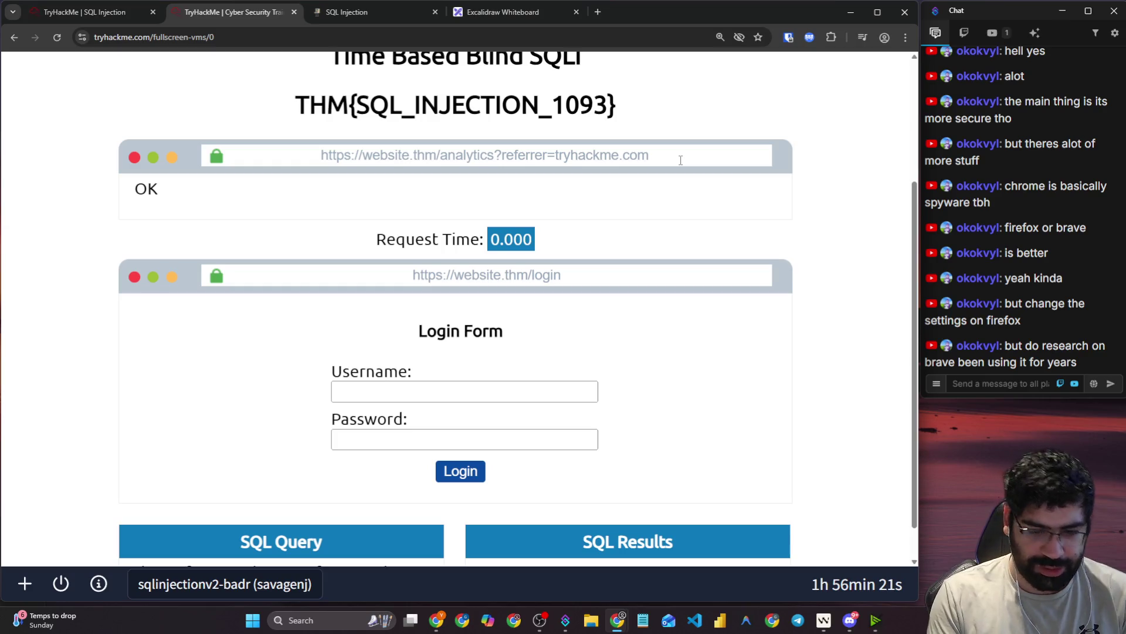
text(UNION )
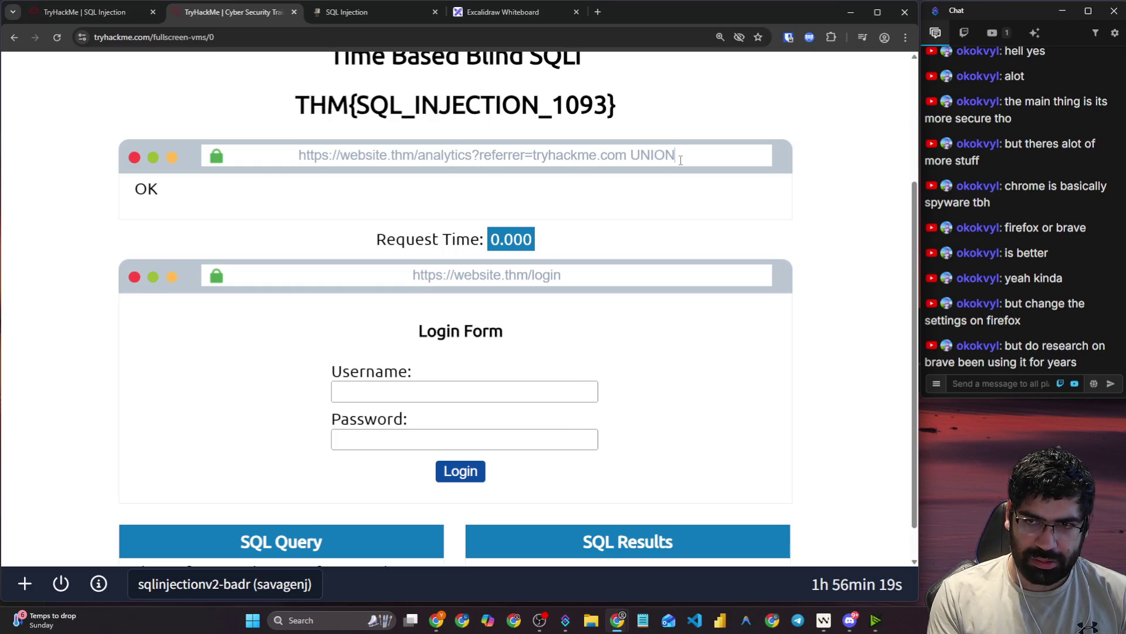
text(Selec)
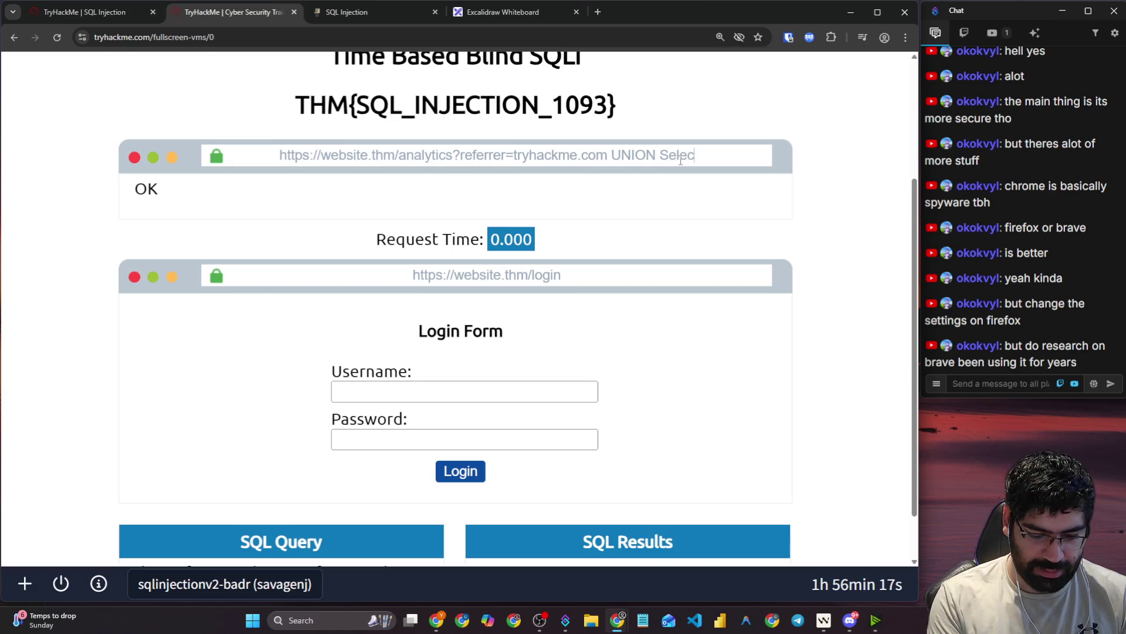
text(t sl)
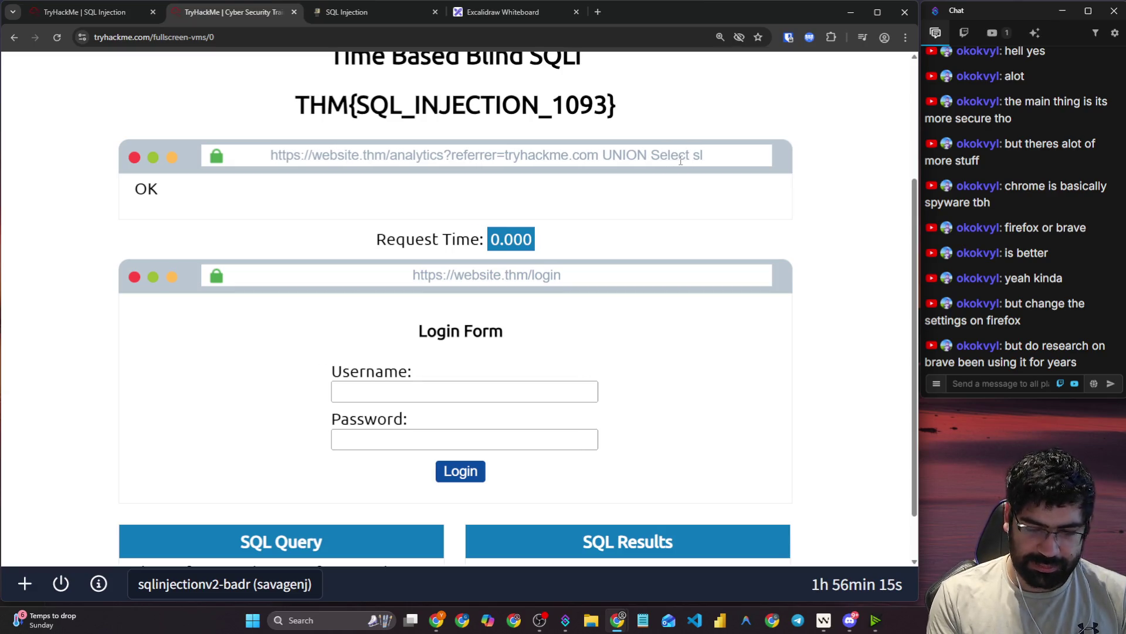
text(eep)
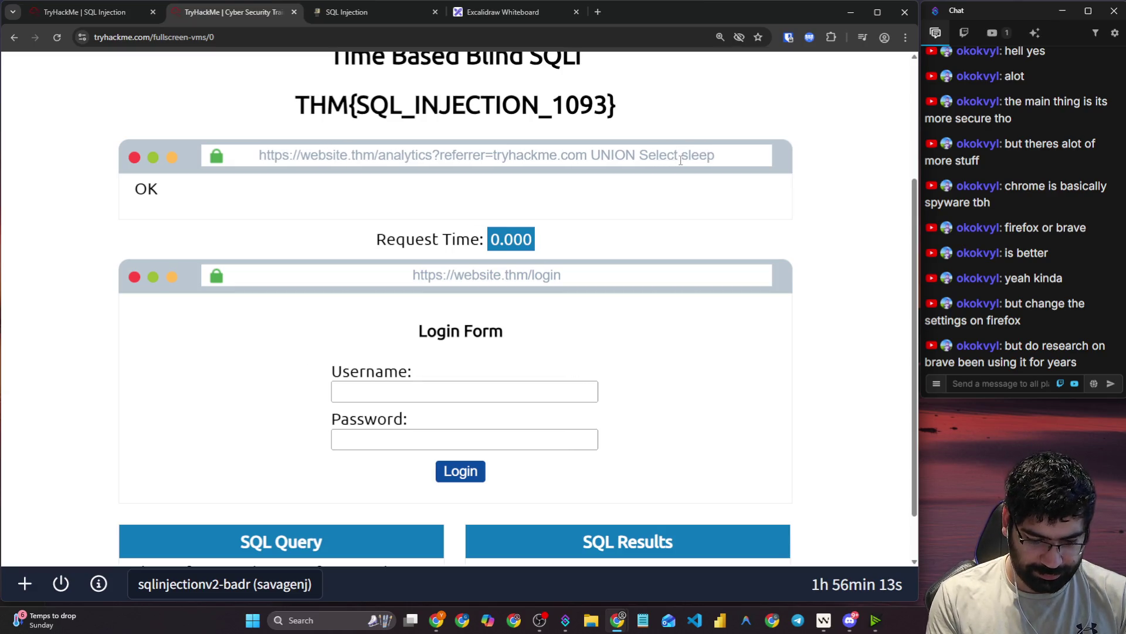
text((5)
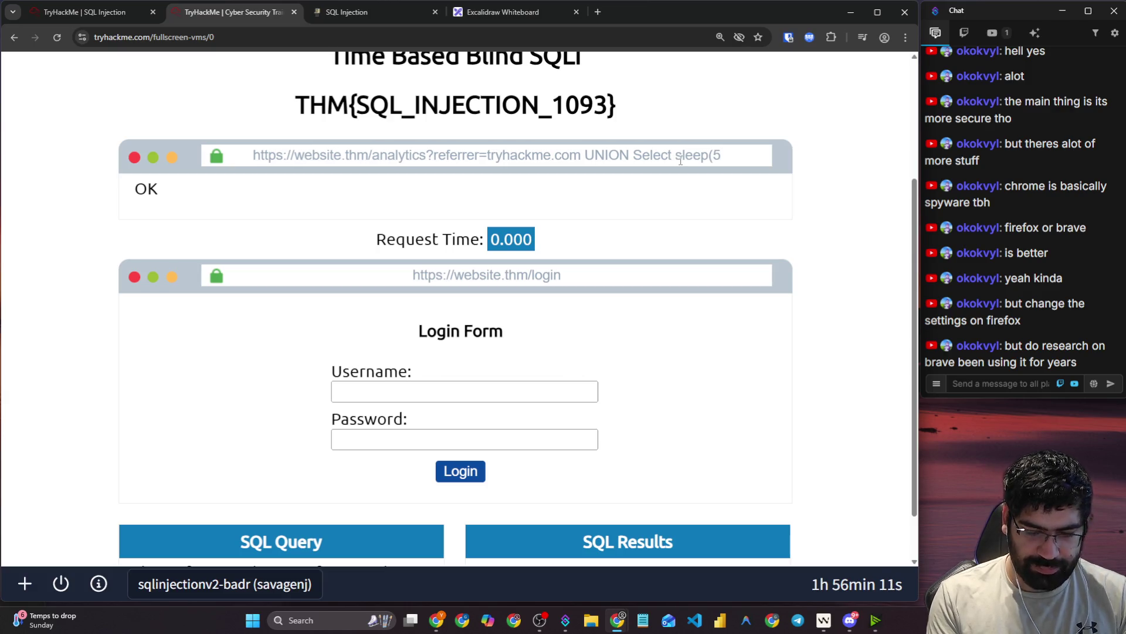
text(),2)
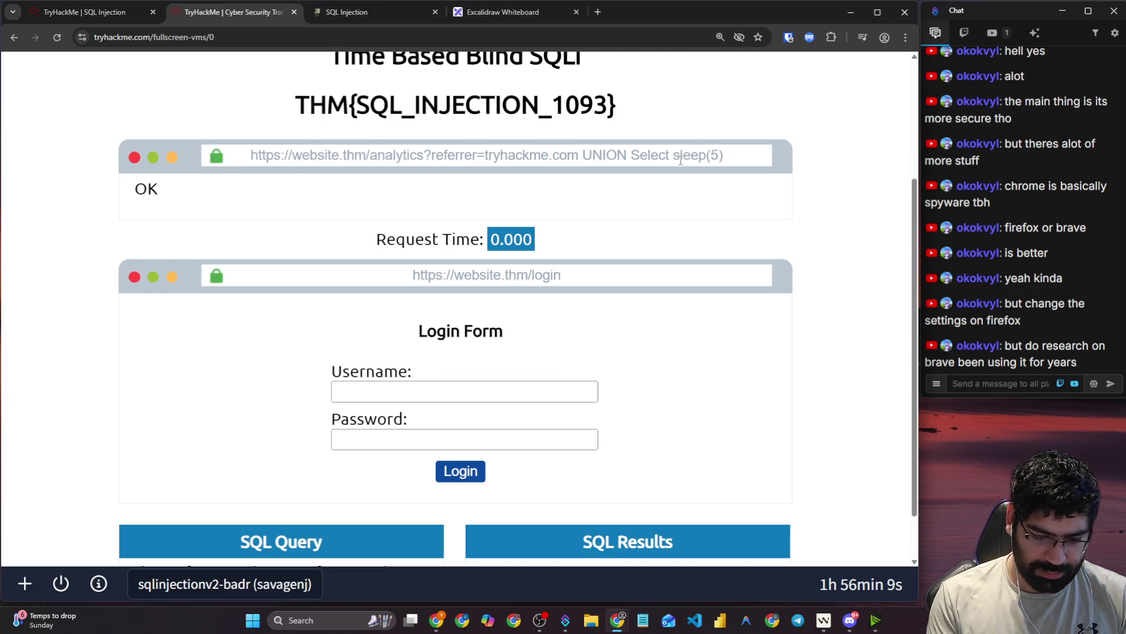
text(;--)
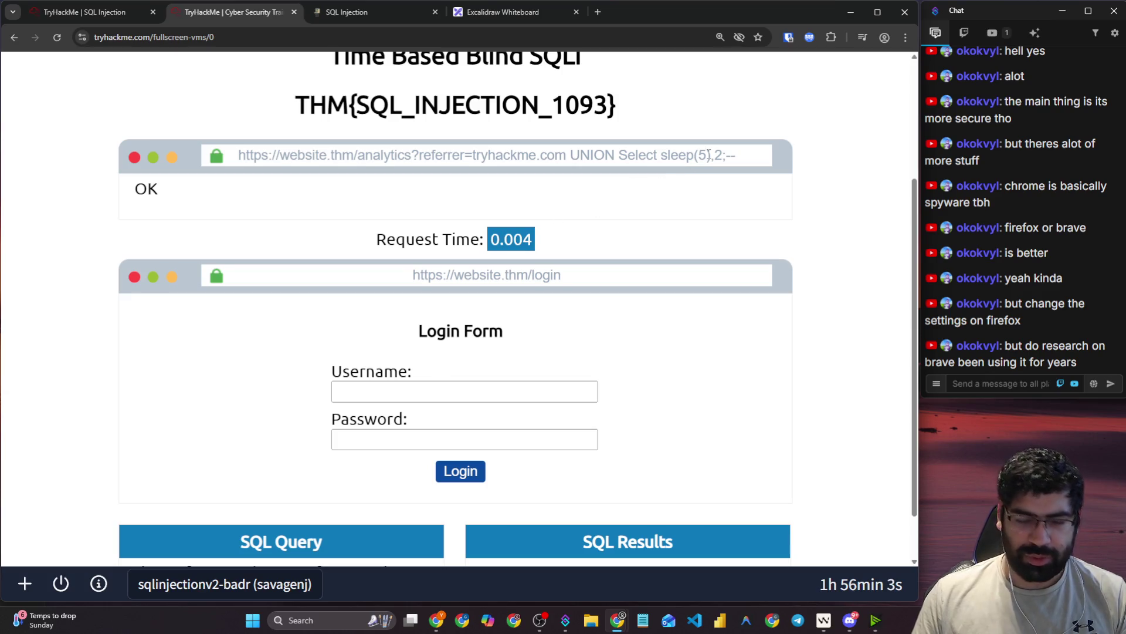
text(1)
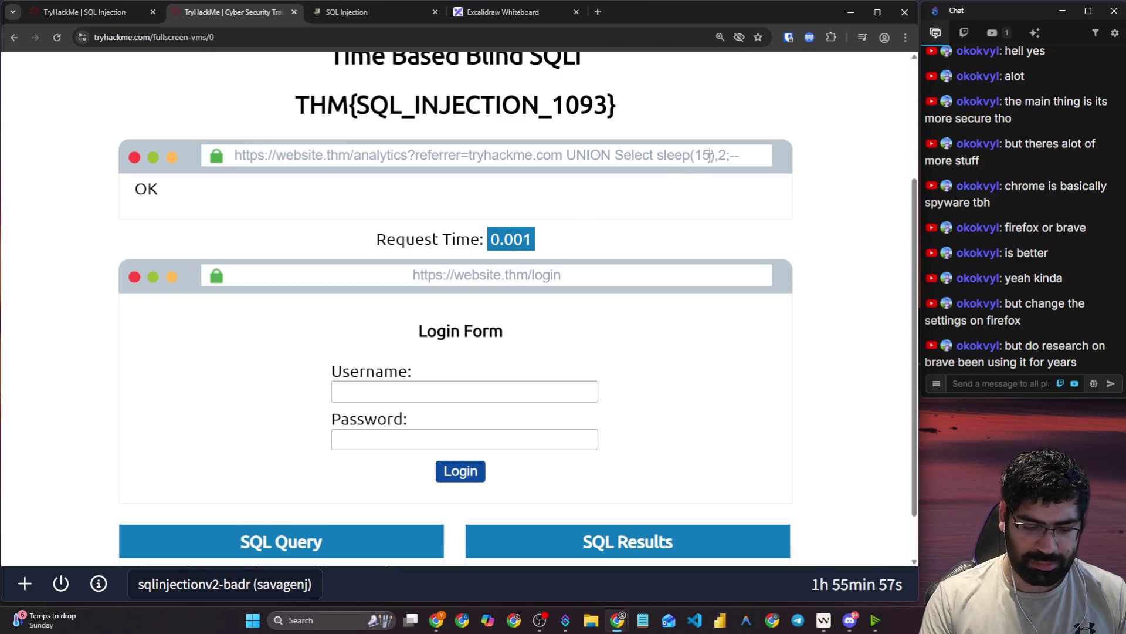
text(00)
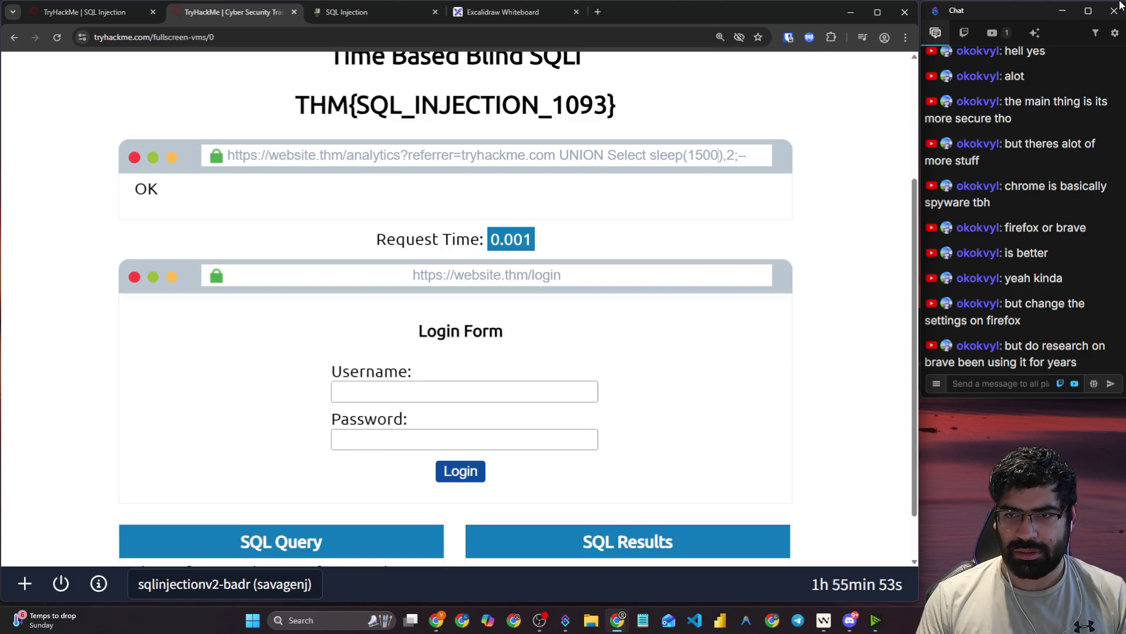
Step: Cut the sleep duration to 5 and replace the sleep function name with SELECT
key(BackSpace)
key(BackSpace)
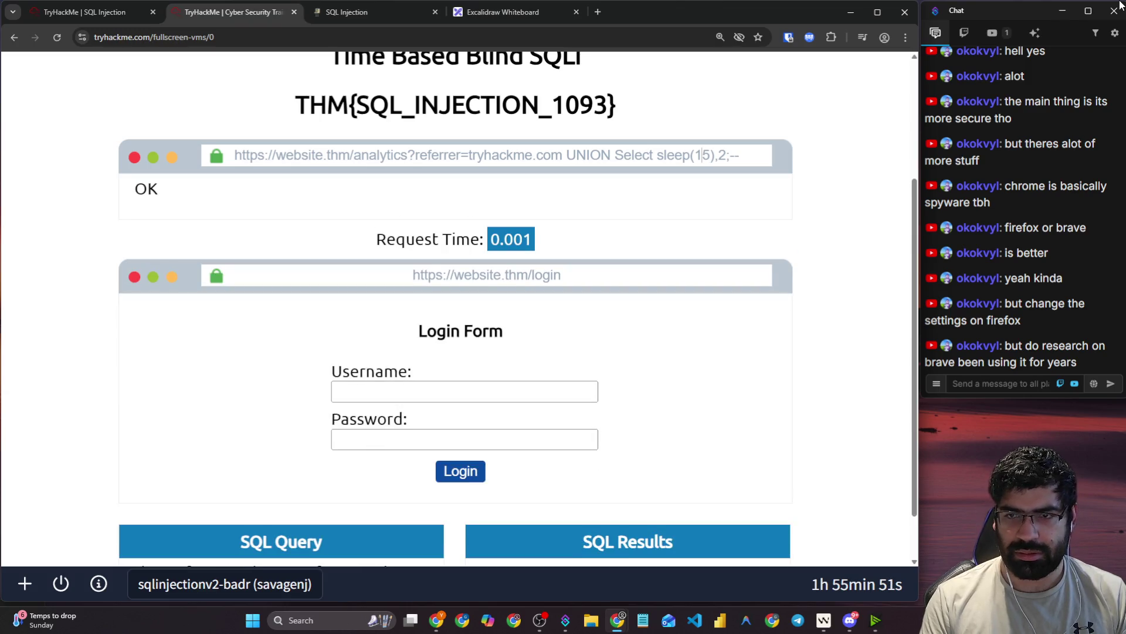
key(Left)
key(BackSpace)
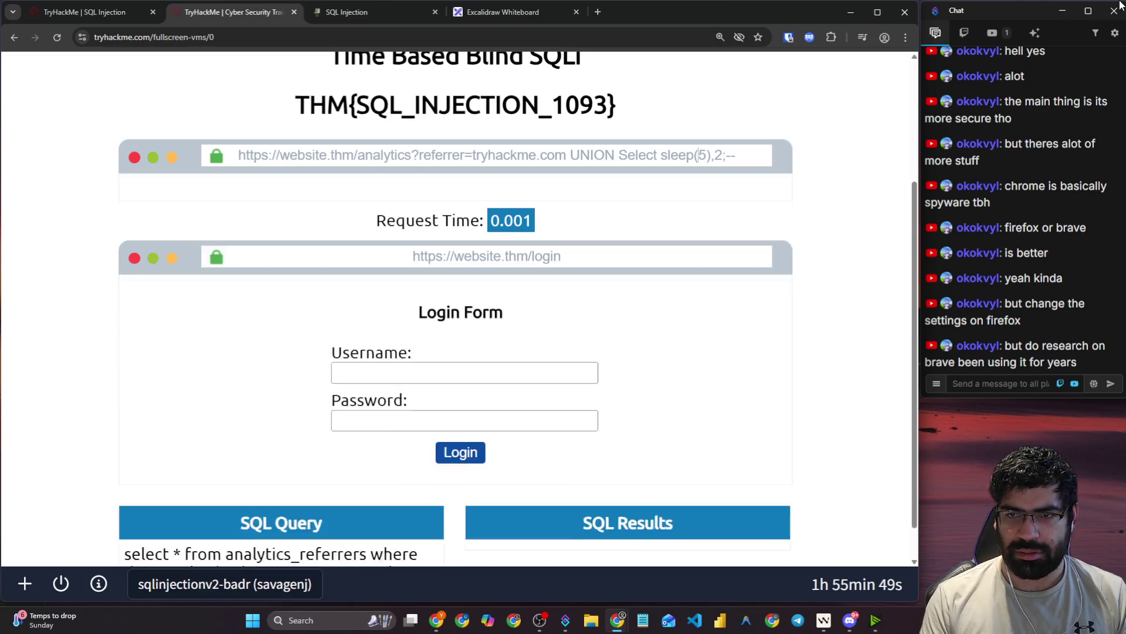
key(BackSpace)
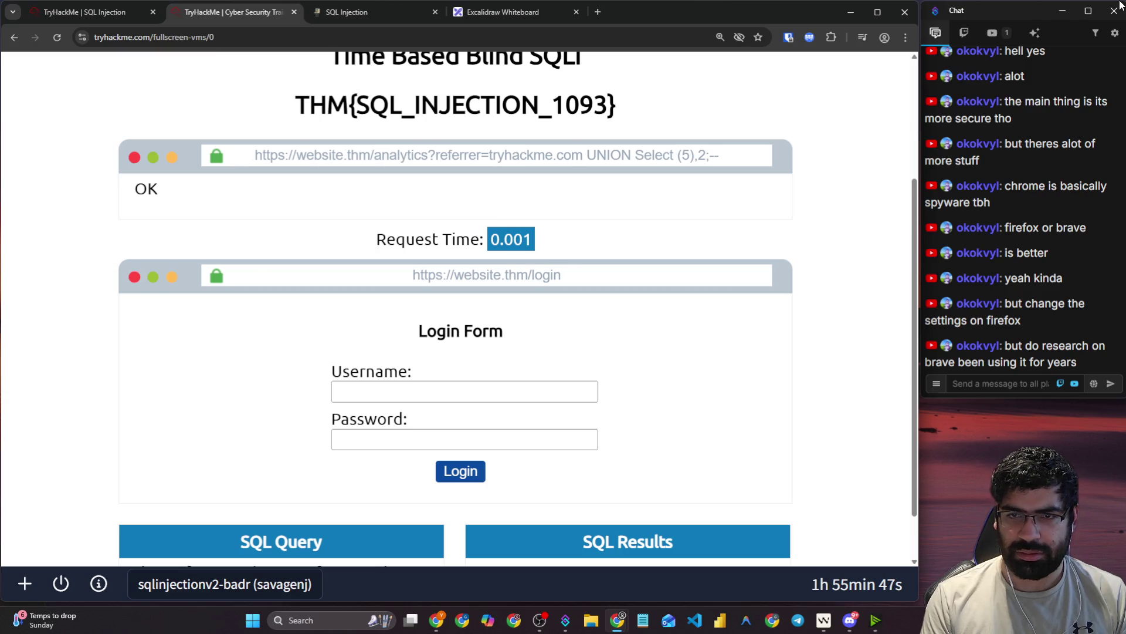
text(SELECT)
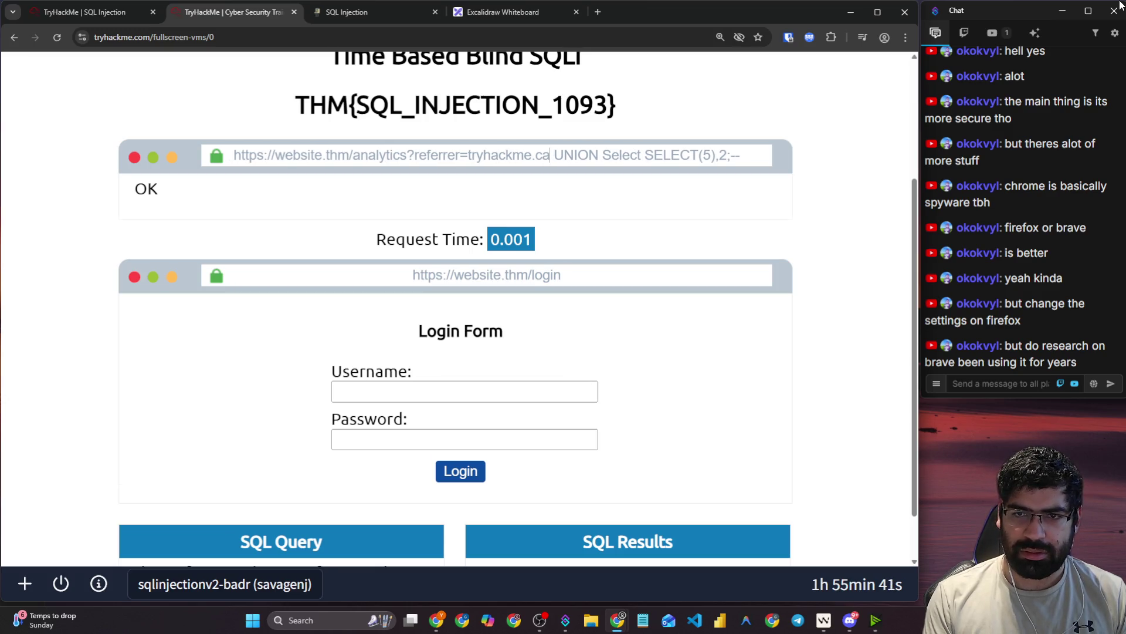
Step: Correct the domain ending to tryhackme.com and check the ,2;-- payload ending
key(BackSpace)
text(om)
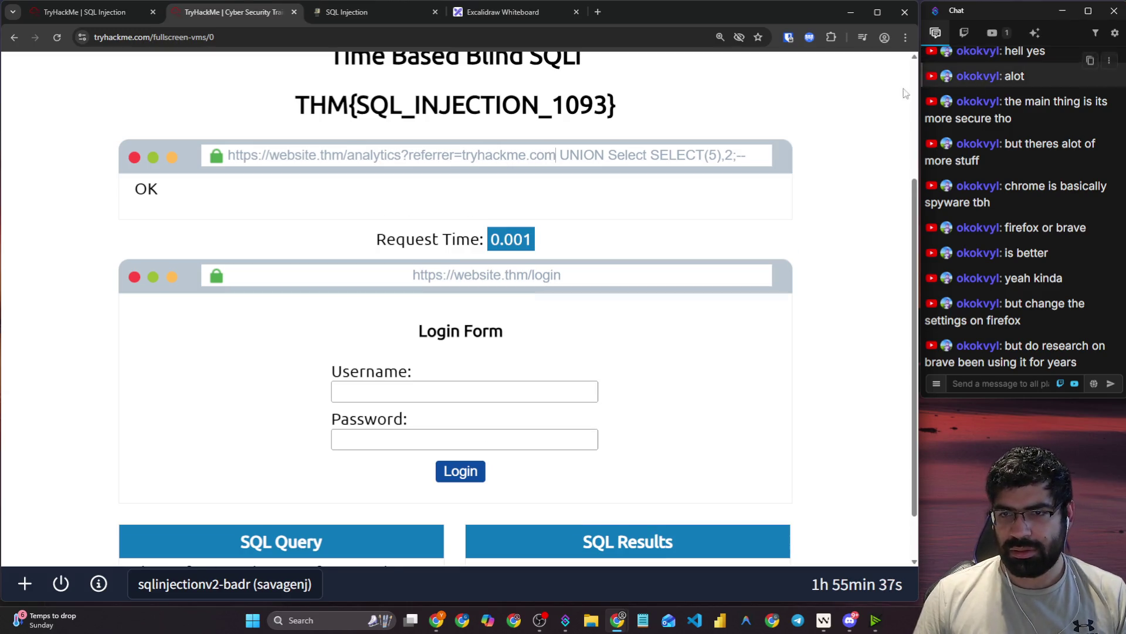
drag(722, 155, 749, 155)
click(750, 155)
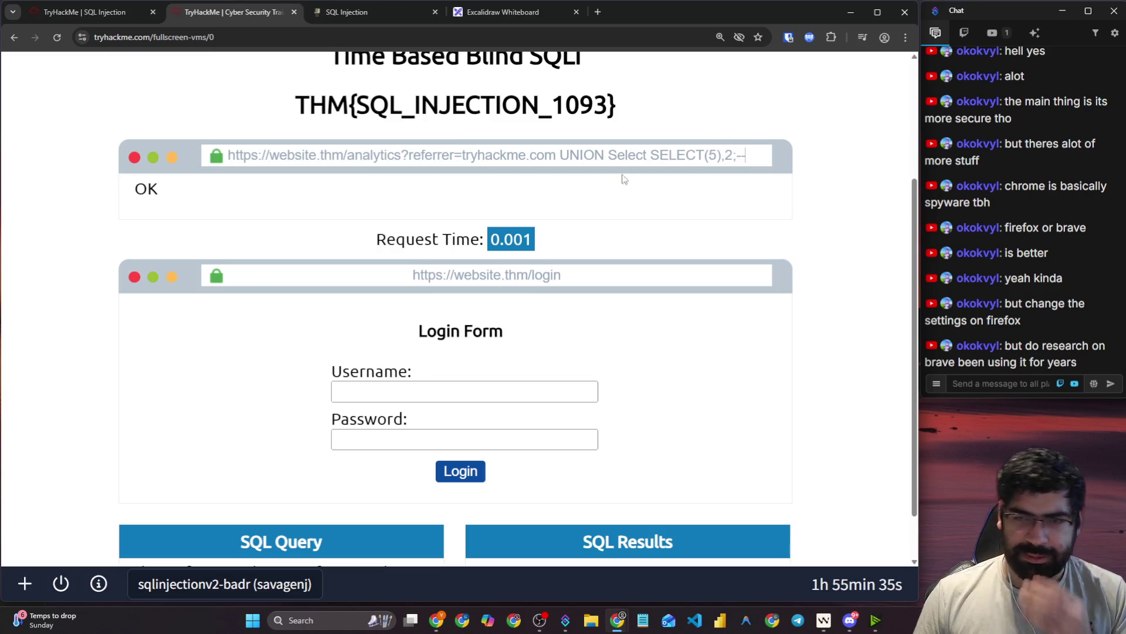
click(97, 12)
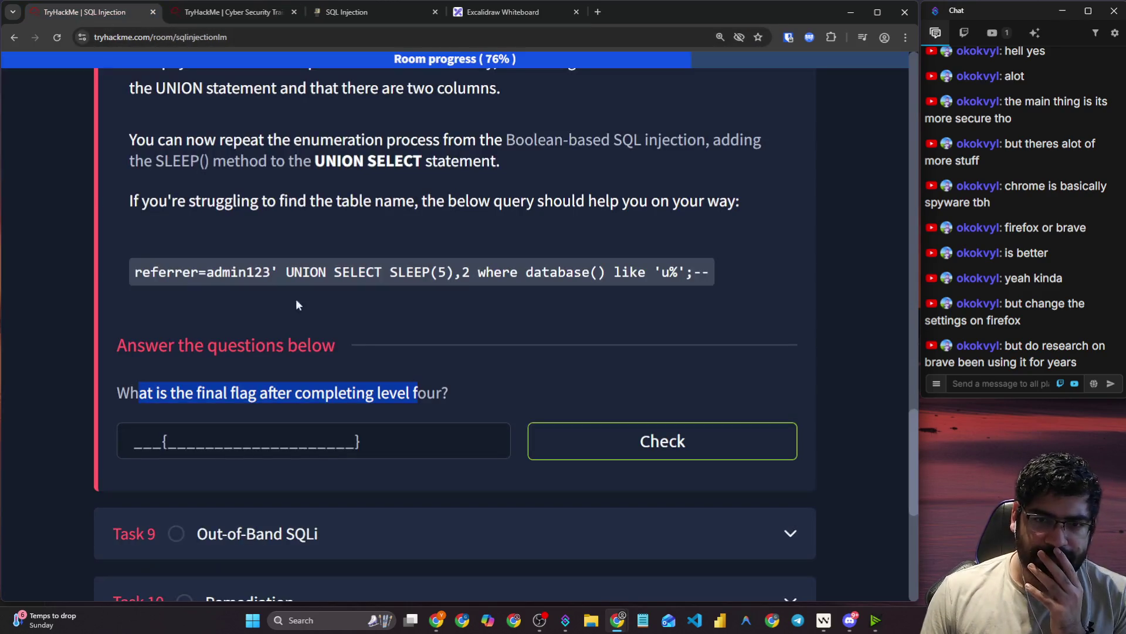
Step: Scroll up to reread the room's SLEEP payload notes, then return to the Level Four lab
click(380, 304)
scroll(297, 268, up, 2)
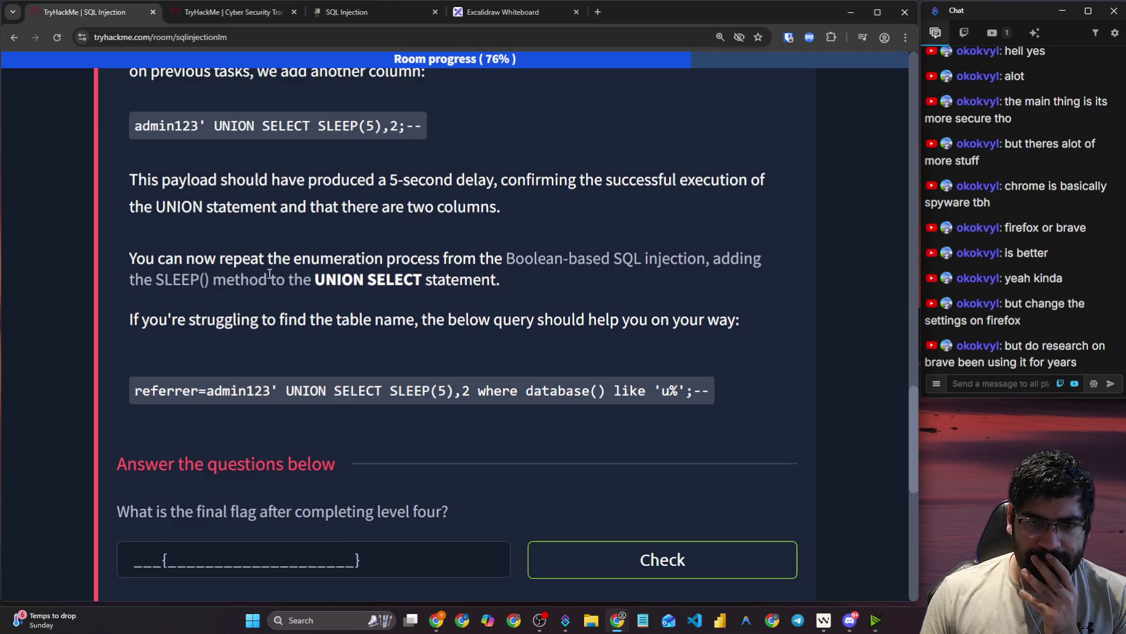
click(244, 13)
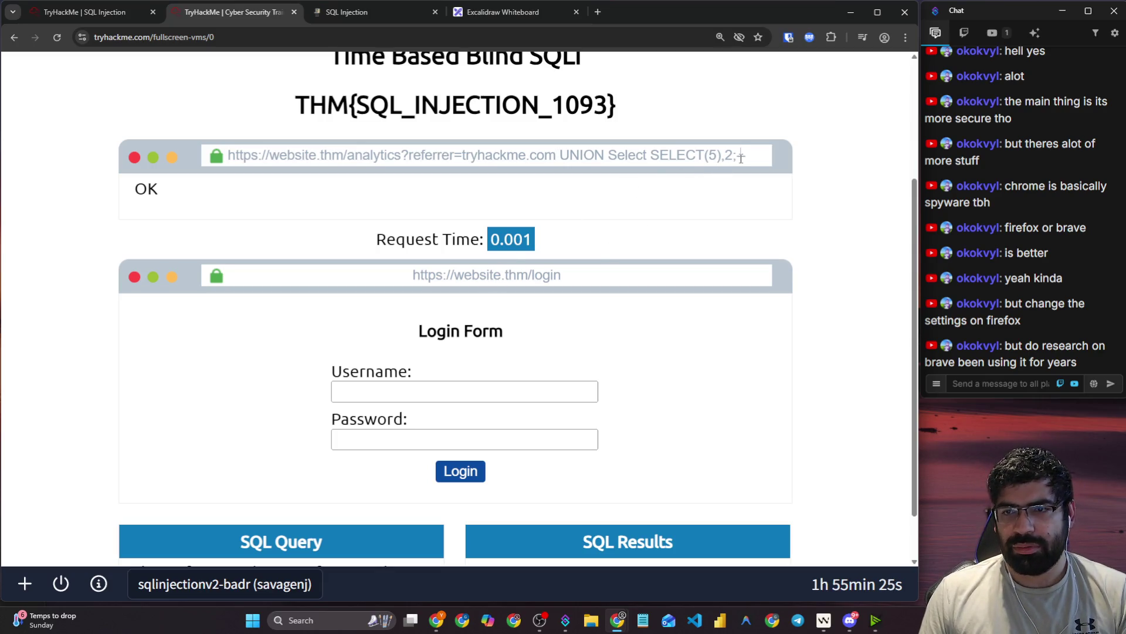
Step: Change the payload to UNION Select SELECT(50),2; -- and apply it to the SQL Query panel
key(BackSpace)
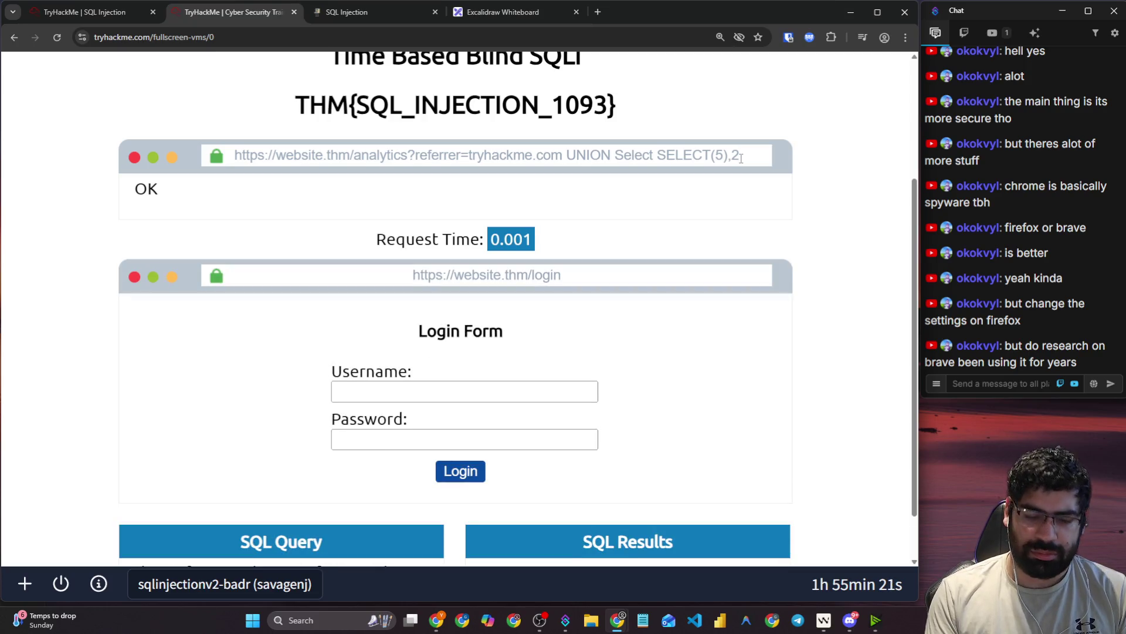
text(;)
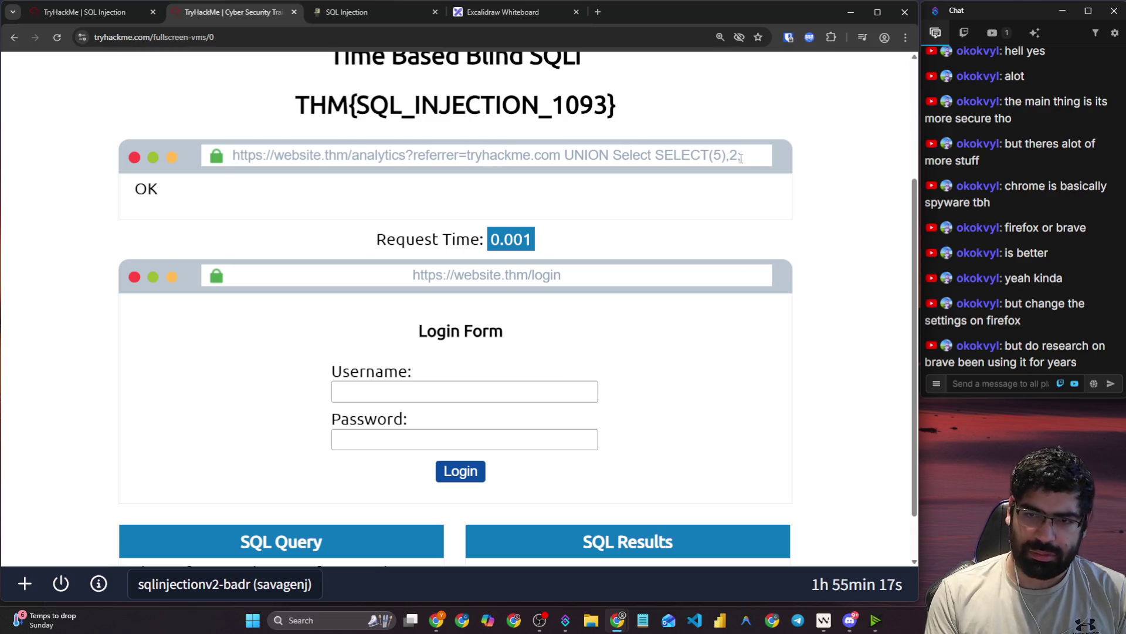
text(; --)
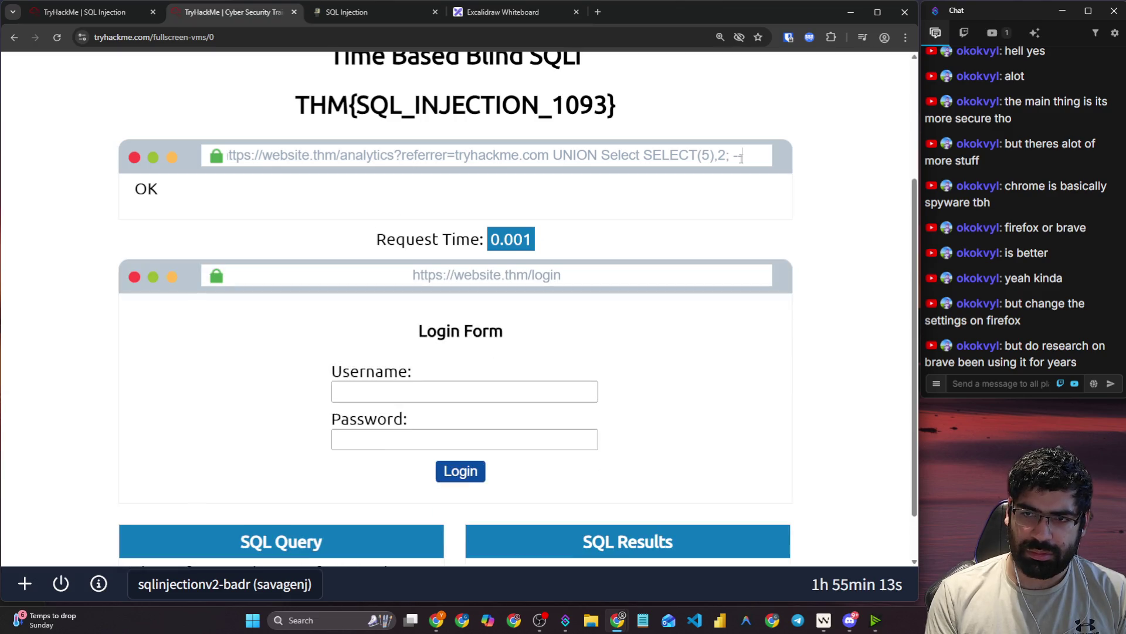
text(0)
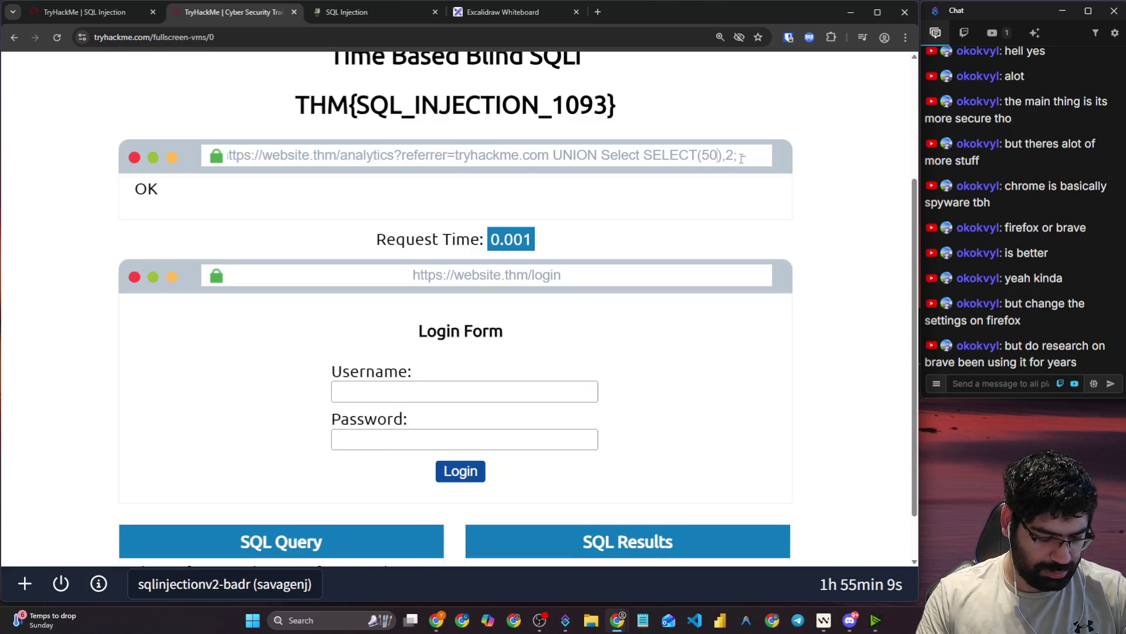
scroll(741, 159, down, 1)
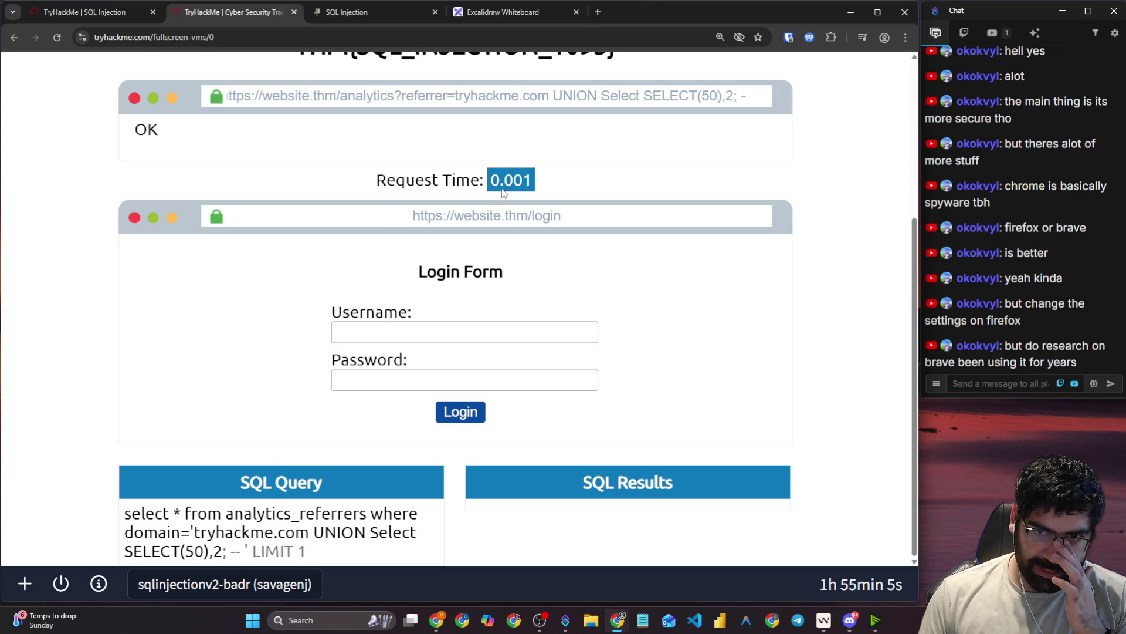
click(519, 185)
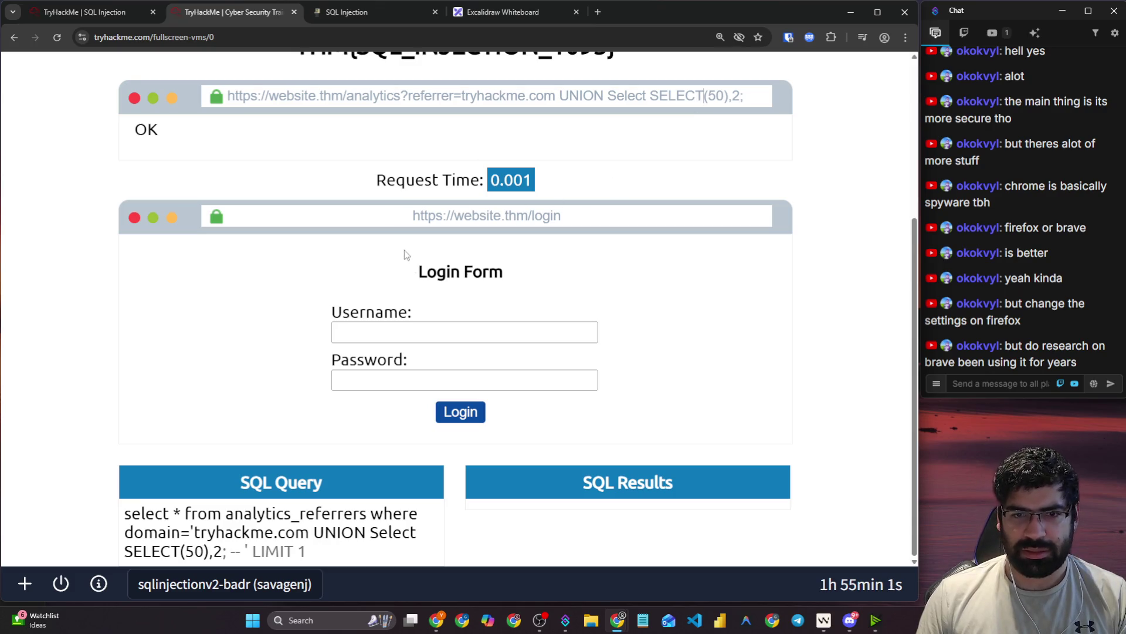
Step: Try a login with dummy test credentials and dismiss the incorrect-login error
click(445, 418)
click(633, 276)
click(431, 339)
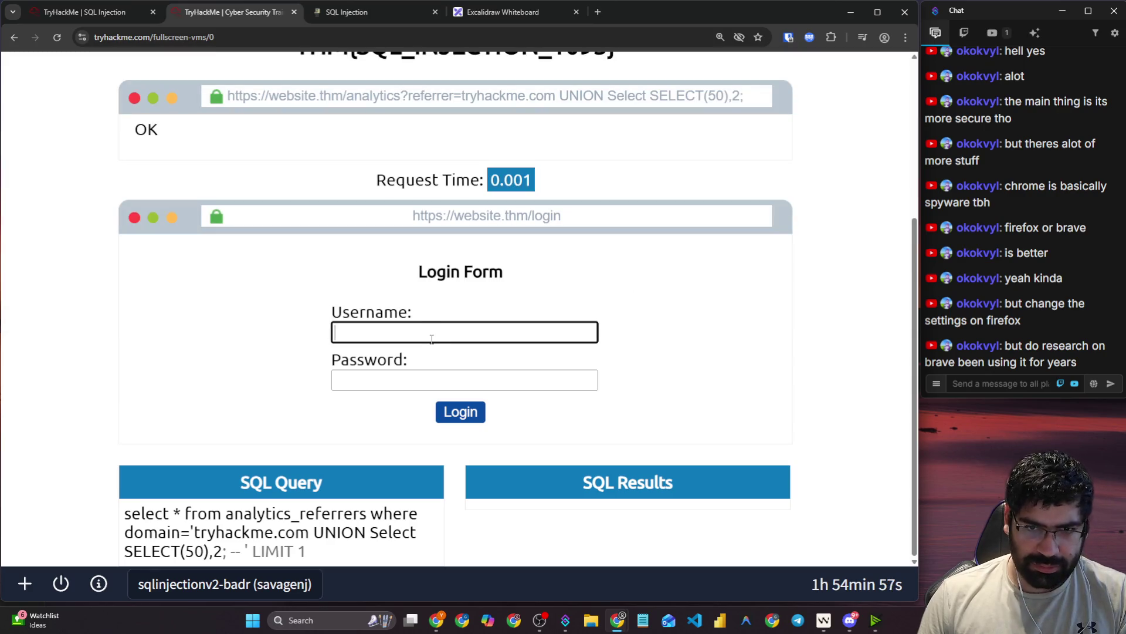
text(test)
key(Tab)
text(test)
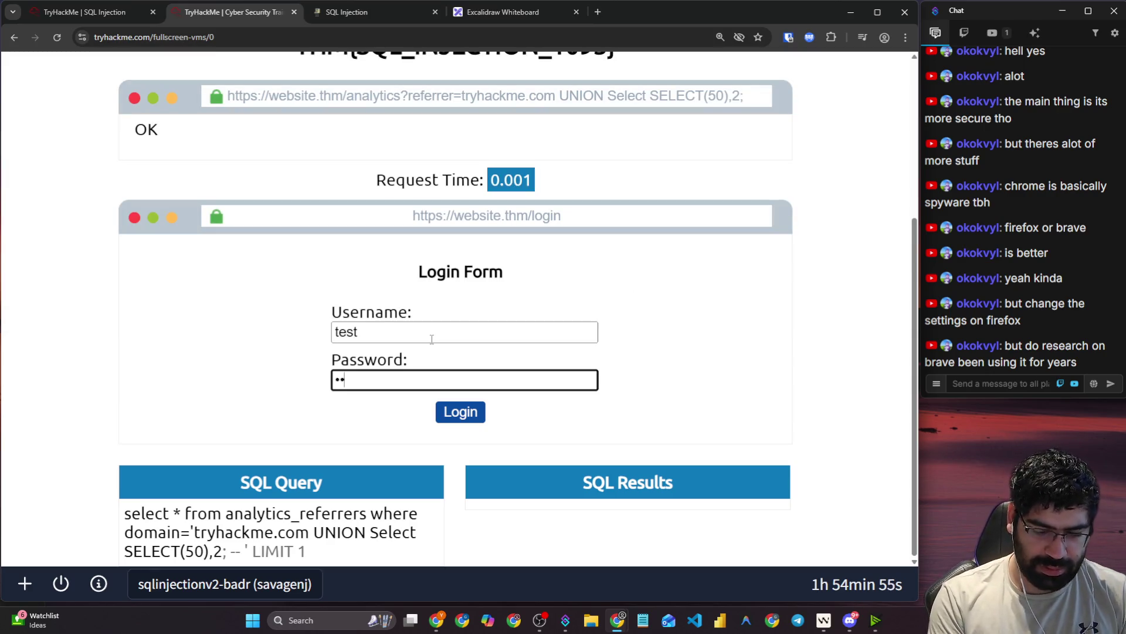
click(470, 413)
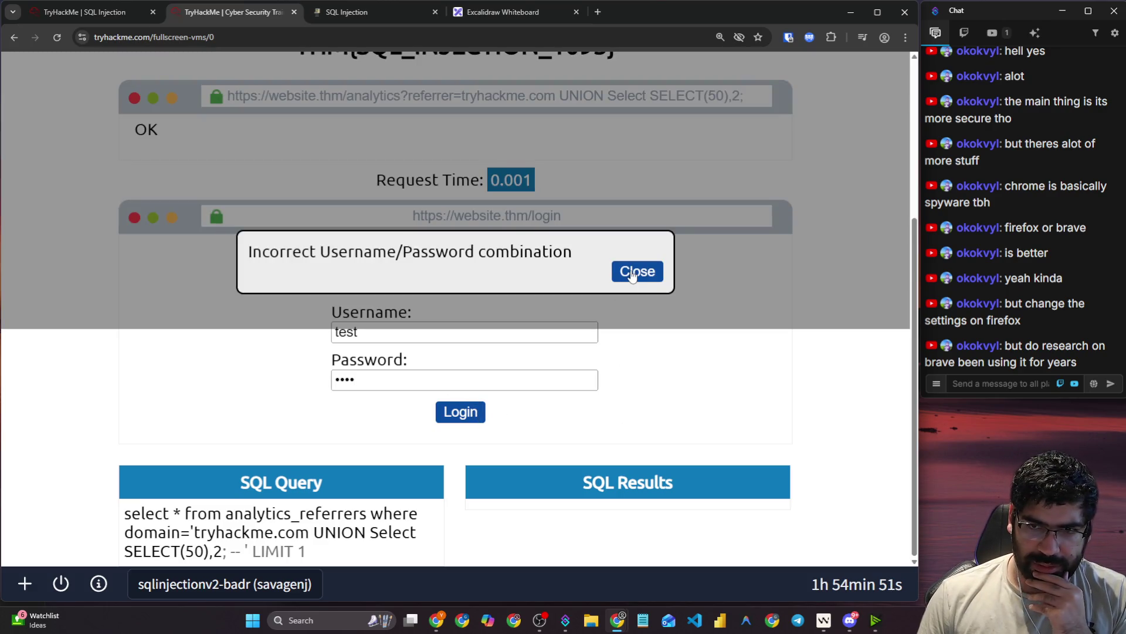
click(631, 272)
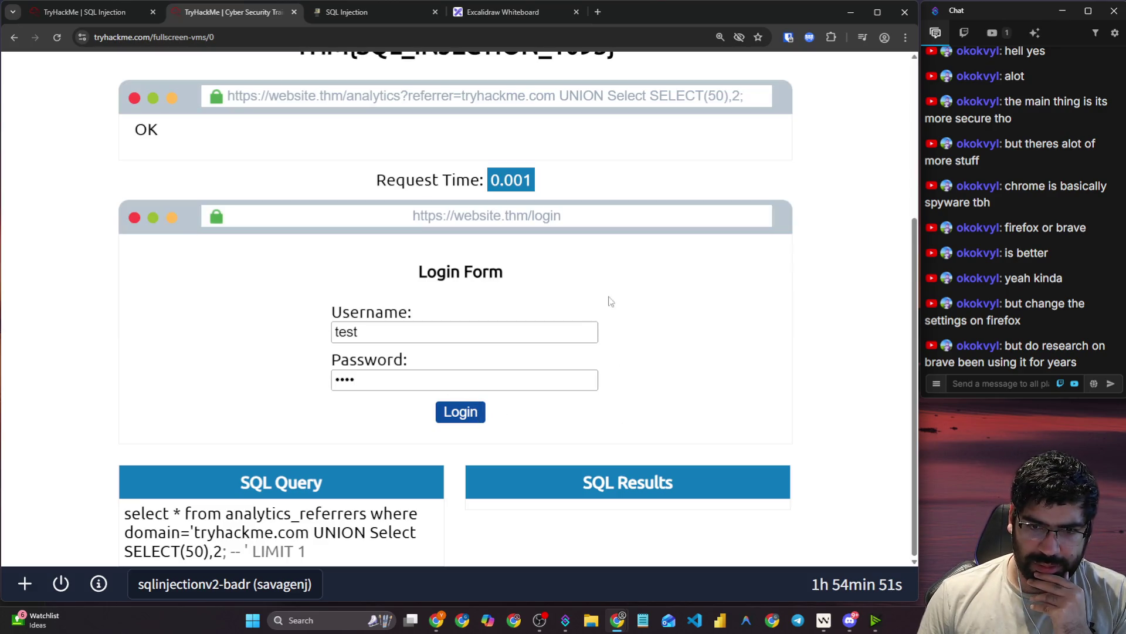
Step: Refill the login form with username admin and a password containing a quote character
click(387, 384)
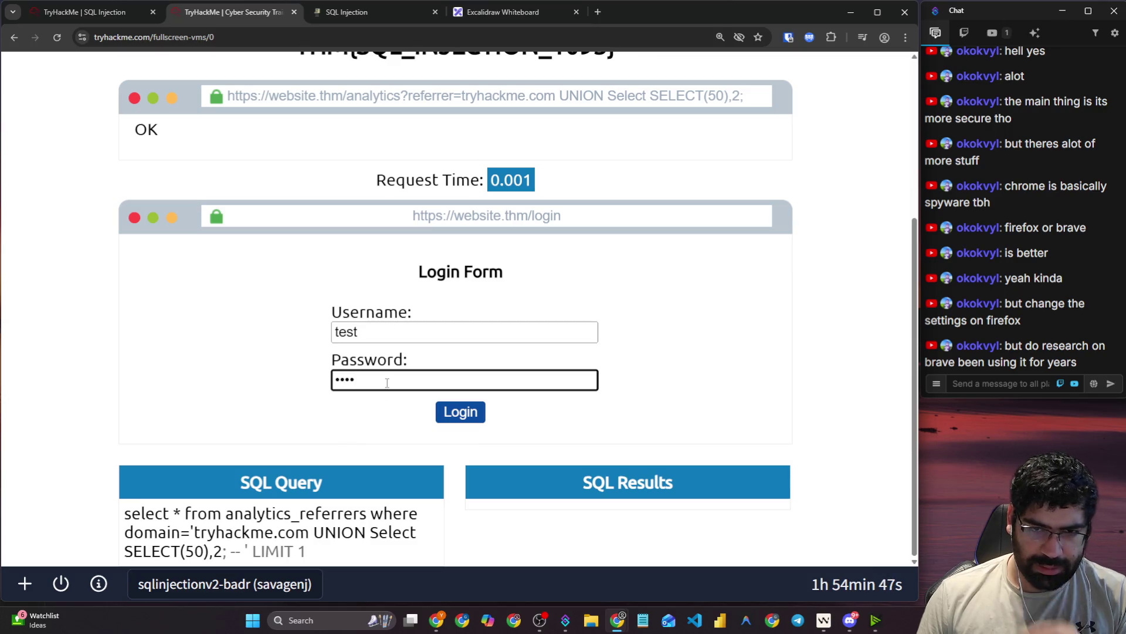
text(')
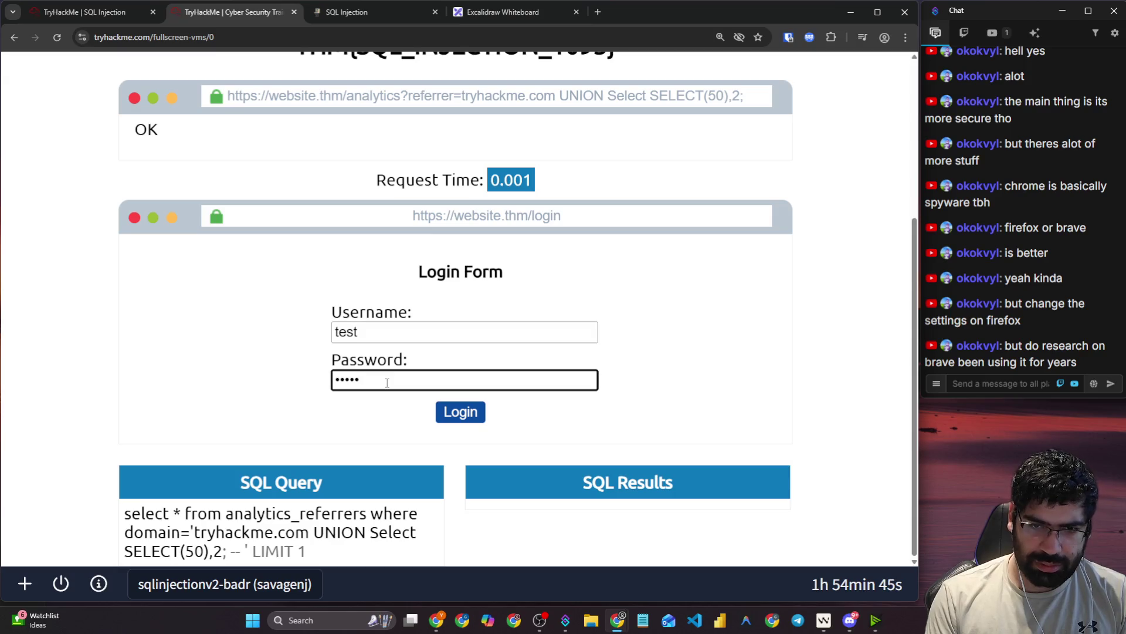
key(shift+Tab)
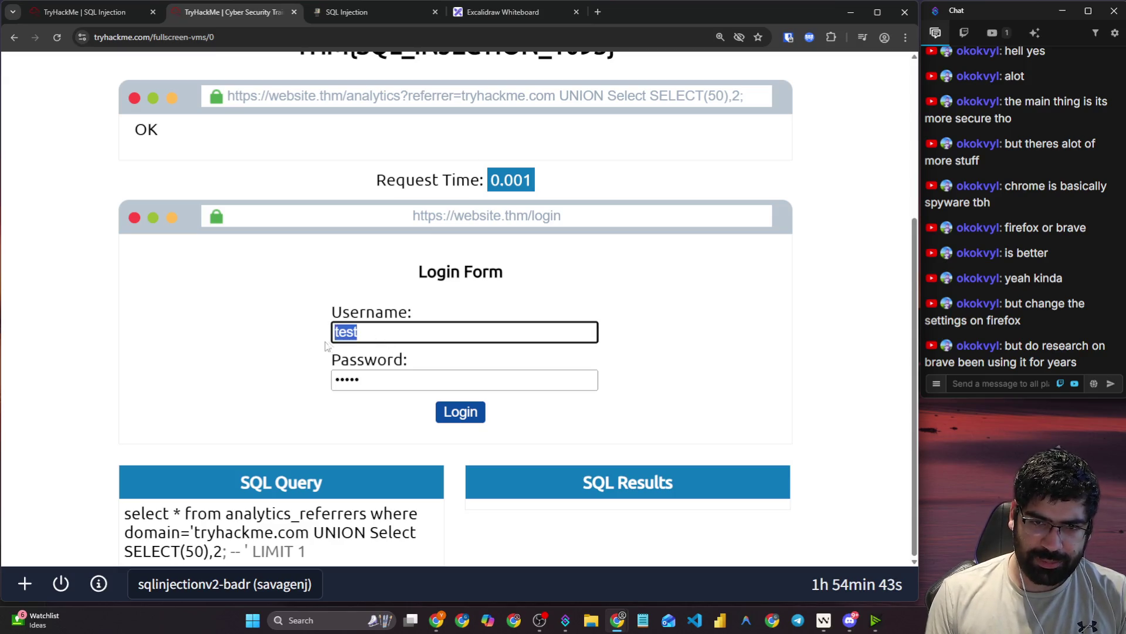
text(admin)
key(Tab)
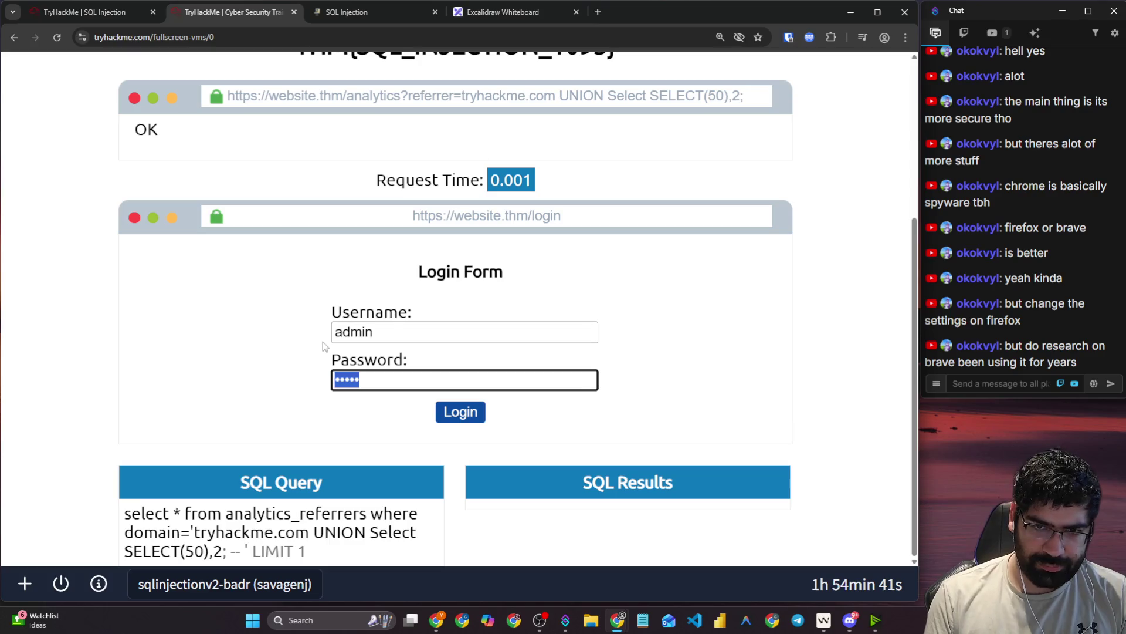
key(End)
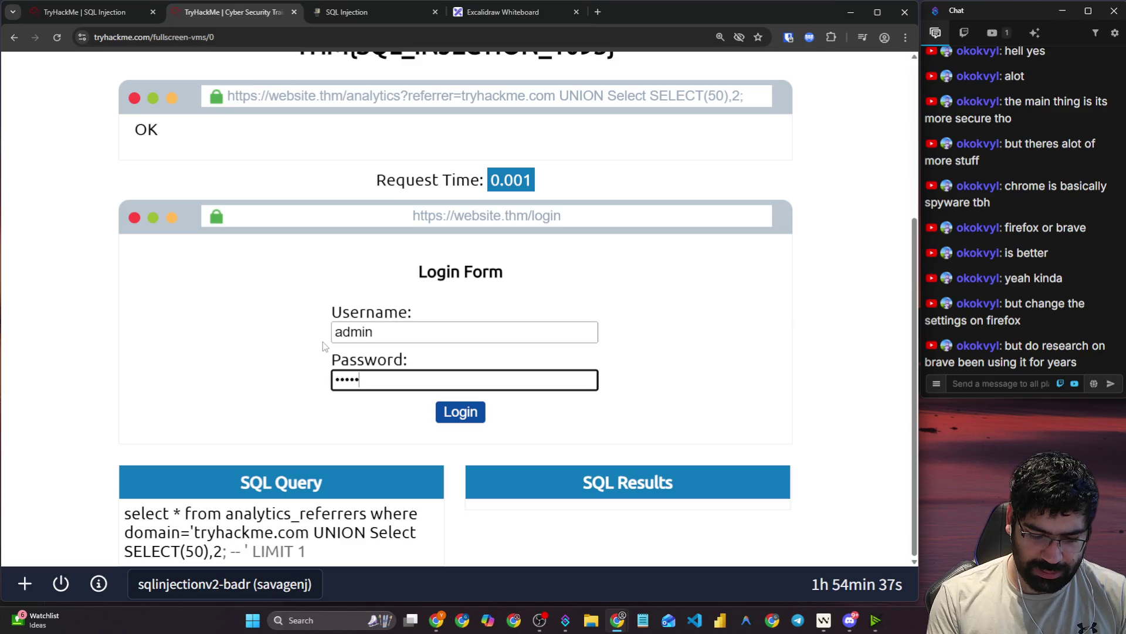
text(')
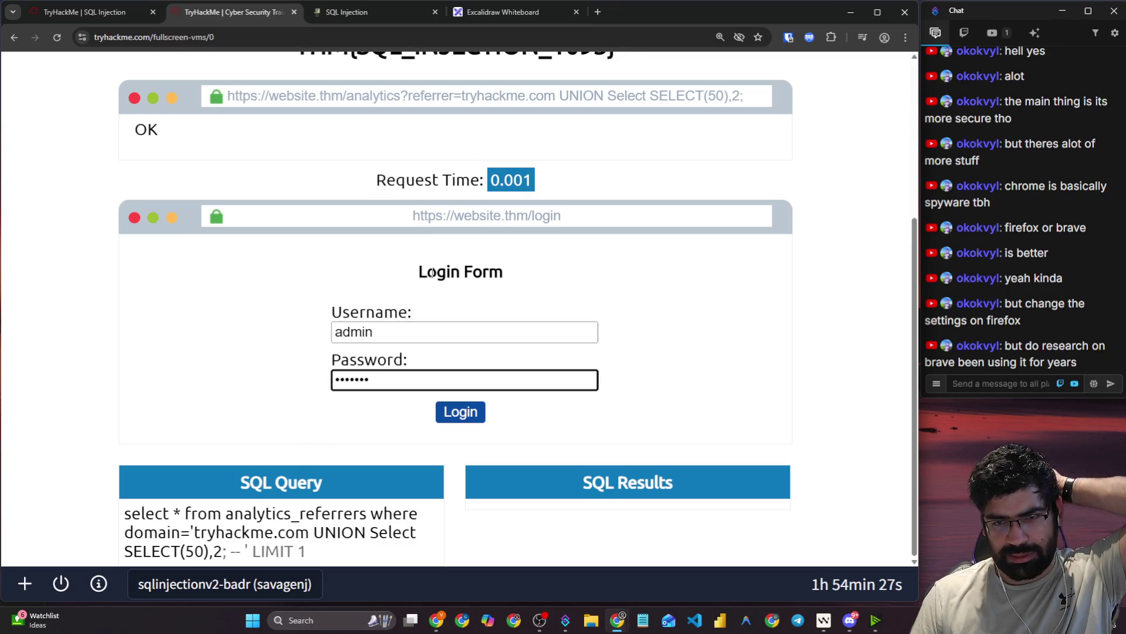
drag(428, 272, 505, 273)
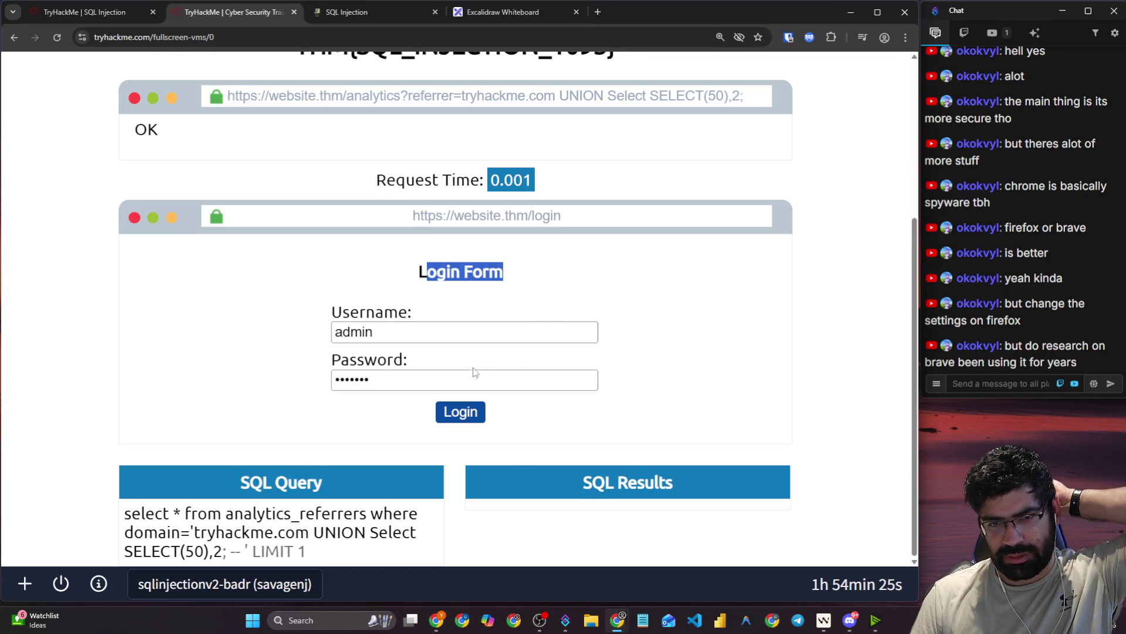
click(405, 379)
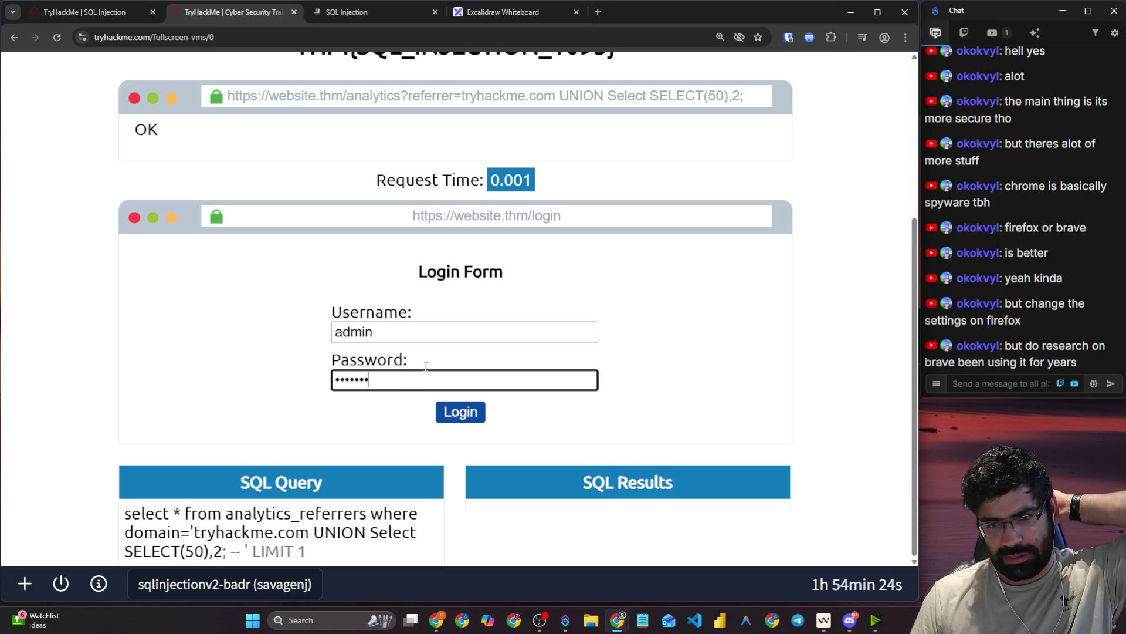
Step: Rework the payload's ending, trying second column values 2 through 5 before a ; comment
click(652, 101)
scroll(653, 103, up, 1)
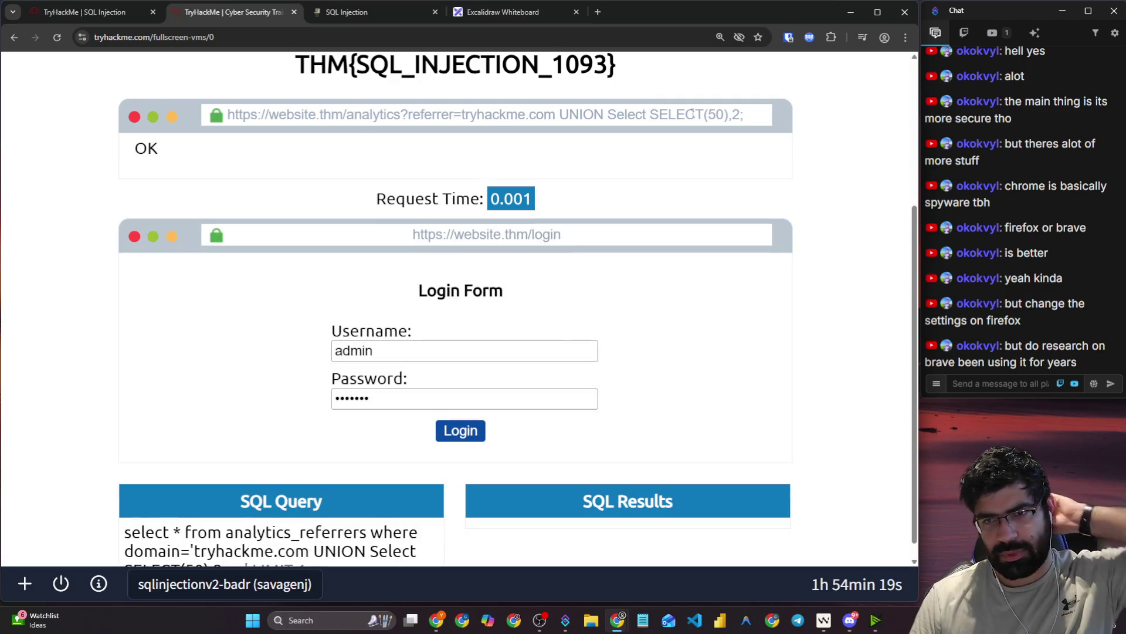
key(BackSpace)
key(BackSpace)
text(;)
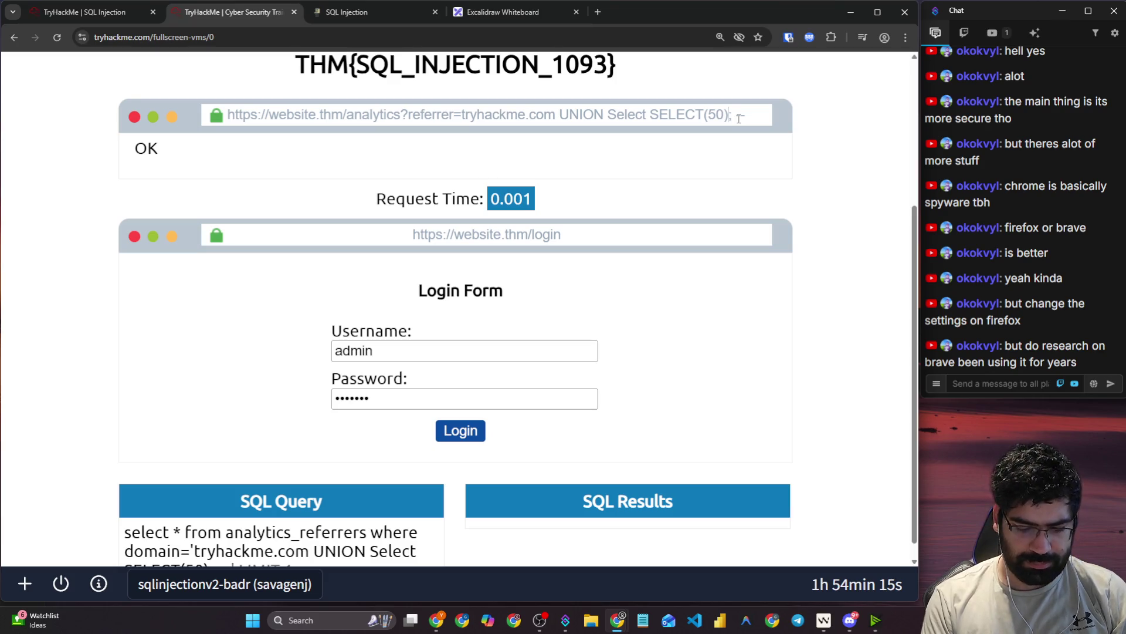
text(-)
key(BackSpace)
key(BackSpace)
text(, 2;)
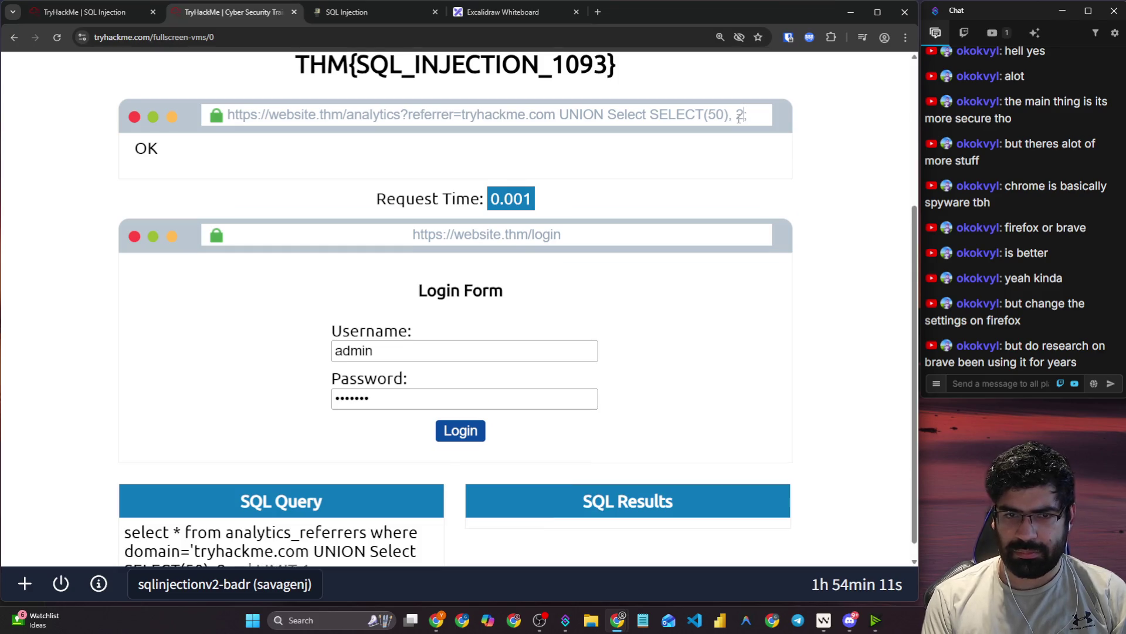
key(BackSpace)
key(BackSpace)
key(BackSpace)
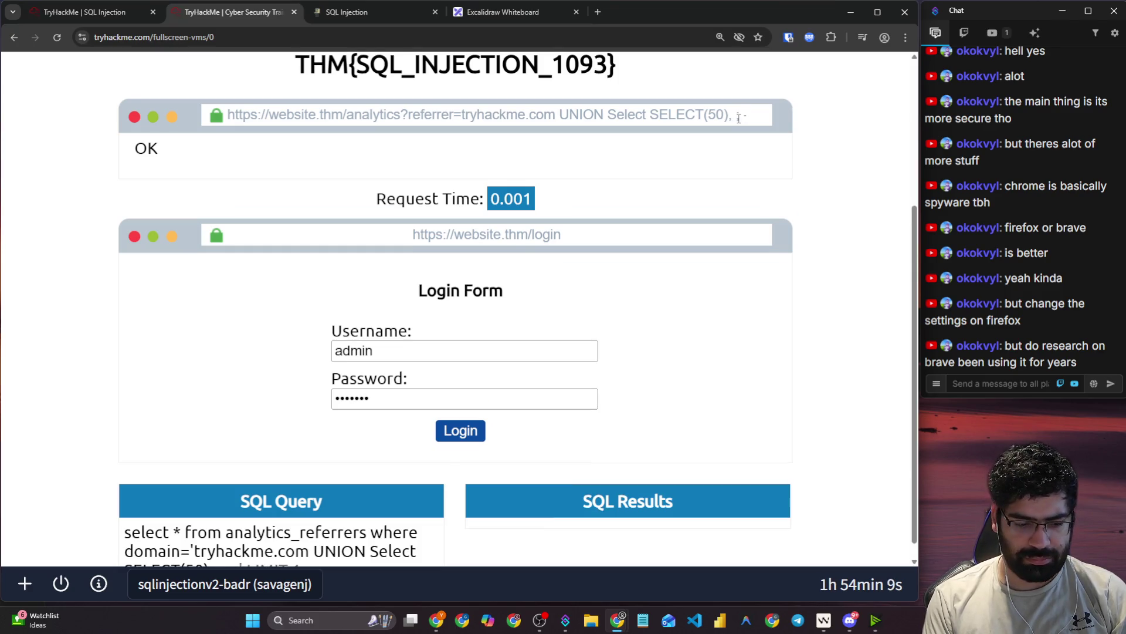
text(;)
text(3)
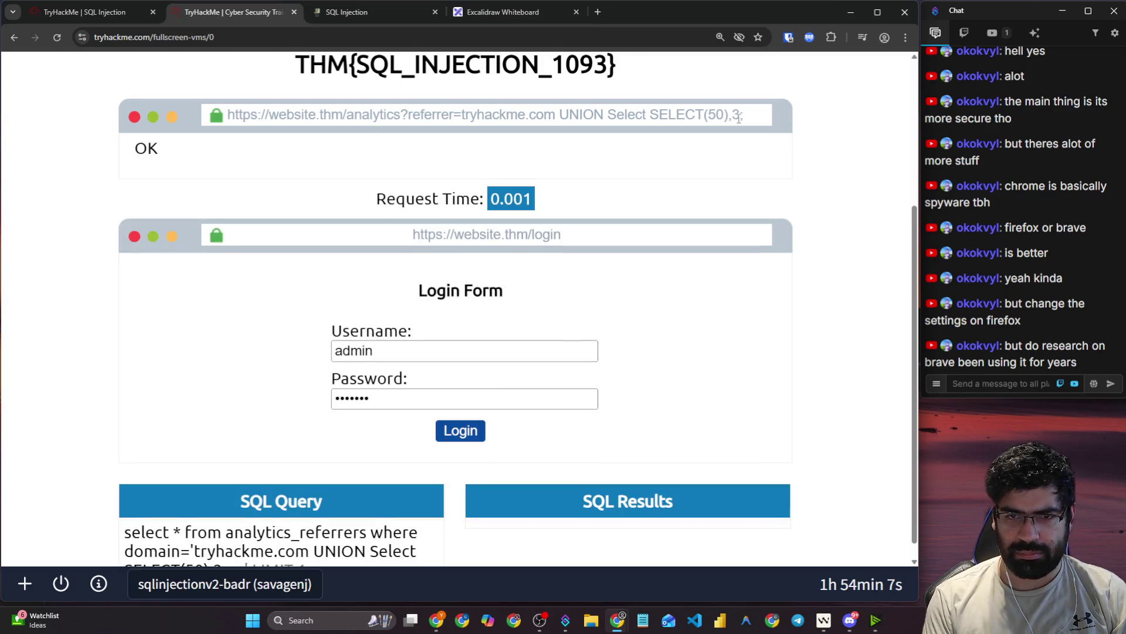
key(BackSpace)
text(4)
key(BackSpace)
text(5)
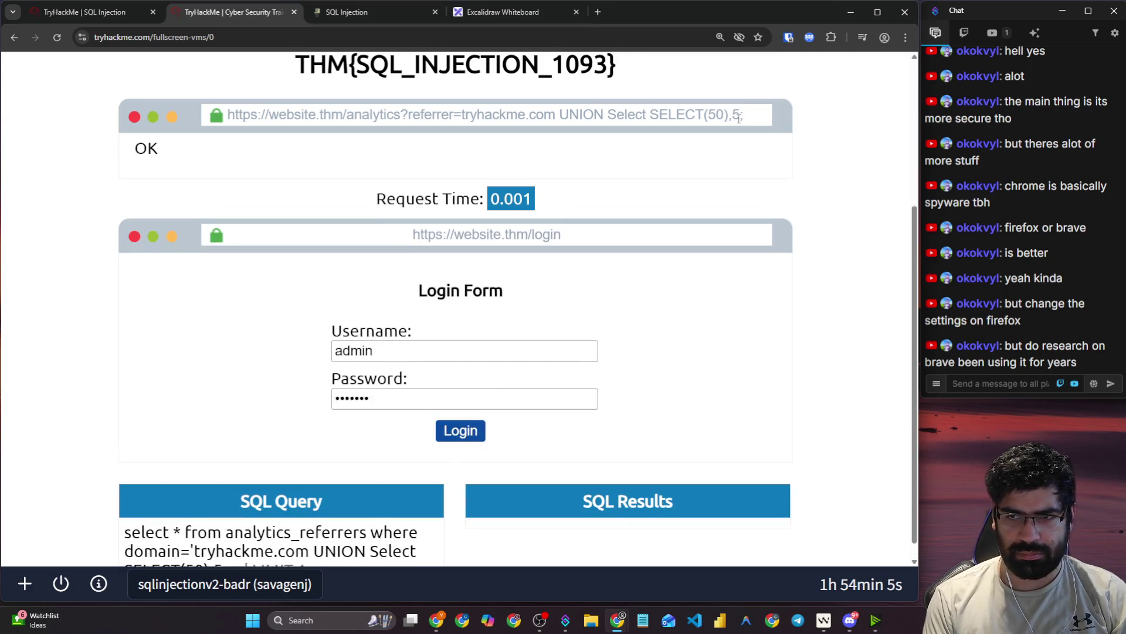
Step: Replace SELECT(50) with SLEEP(100) and finish the payload with 2;--
key(Left)
key(Left)
key(Left)
key(BackSpace)
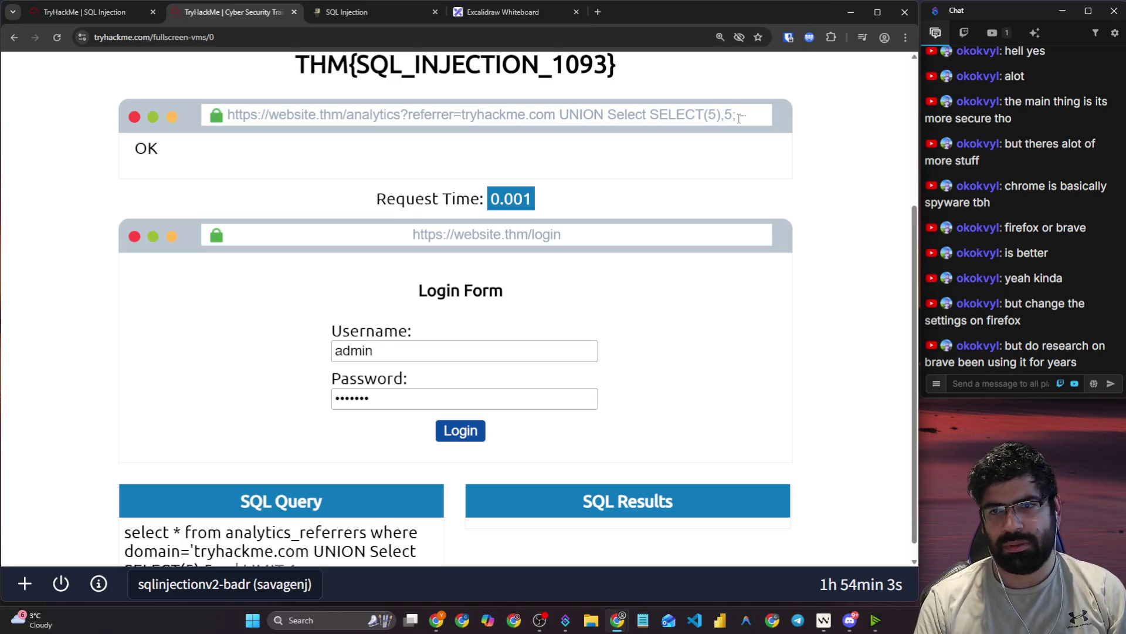
key(Delete)
text(1)
key(Right)
key(Right)
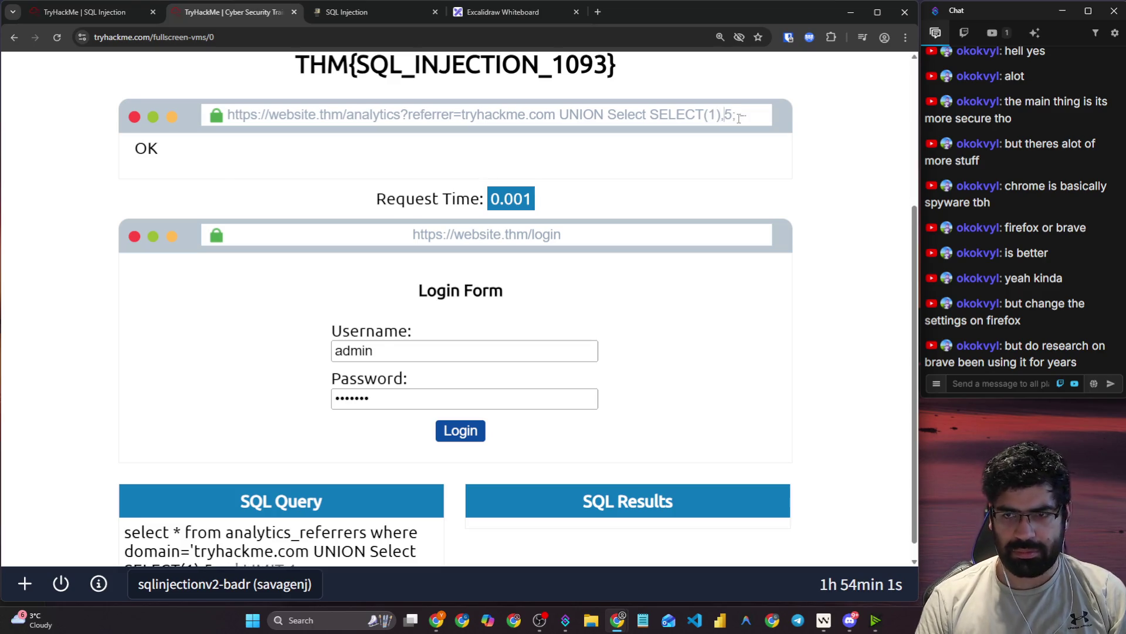
key(Left)
key(Left)
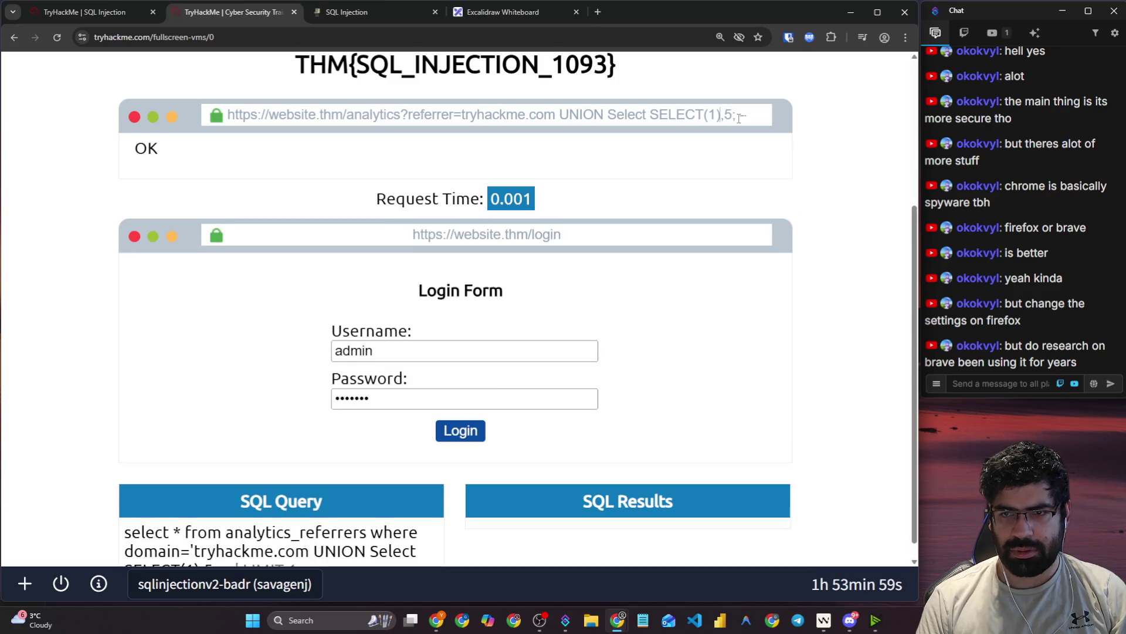
key(BackSpace)
key(BackSpace)
key(BackSpace)
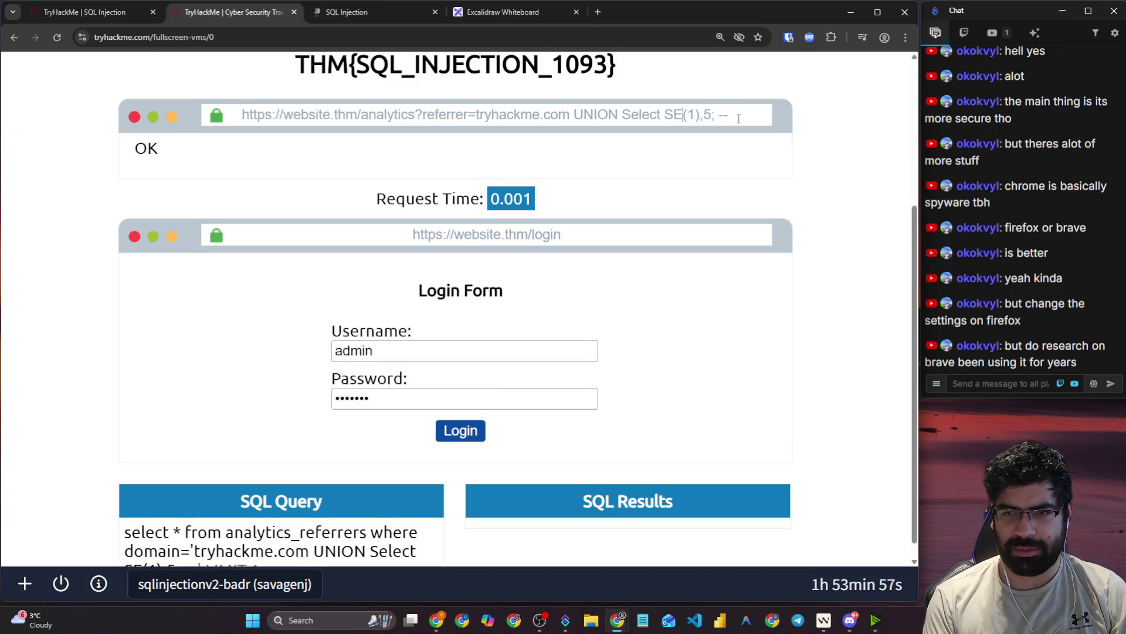
text(LEEP(1)
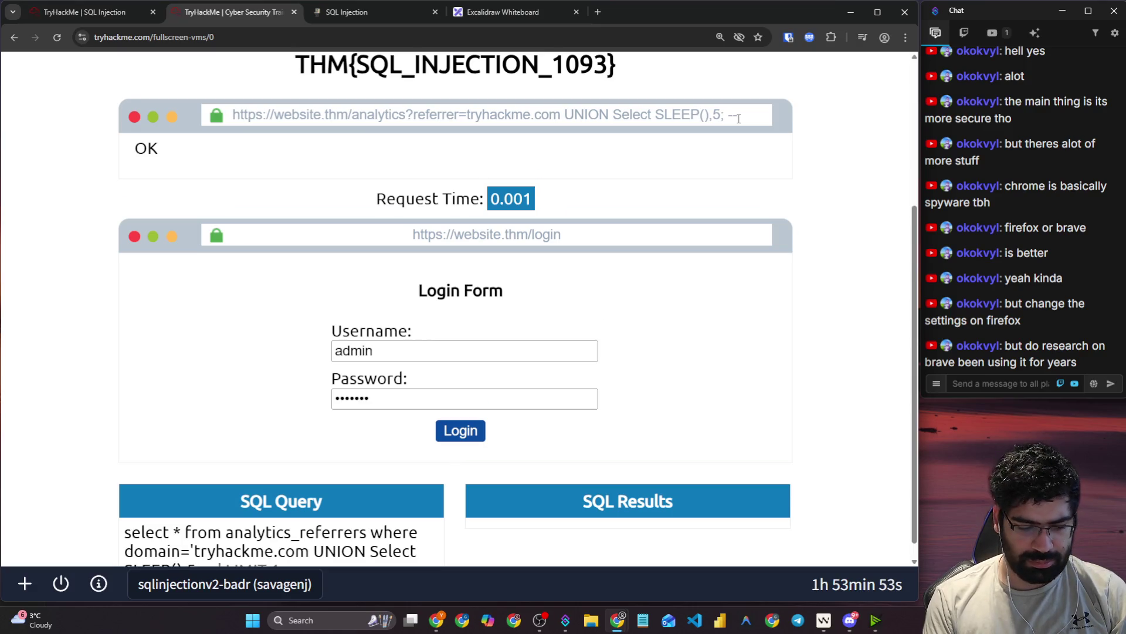
text(0)
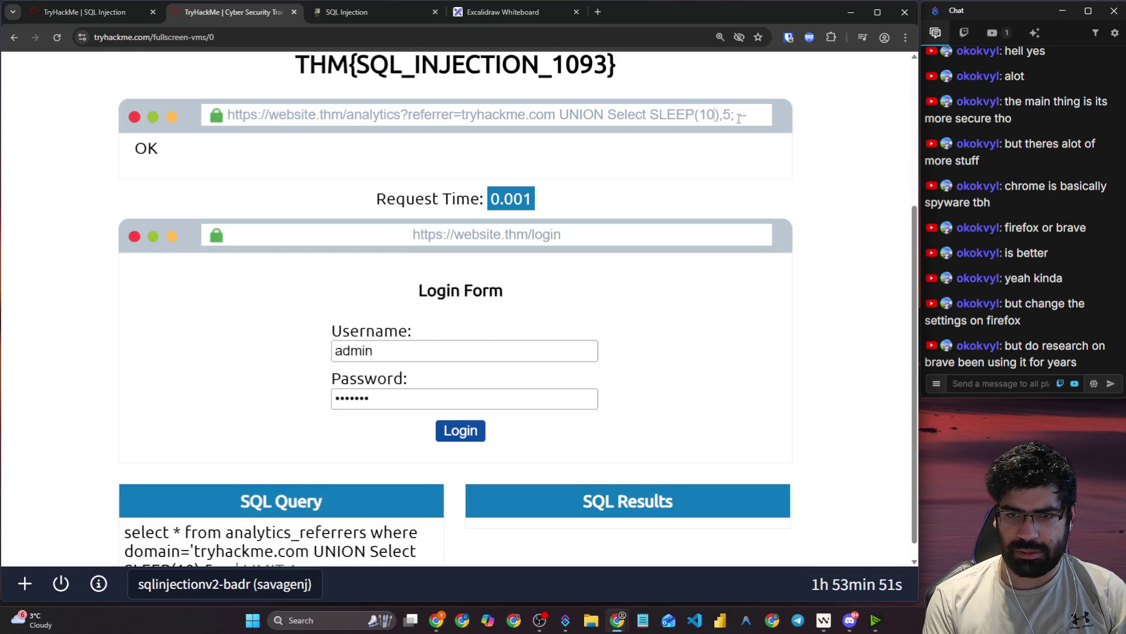
text(0)
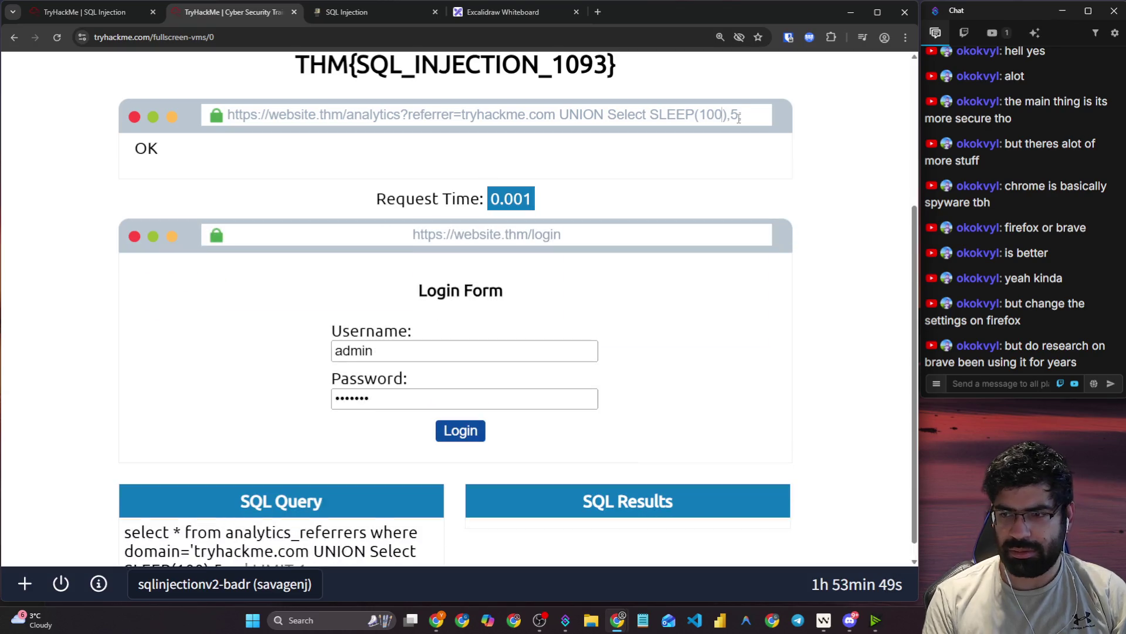
key(BackSpace)
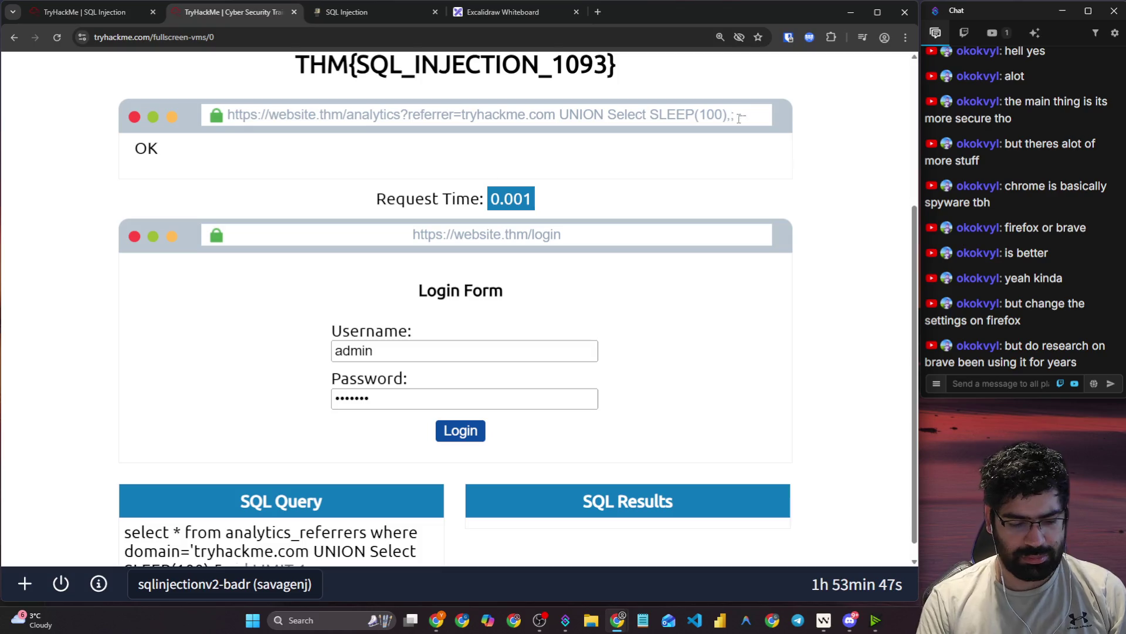
text(2;)
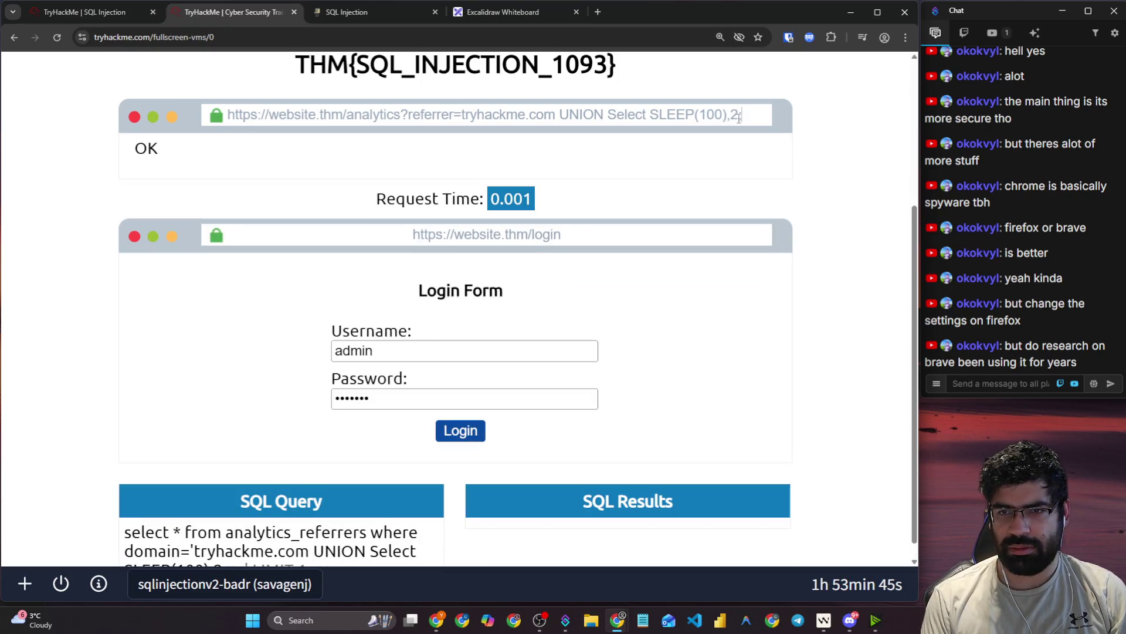
text( --)
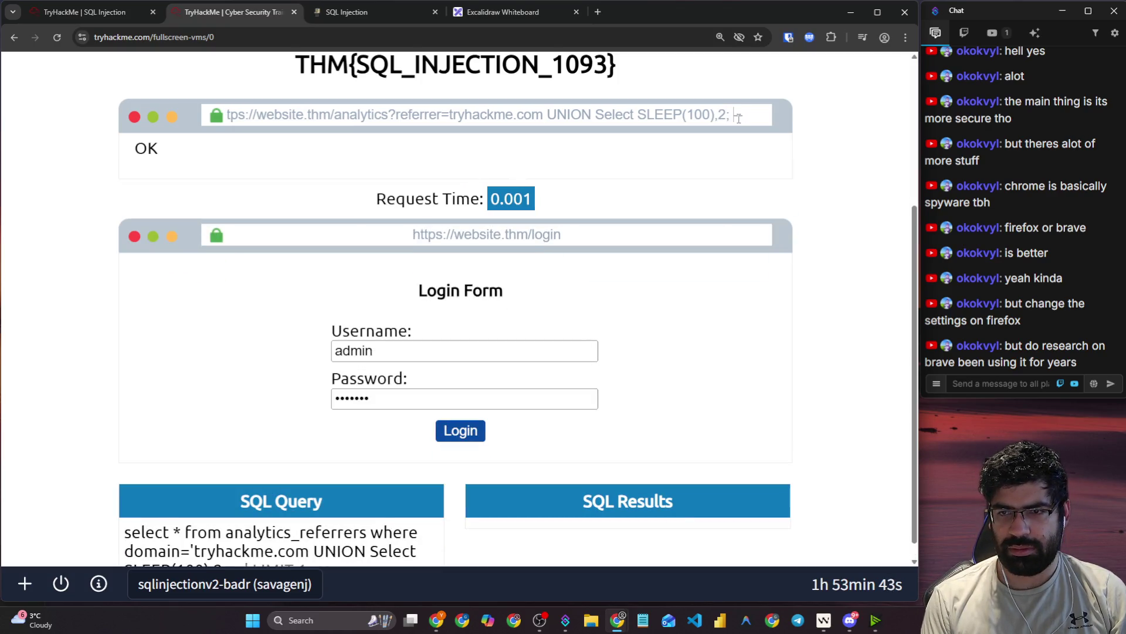
key(BackSpace)
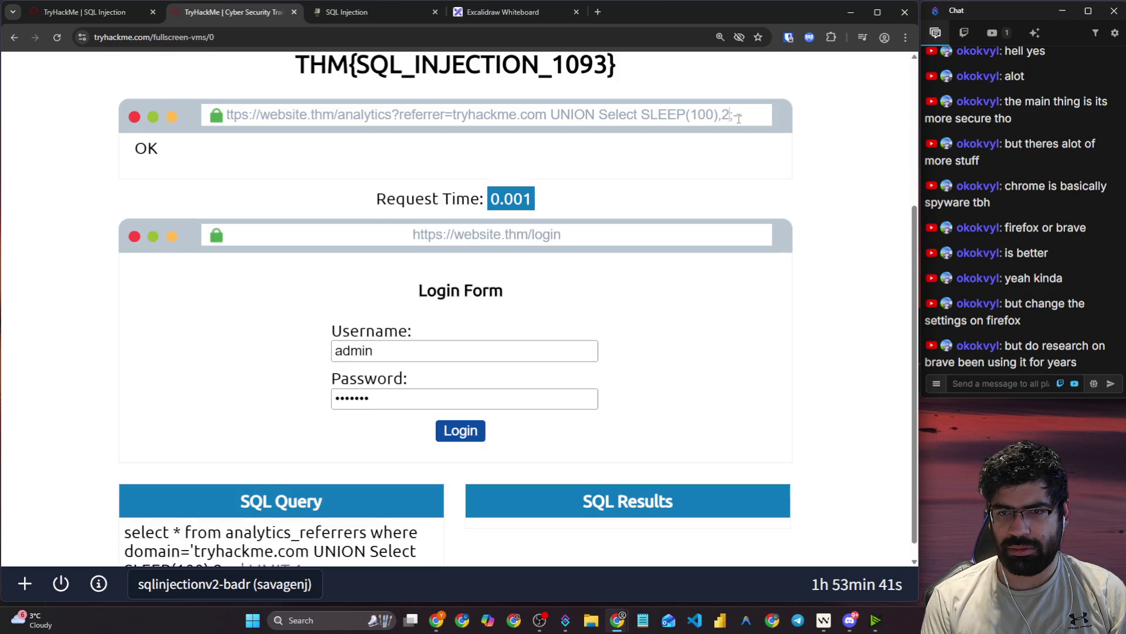
key(BackSpace)
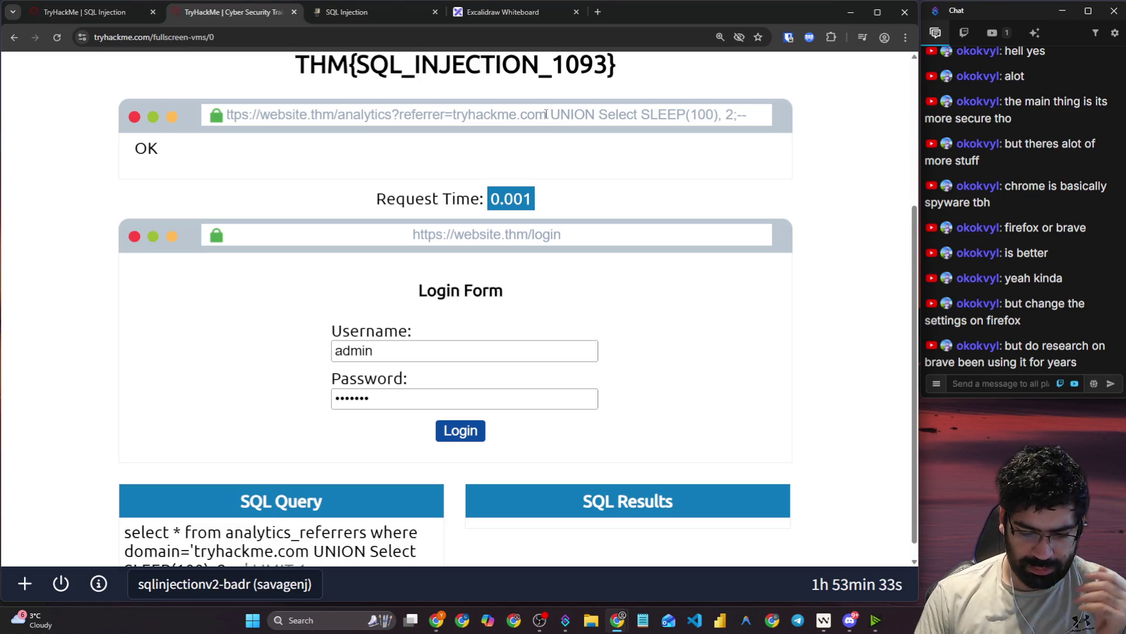
Step: Close the quote after tryhackme.com and shorten SLEEP(100) to SLEEP(5)
text(')
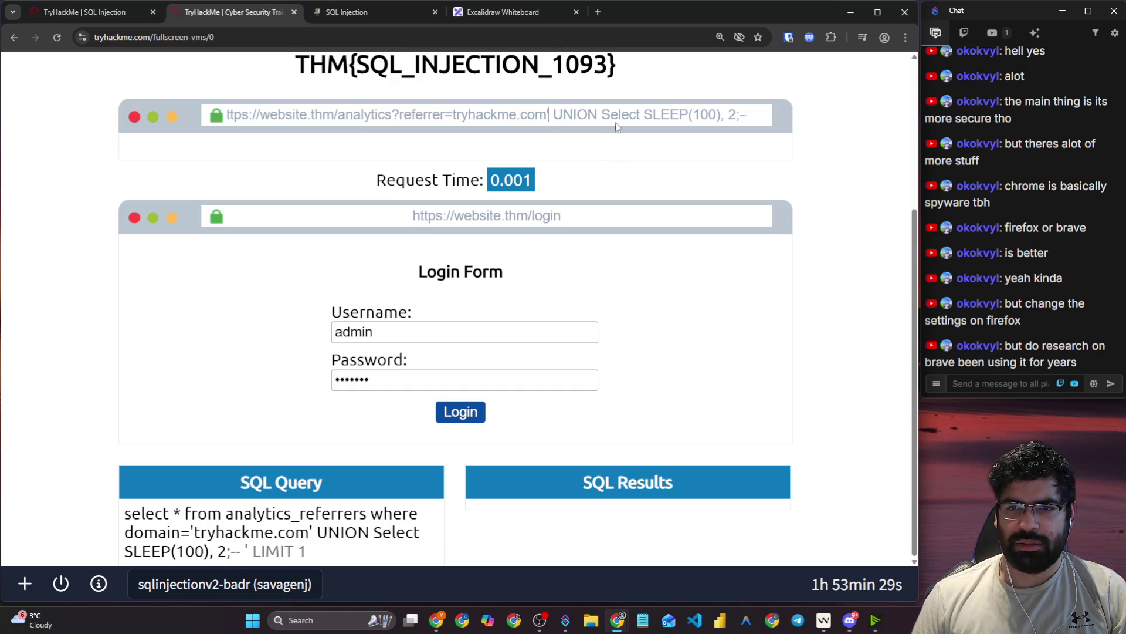
click(709, 116)
key(BackSpace)
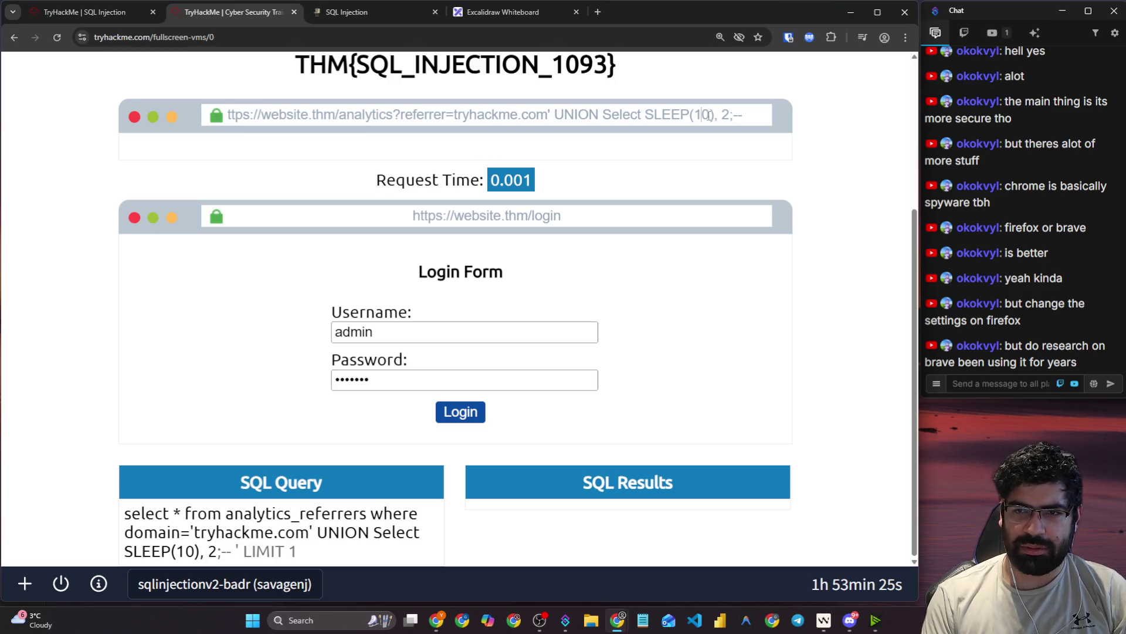
key(BackSpace)
key(BackSpace)
text(5)
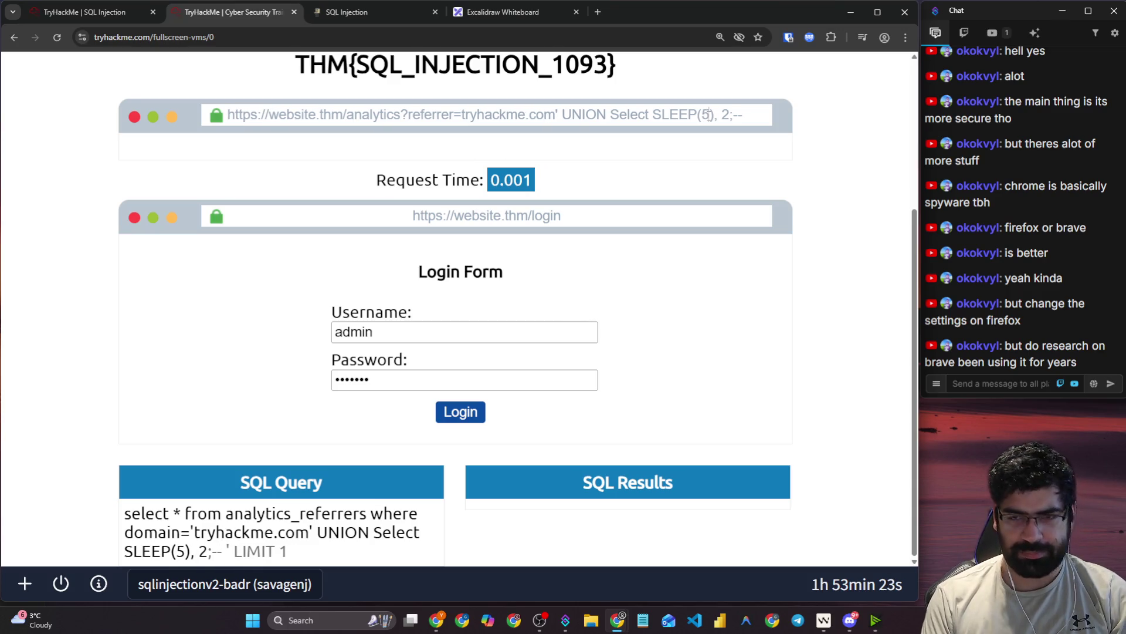
Step: Highlight the 10.002 request time and the UNION SLEEP part of the payload, selecting SLEEP(5)
drag(498, 180, 538, 183)
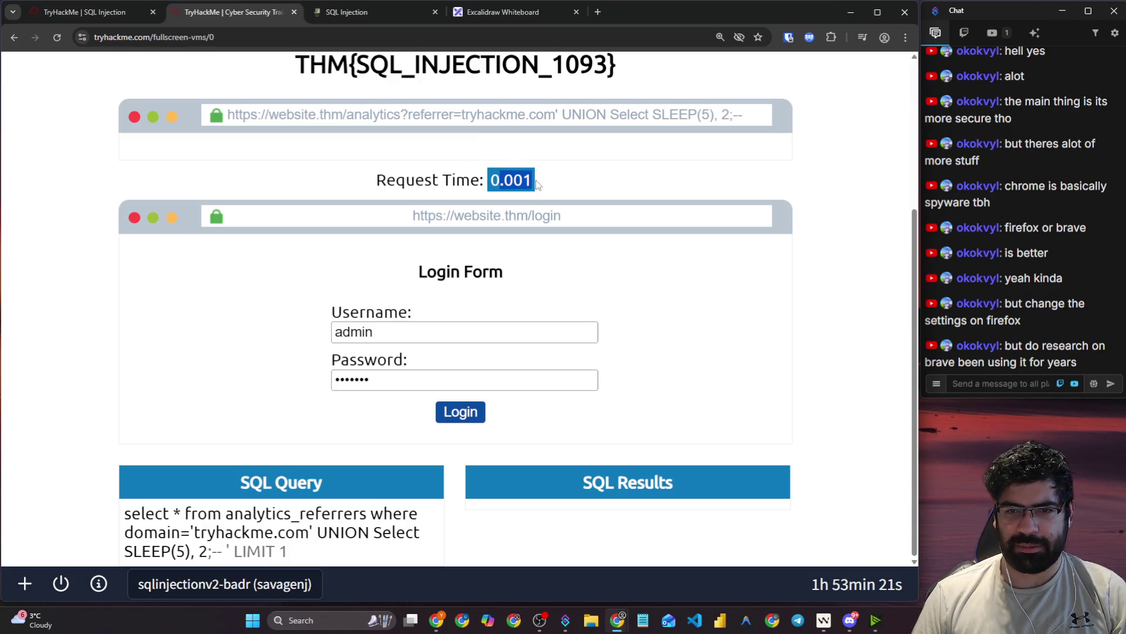
click(529, 113)
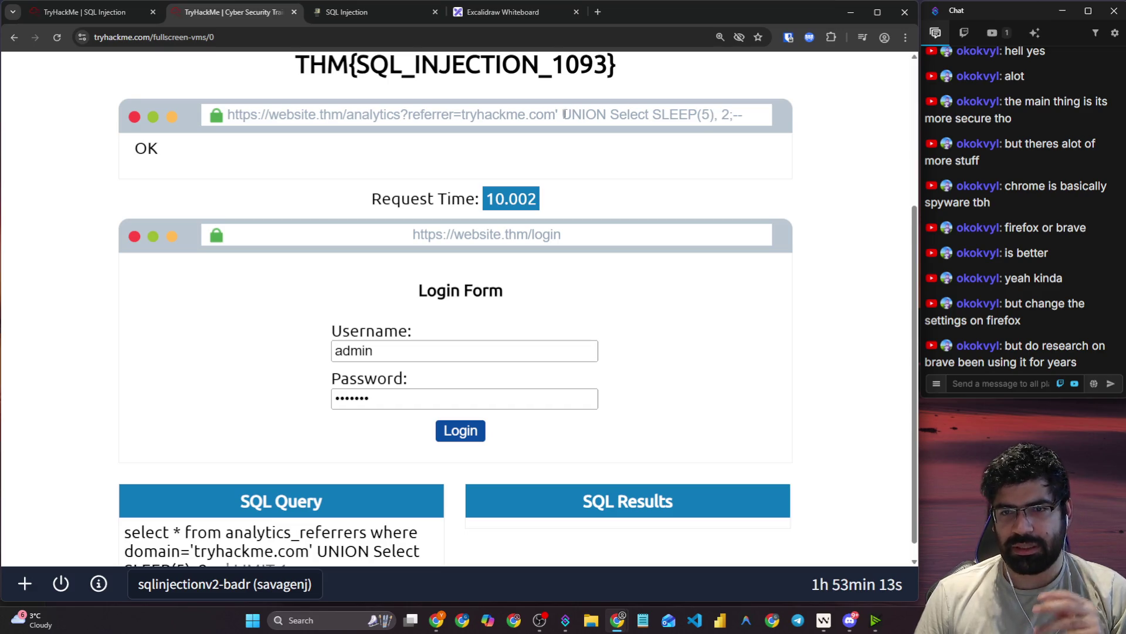
drag(565, 114, 795, 118)
click(678, 120)
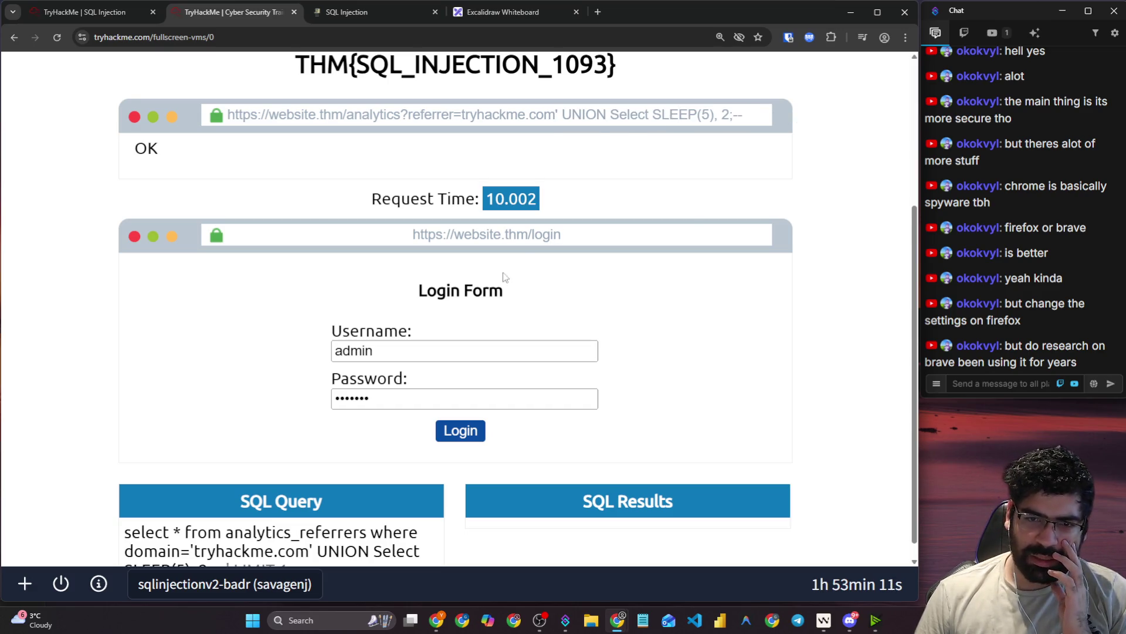
scroll(506, 277, down, 1)
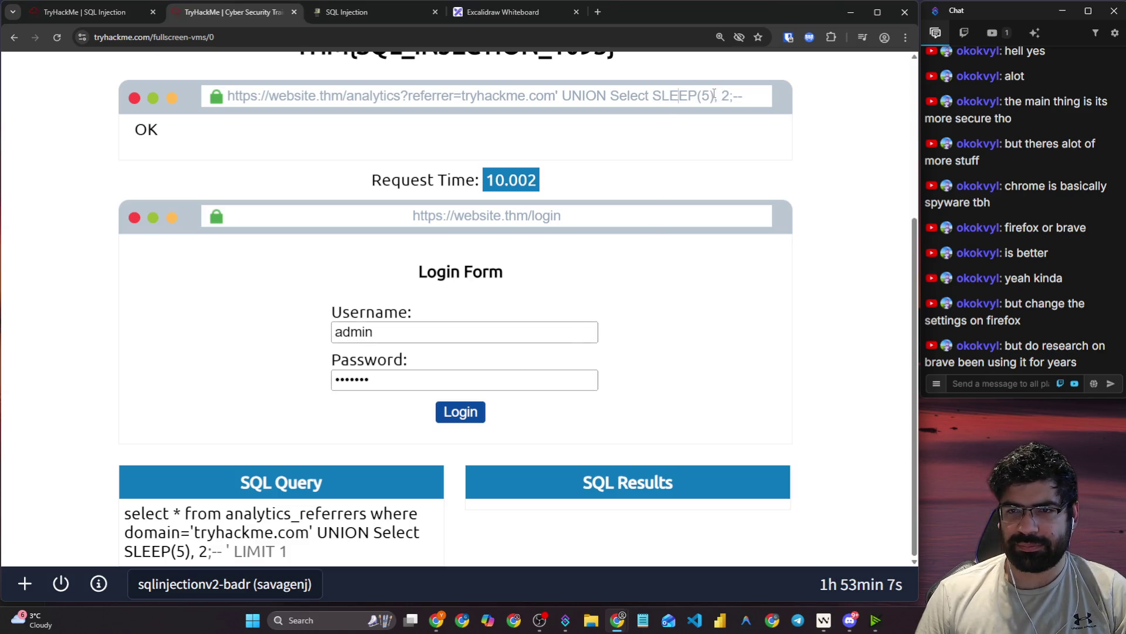
drag(714, 95, 656, 96)
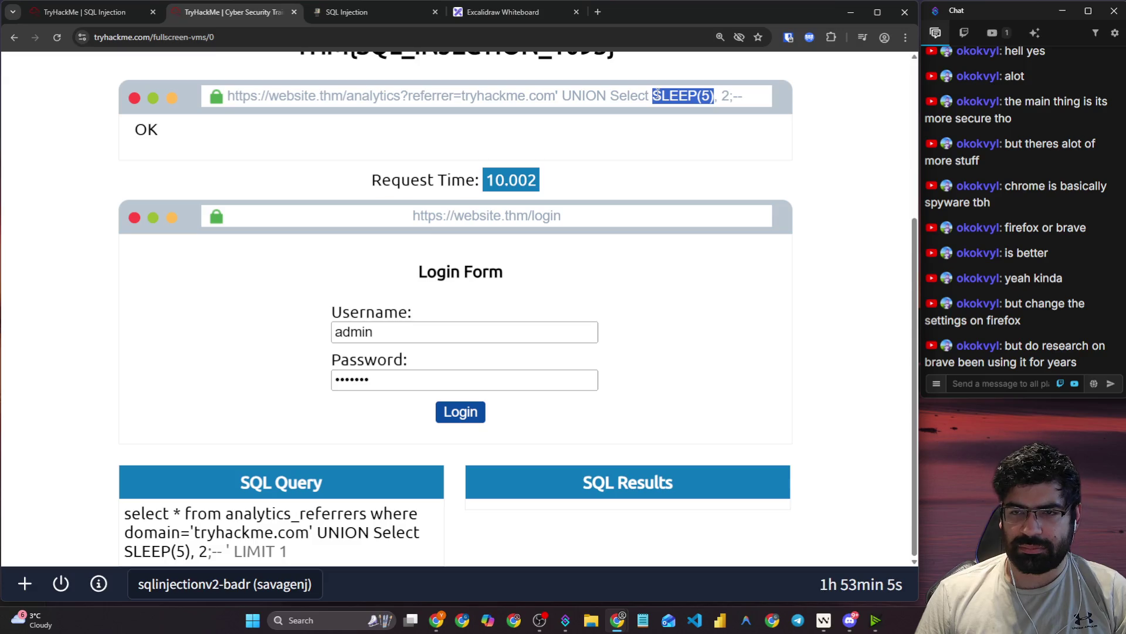
Step: Rewrite the payload as Select SLEEP(5),database() like "%u%";--
text(database)
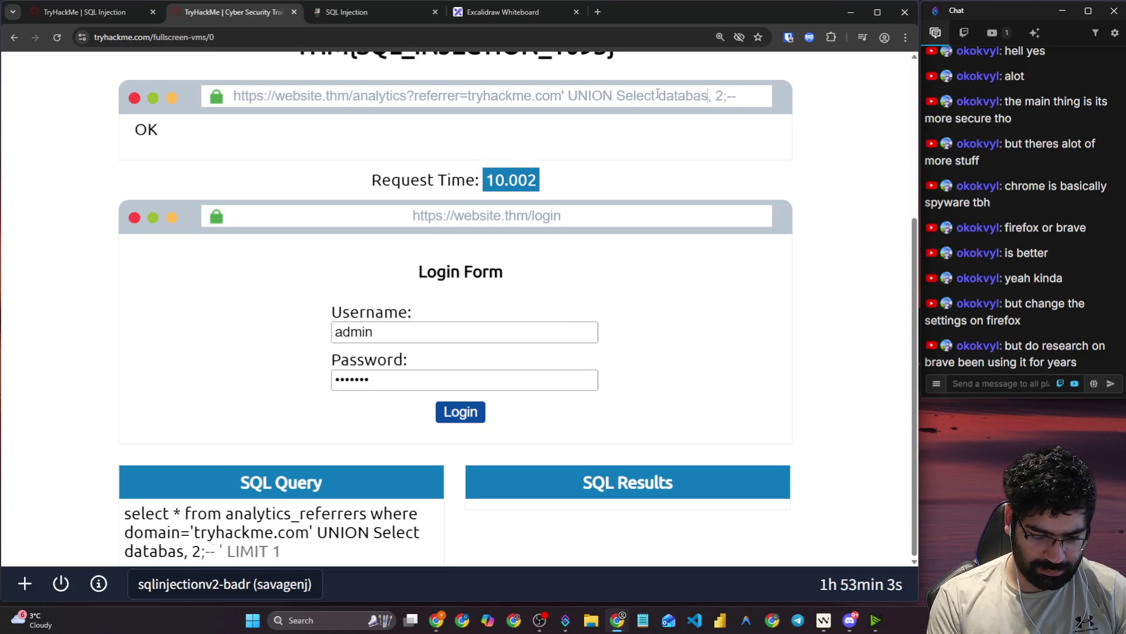
text(())
scroll(658, 94, up, 1)
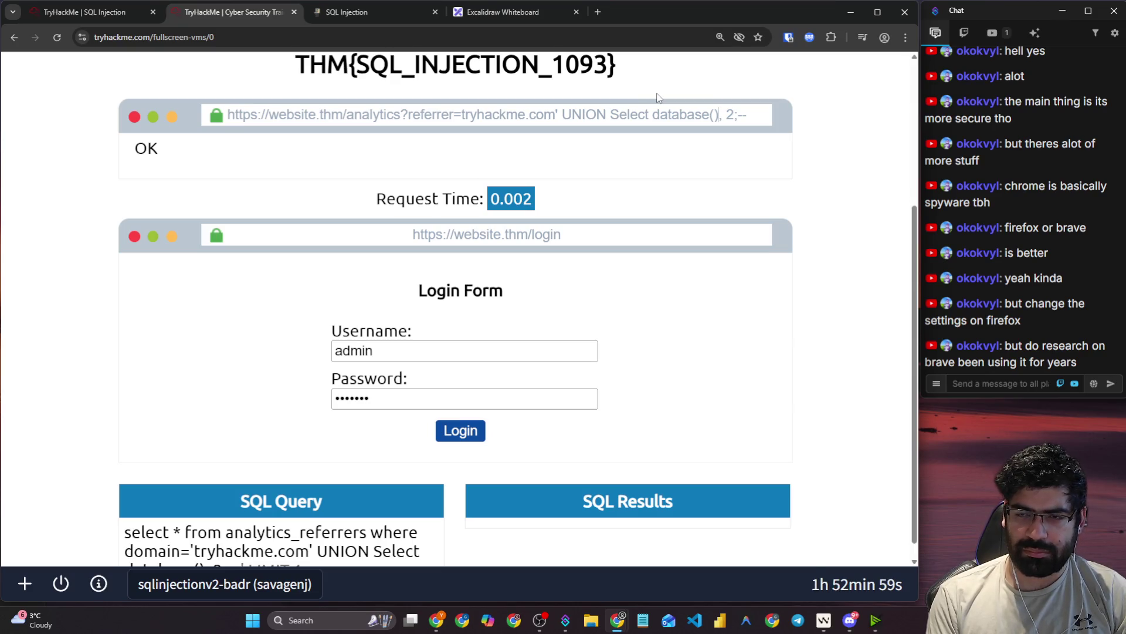
key(Left)
key(Left)
key(Left)
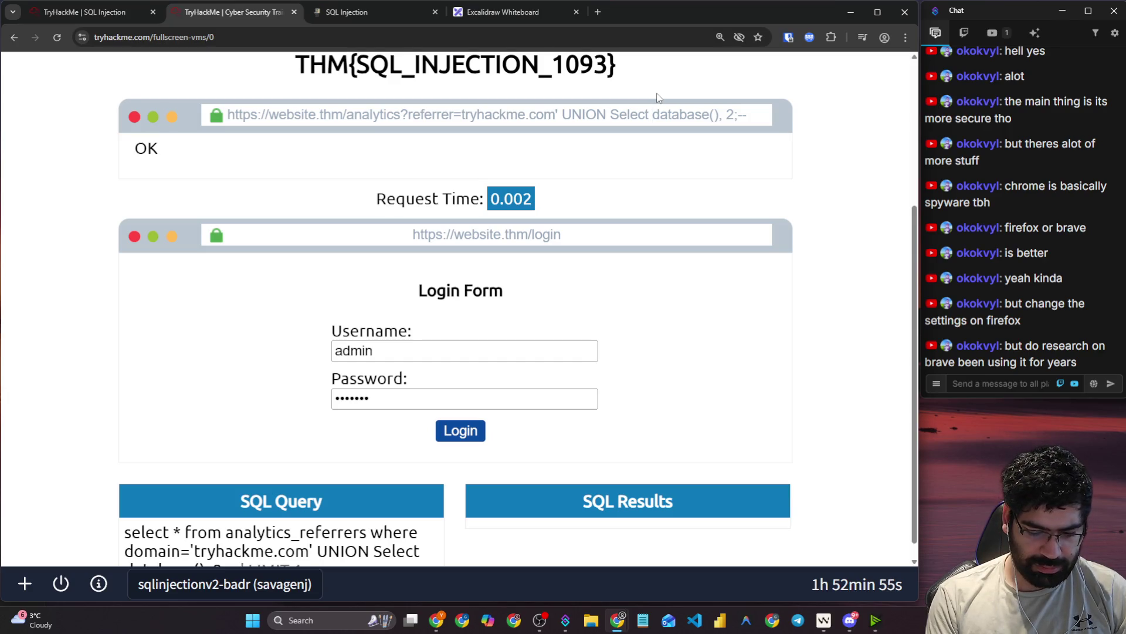
text(S)
text(LEEP)
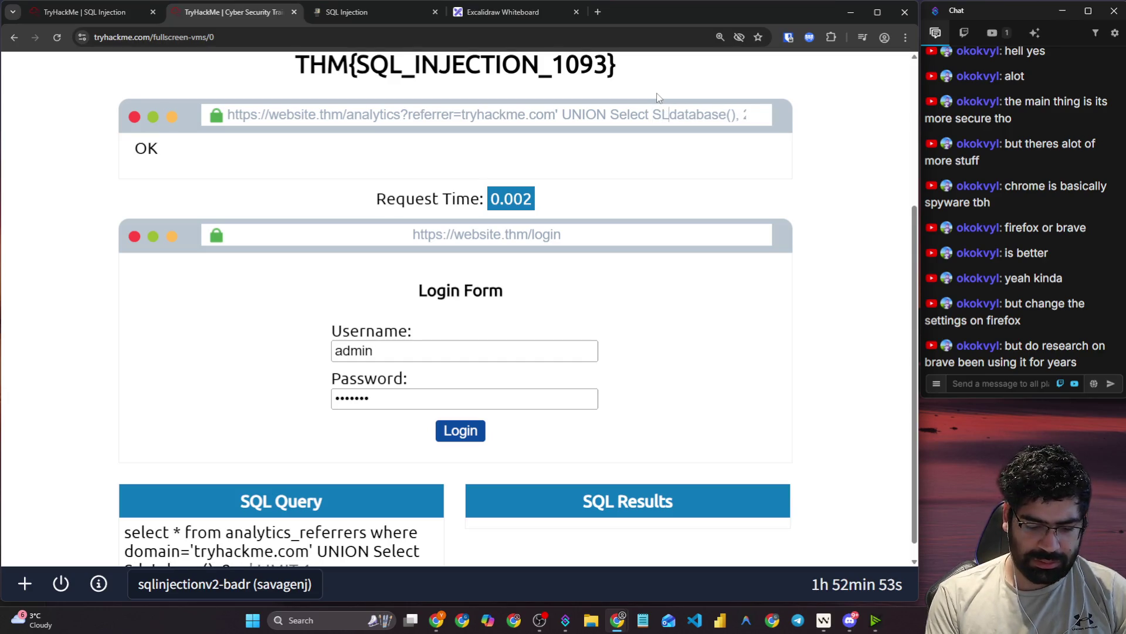
text((5))
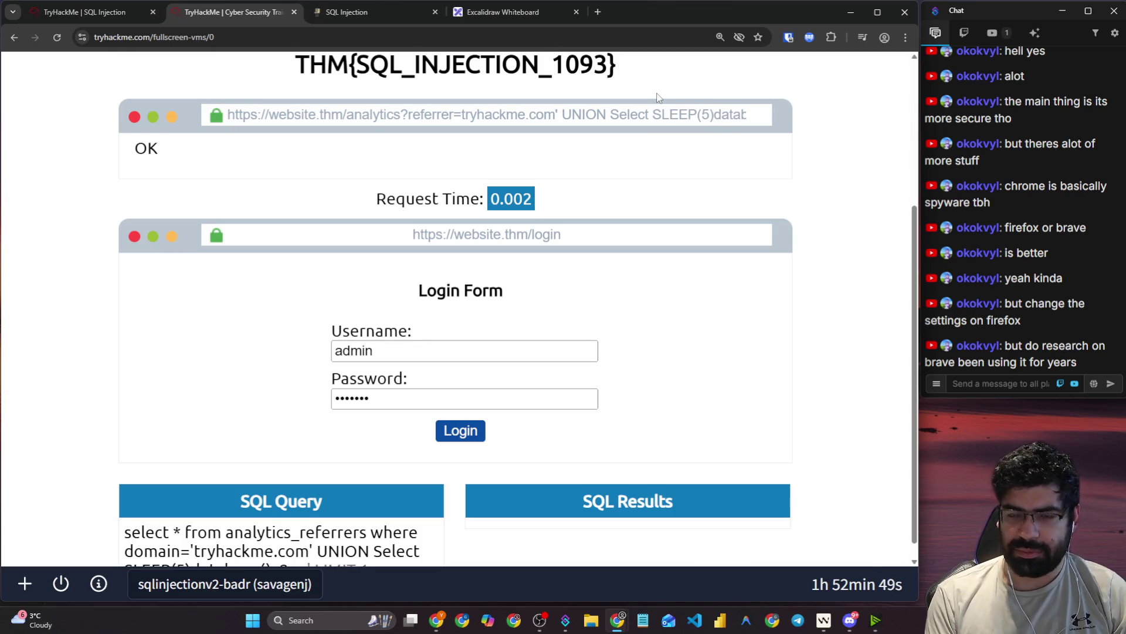
text(,)
key(Right)
key(Right)
key(Right)
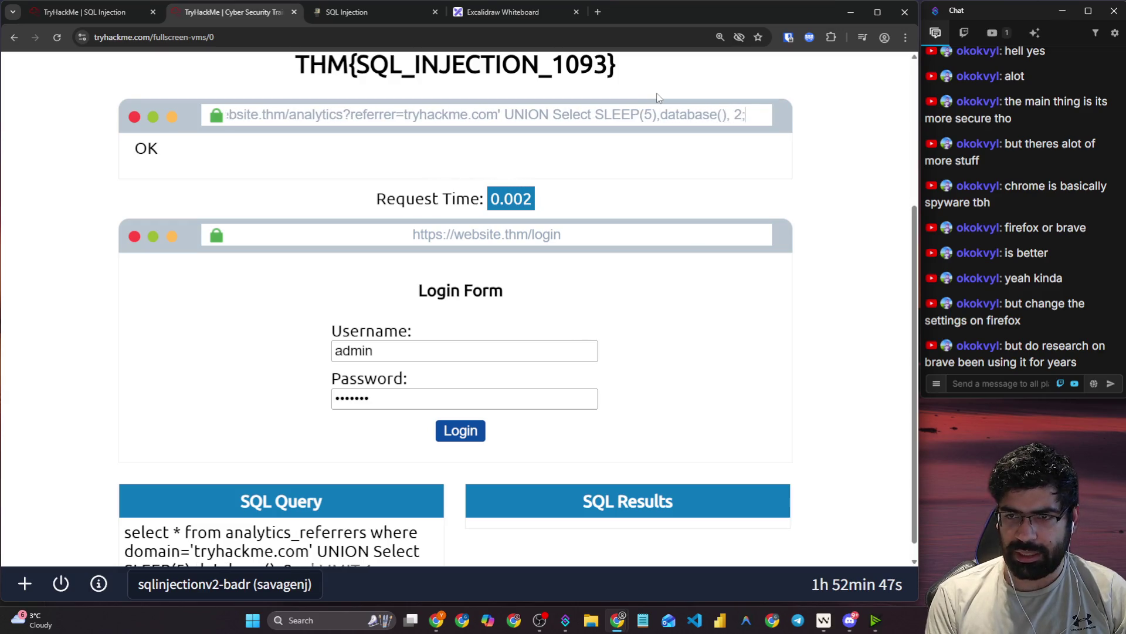
key(BackSpace)
key(BackSpace)
key(BackSpace)
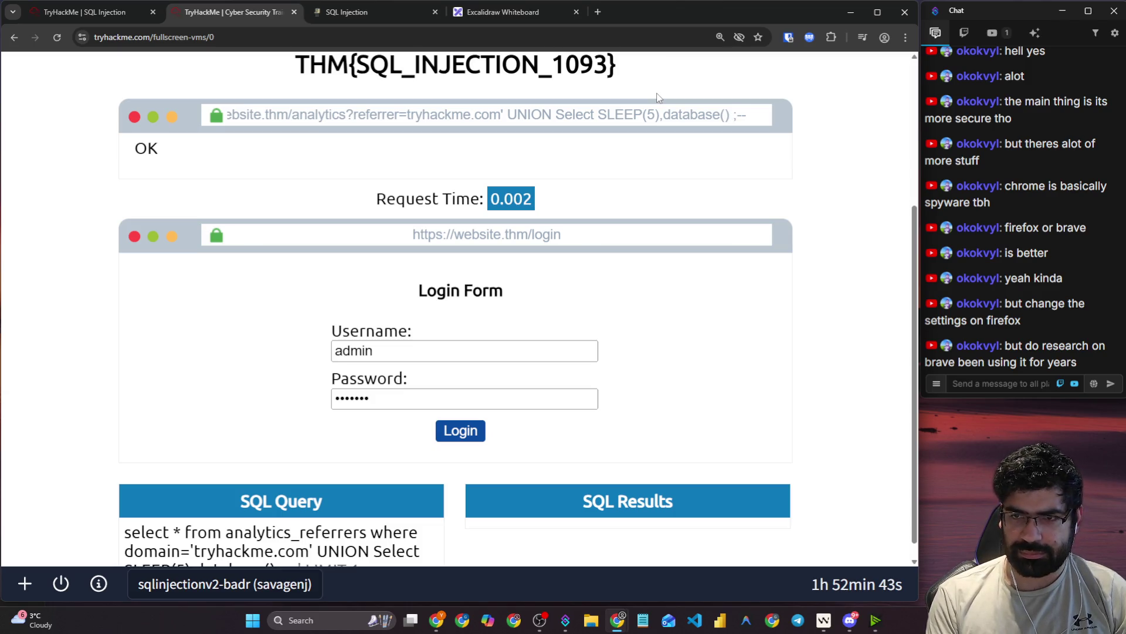
text(like )
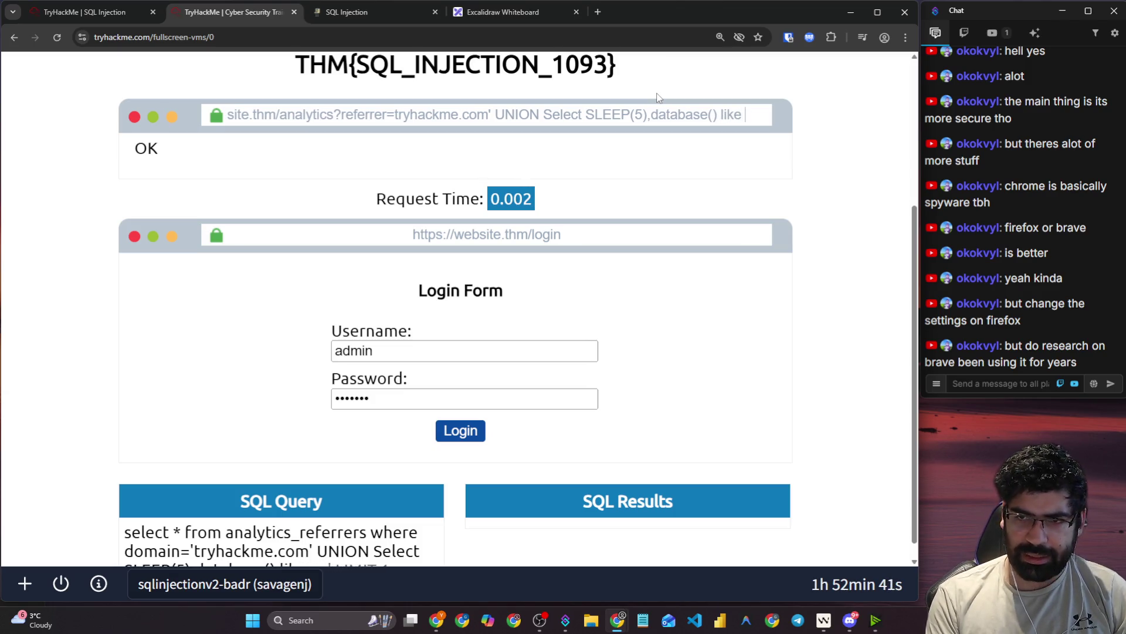
text("%)
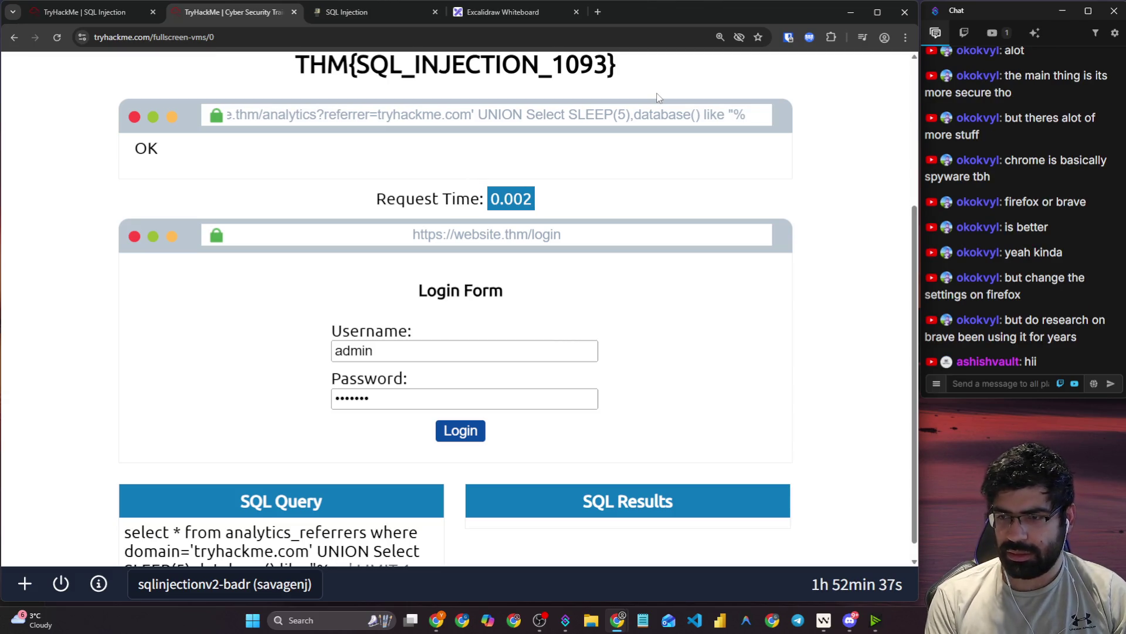
text(u%)
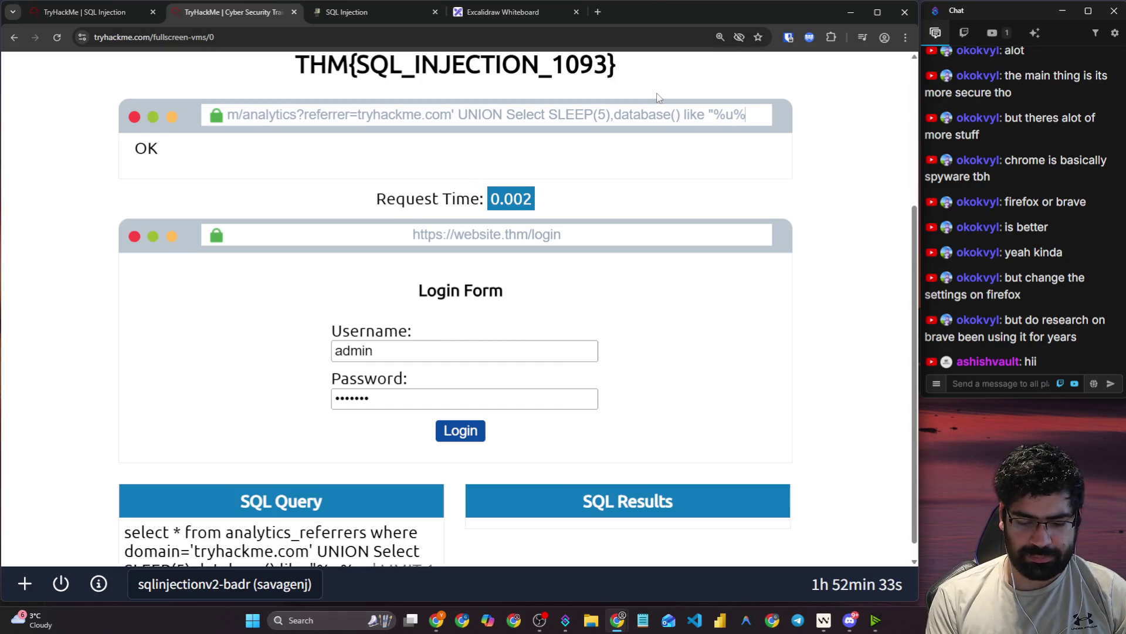
text(")
Step: Test database names starting with "a%", then "b%", getting a 5.001 request time
key(Left)
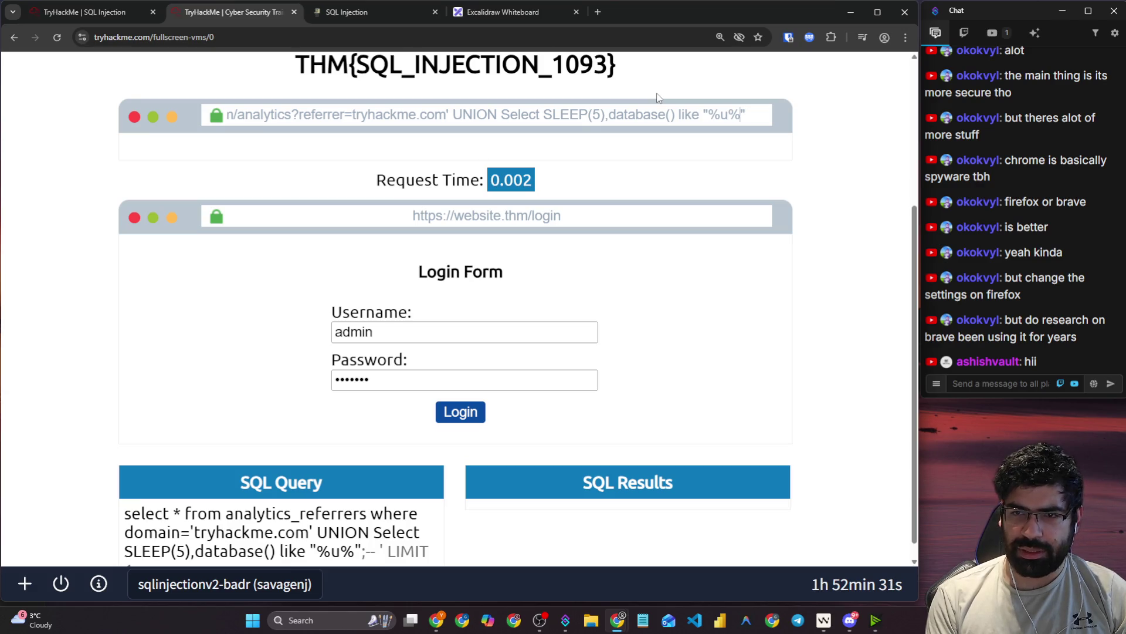
key(BackSpace)
text(a)
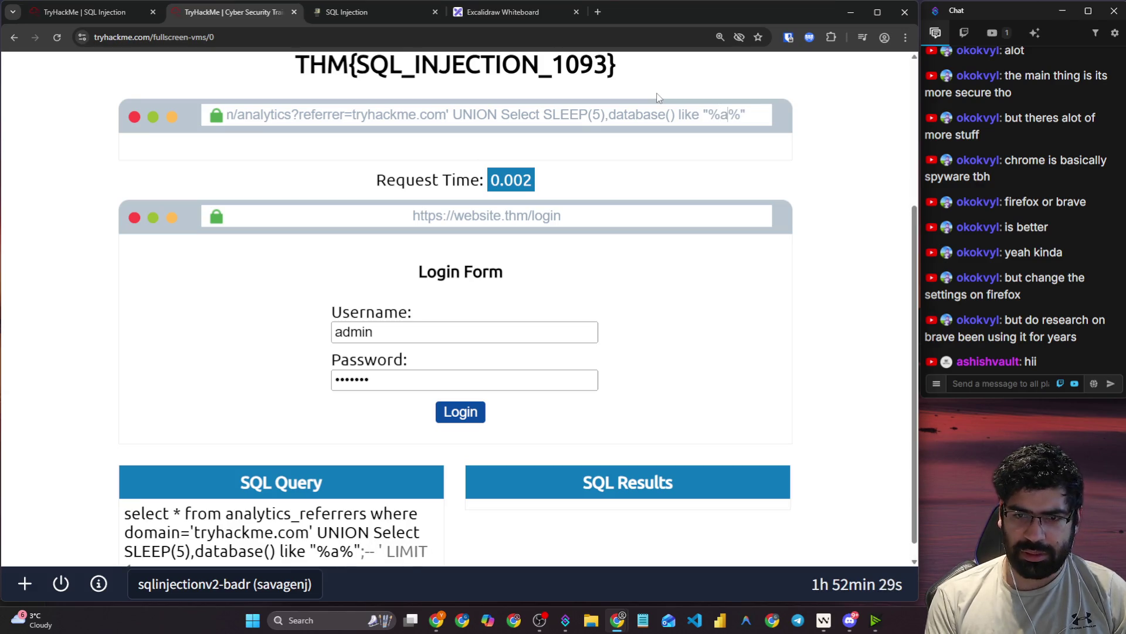
key(BackSpace)
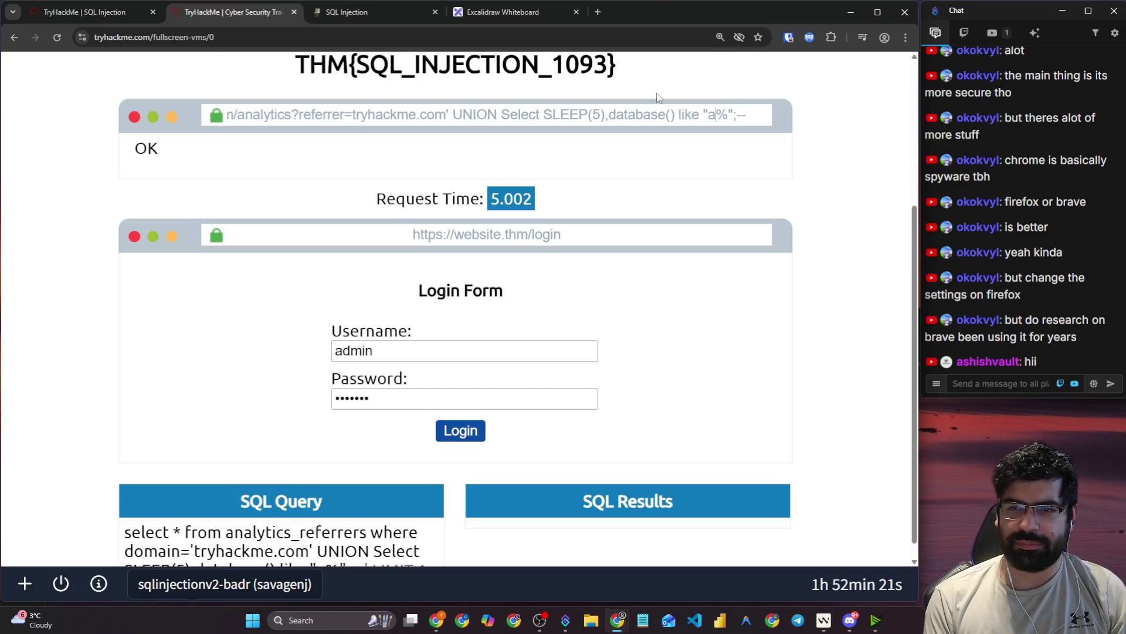
key(Delete)
text(b)
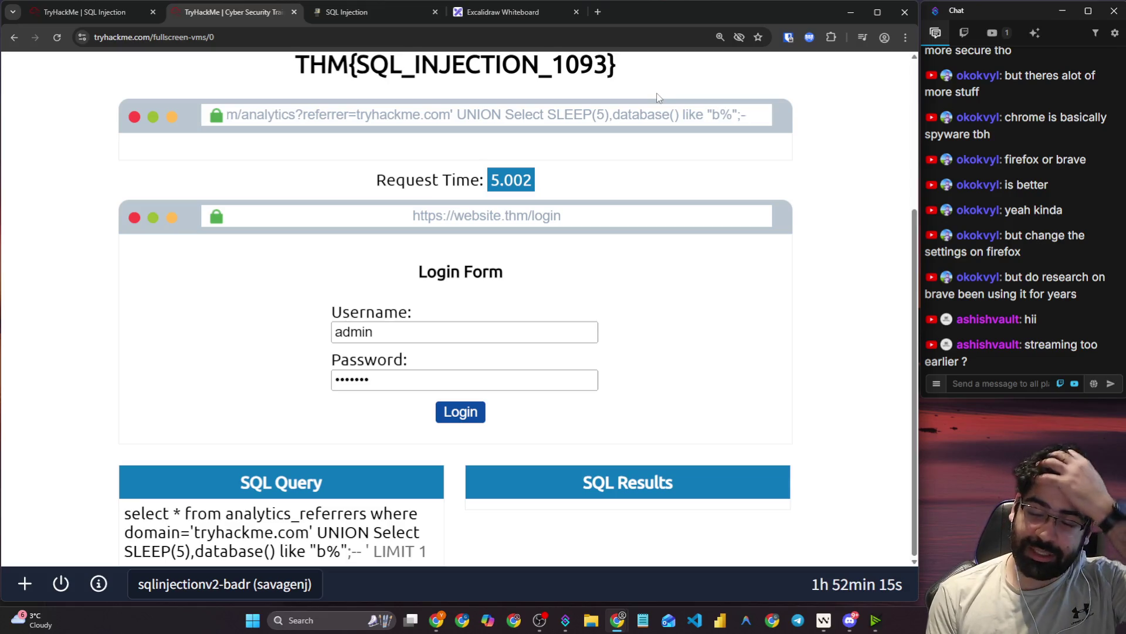
scroll(487, 240, down, 1)
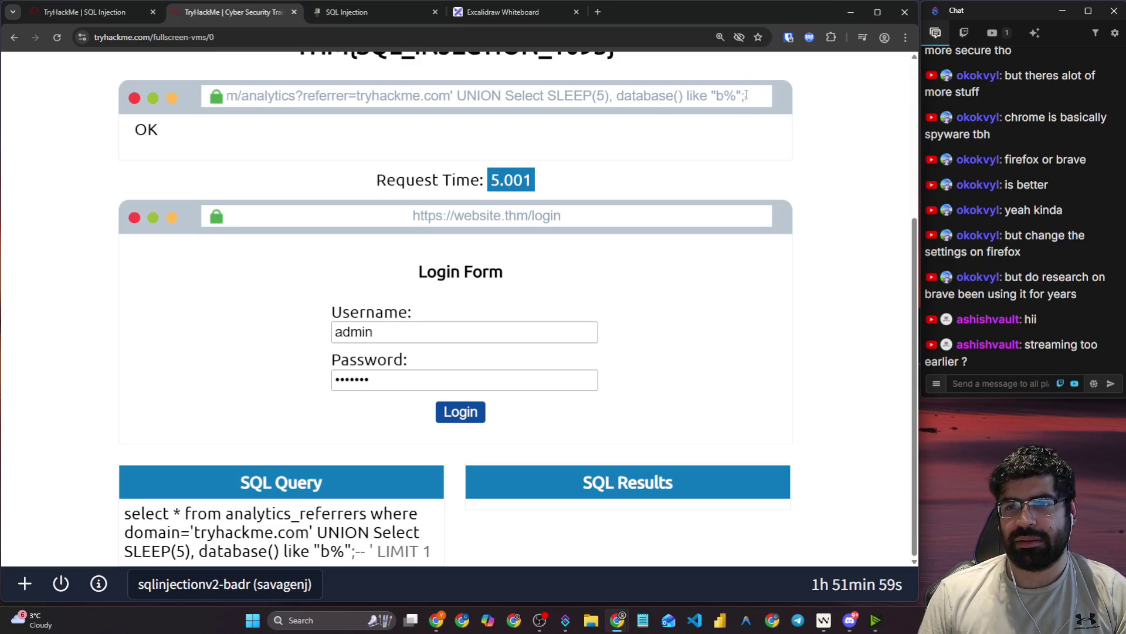
Step: Check the room hint, then insert "2 where" after SLEEP(5), in the payload and resend
click(127, 22)
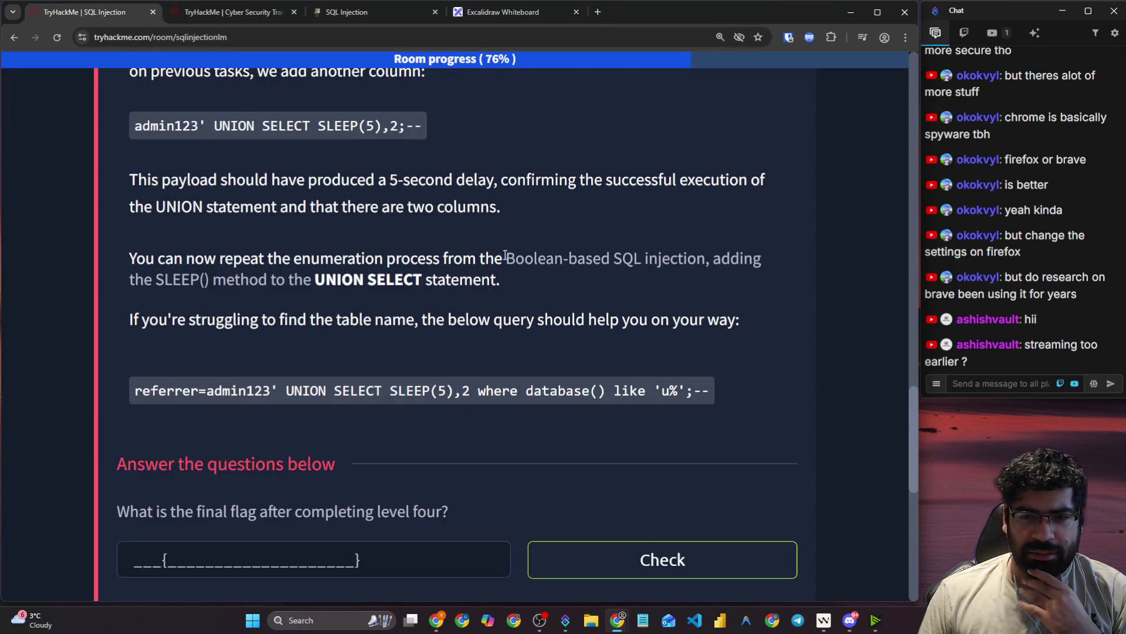
click(226, 18)
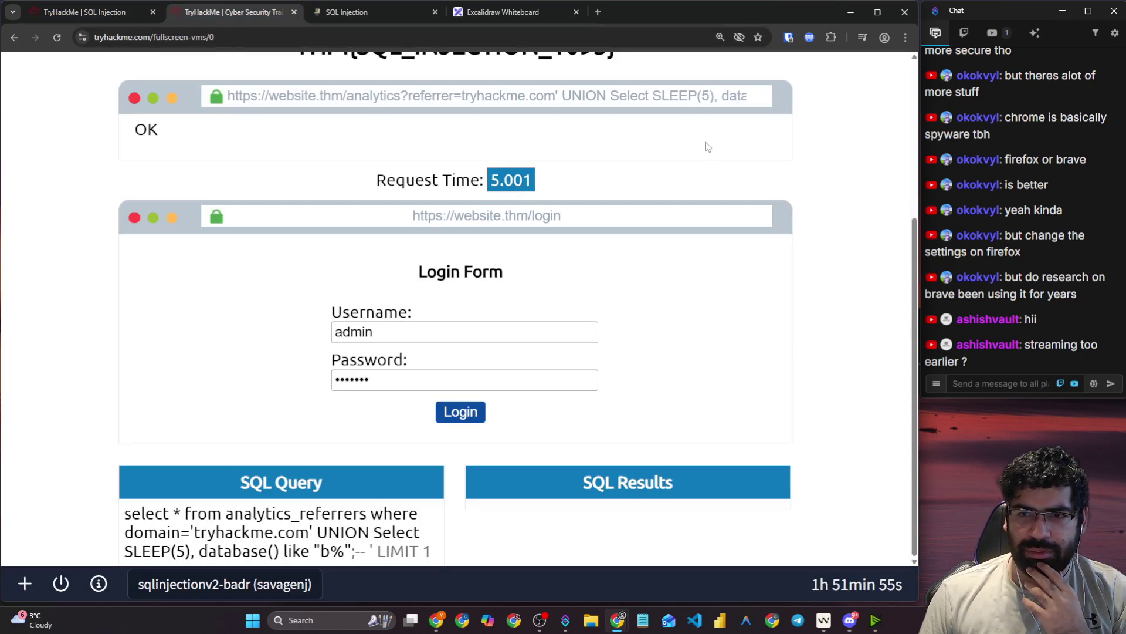
click(721, 95)
text(2 where)
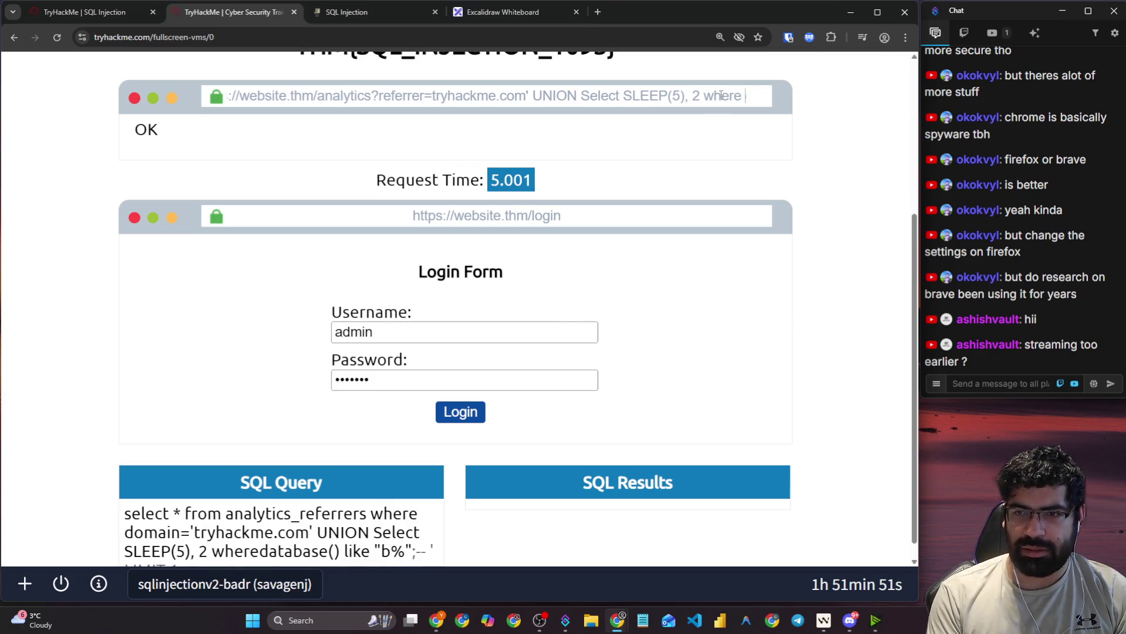
key(ctrl+Right)
key(ctrl+Right)
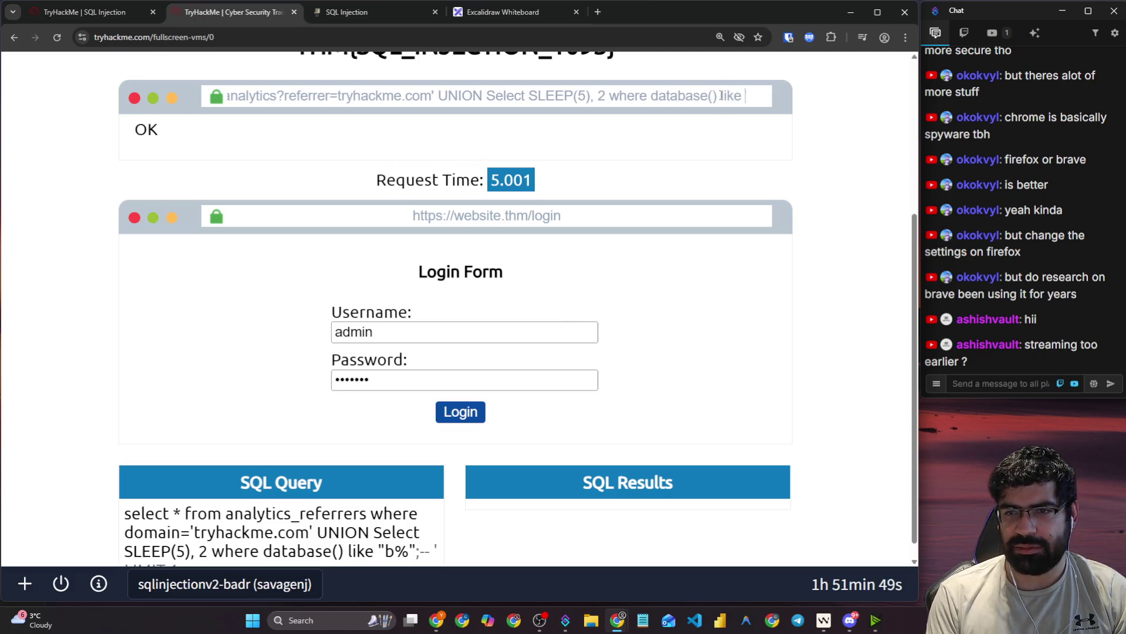
key(ctrl+Right)
key(ctrl+Right)
key(ctrl+Right)
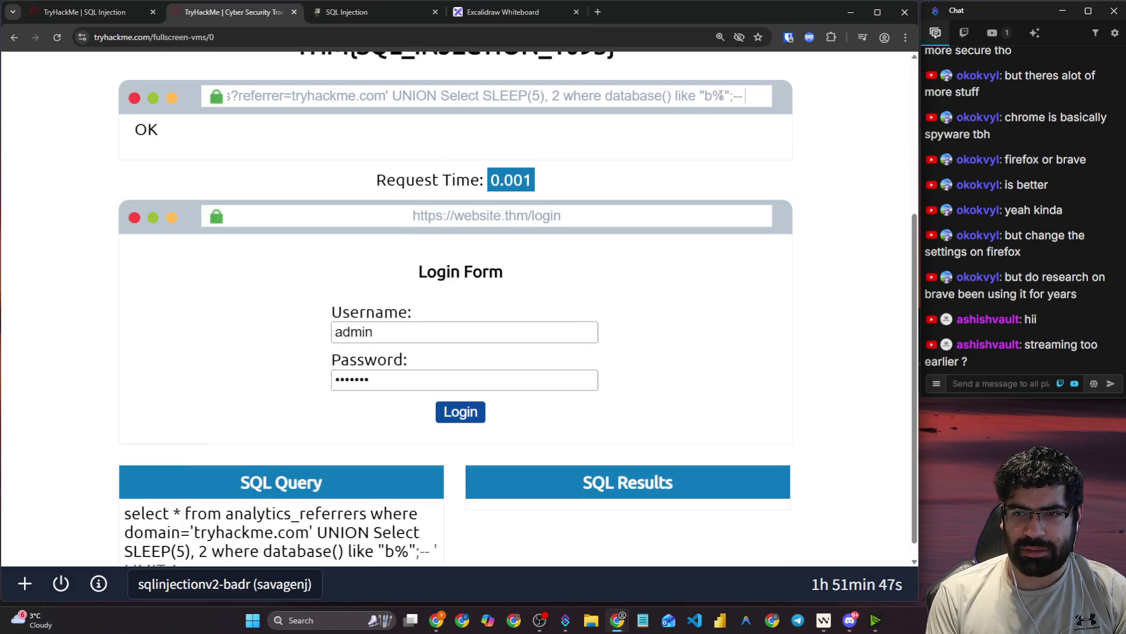
Step: Guess the name sqli_thm, then narrow the pattern to "sqli_four%" with a 5.001 request time
click(721, 96)
key(BackSpace)
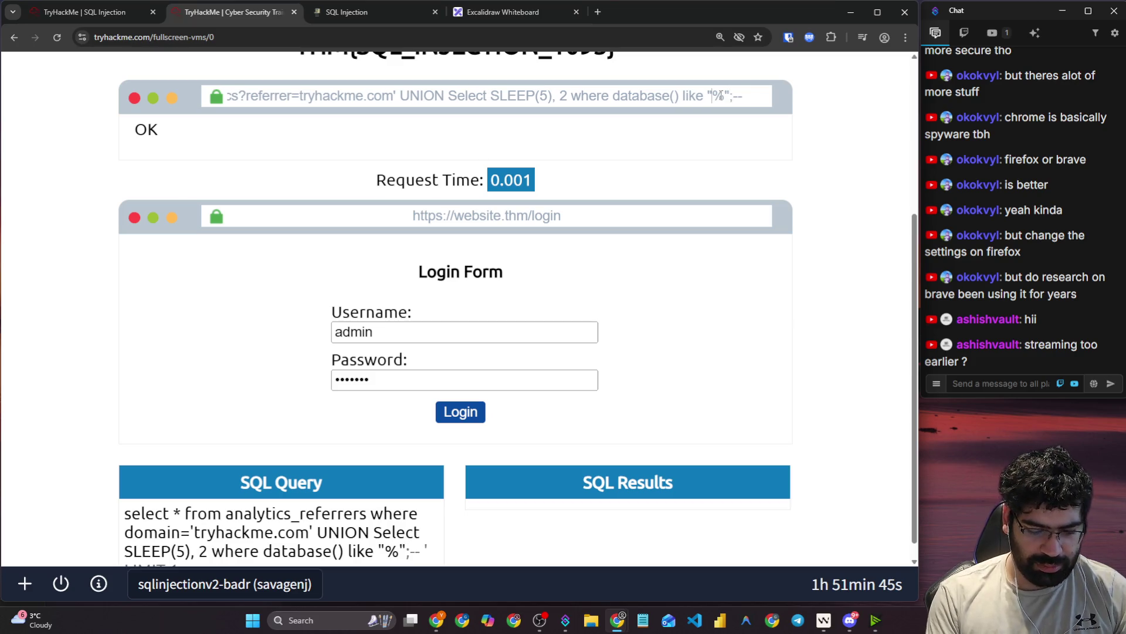
text(s)
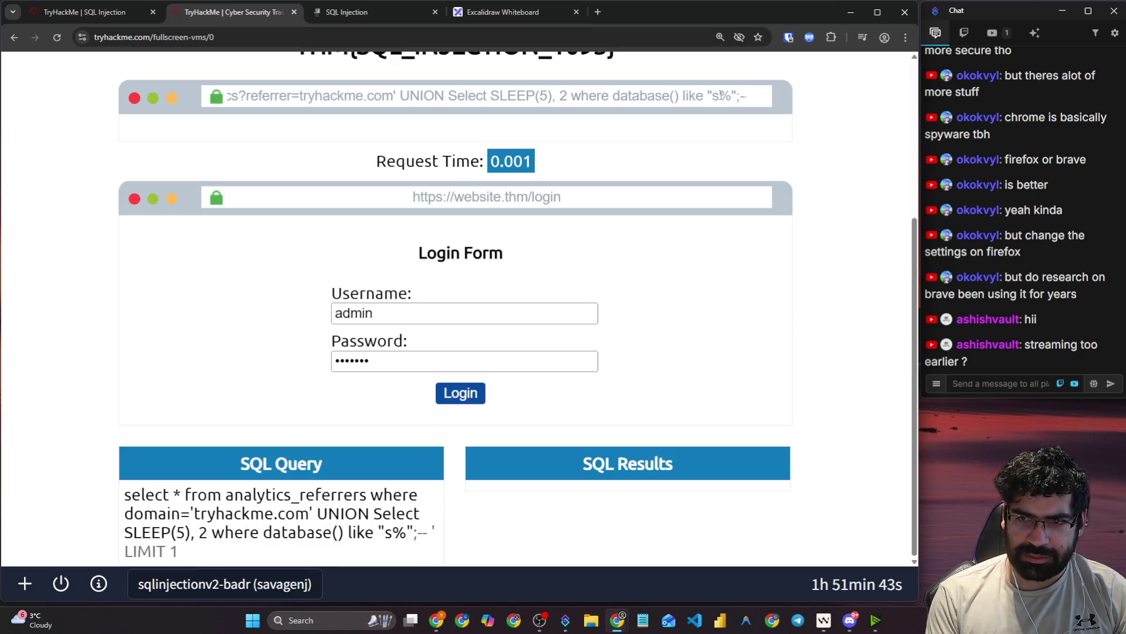
text(qli)
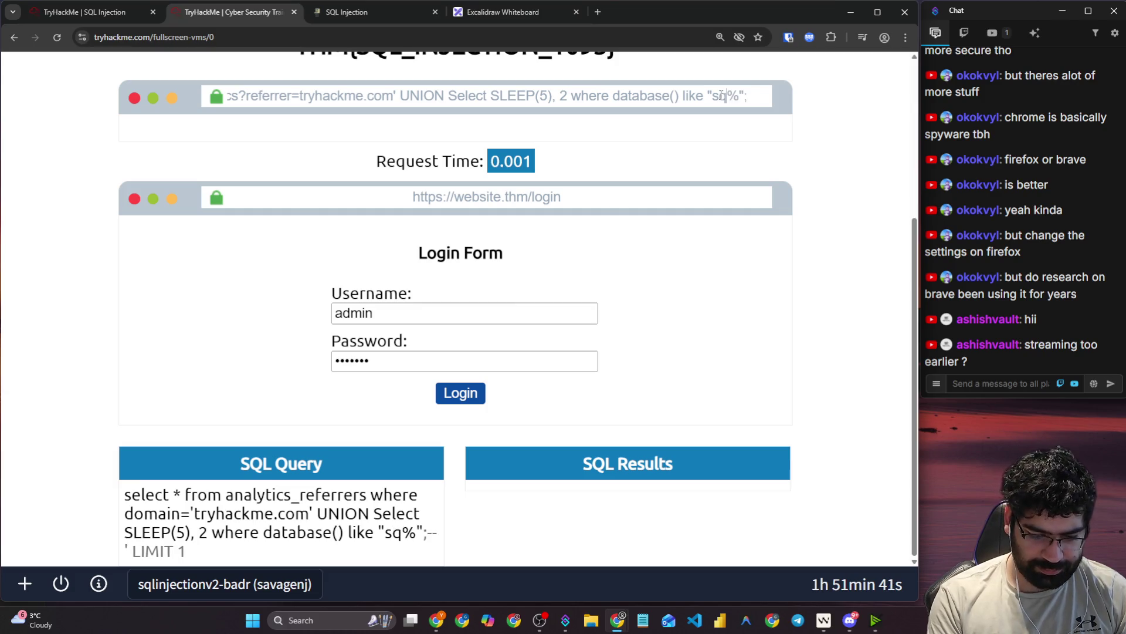
text(_)
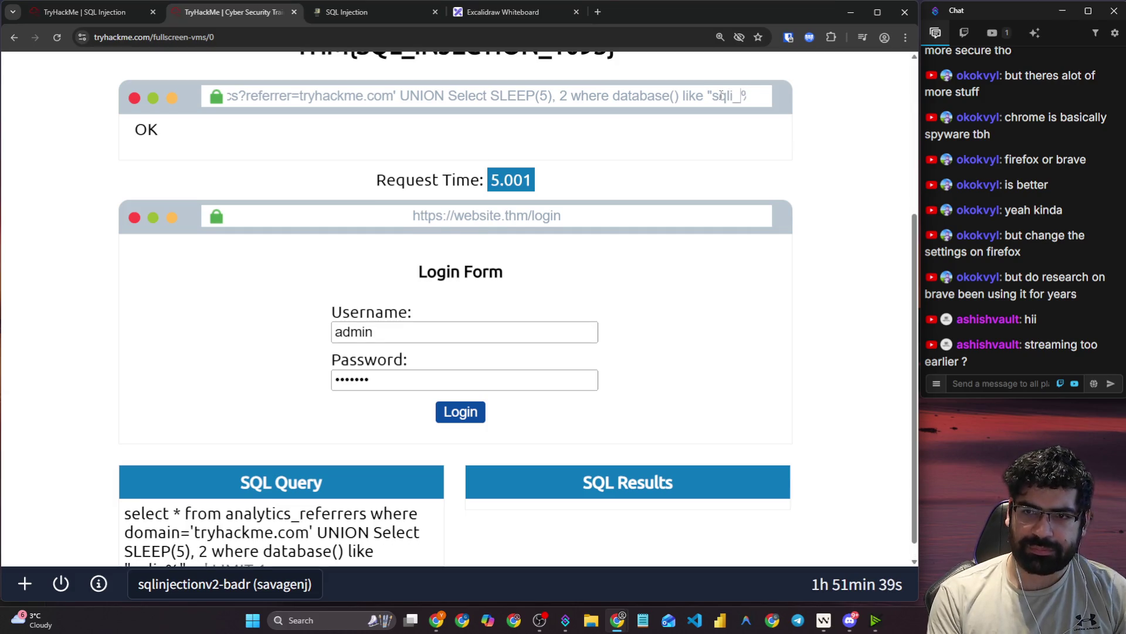
text(thm)
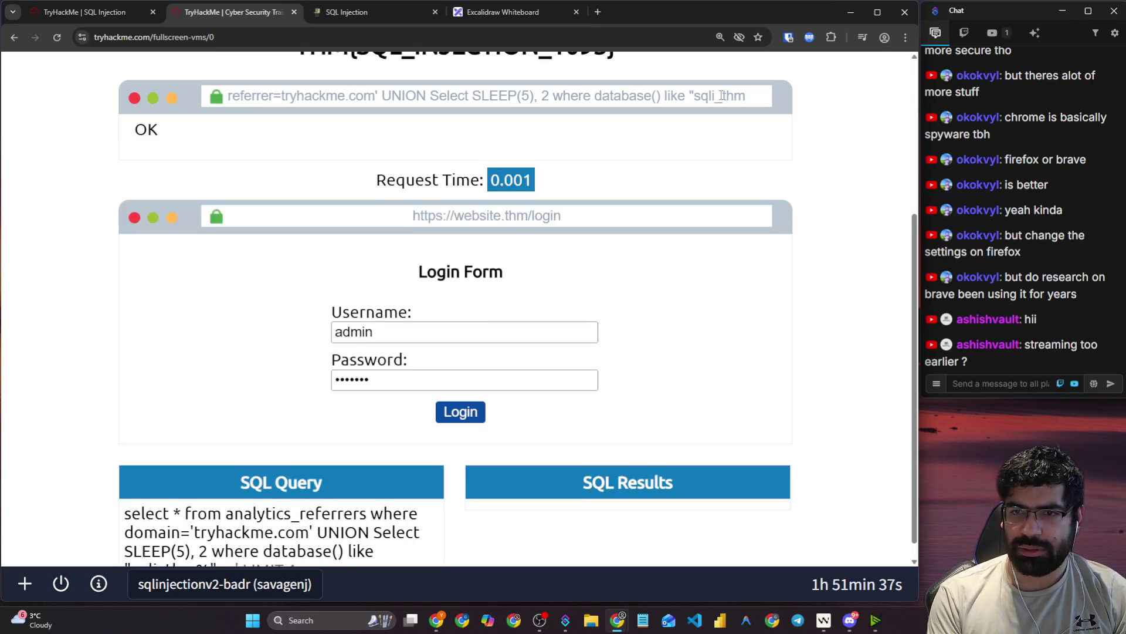
key(Right)
key(Right)
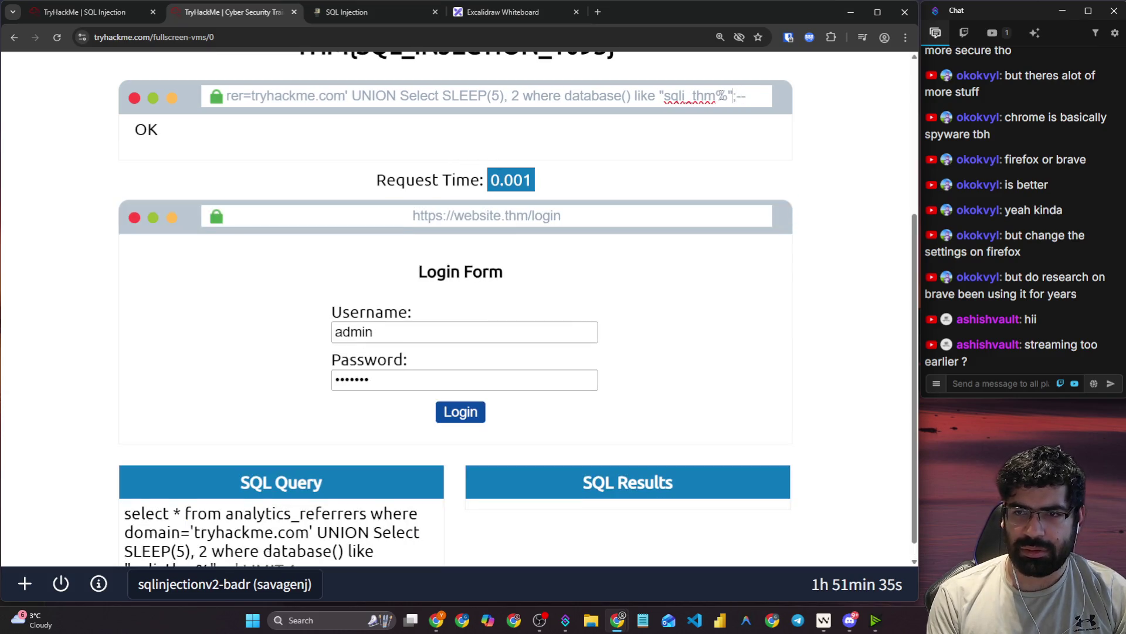
key(BackSpace)
key(BackSpace)
key(BackSpace)
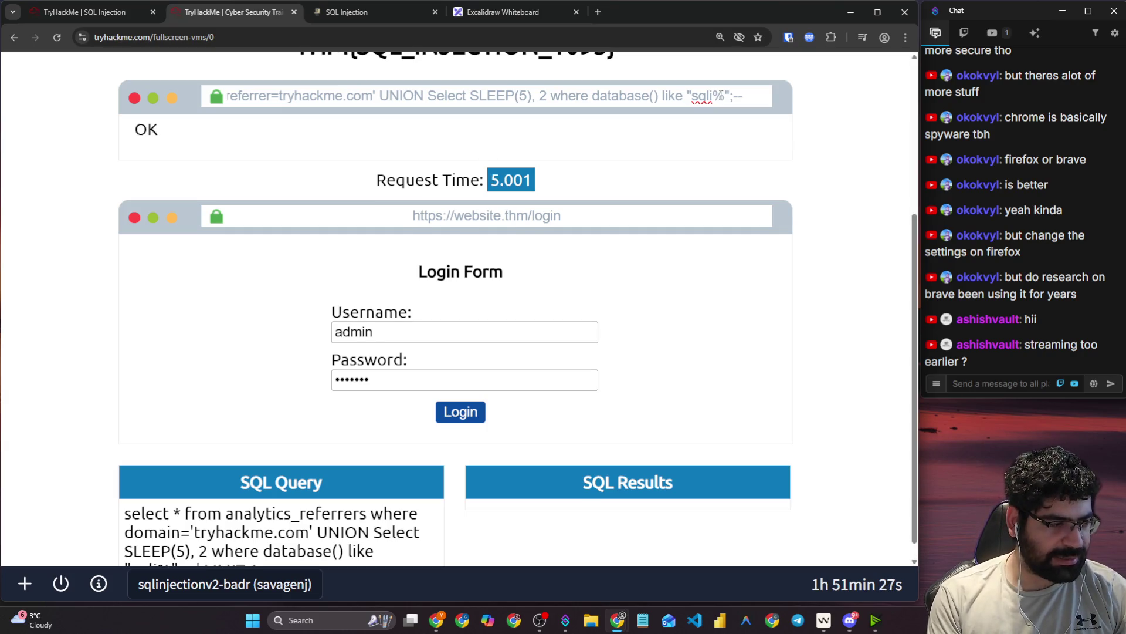
text(_)
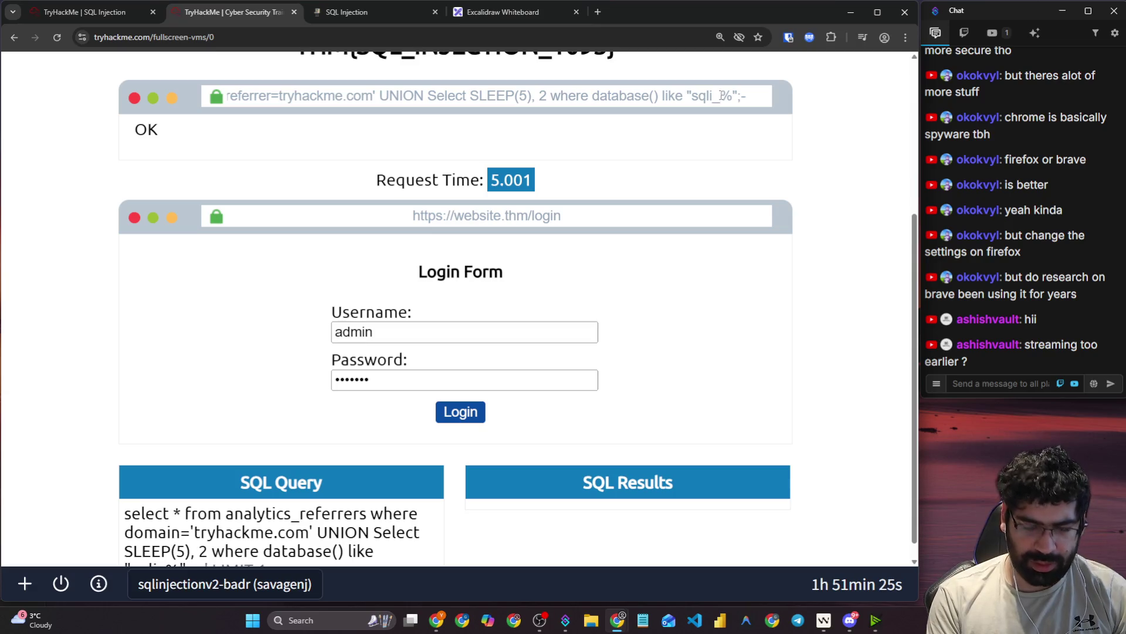
text(1)
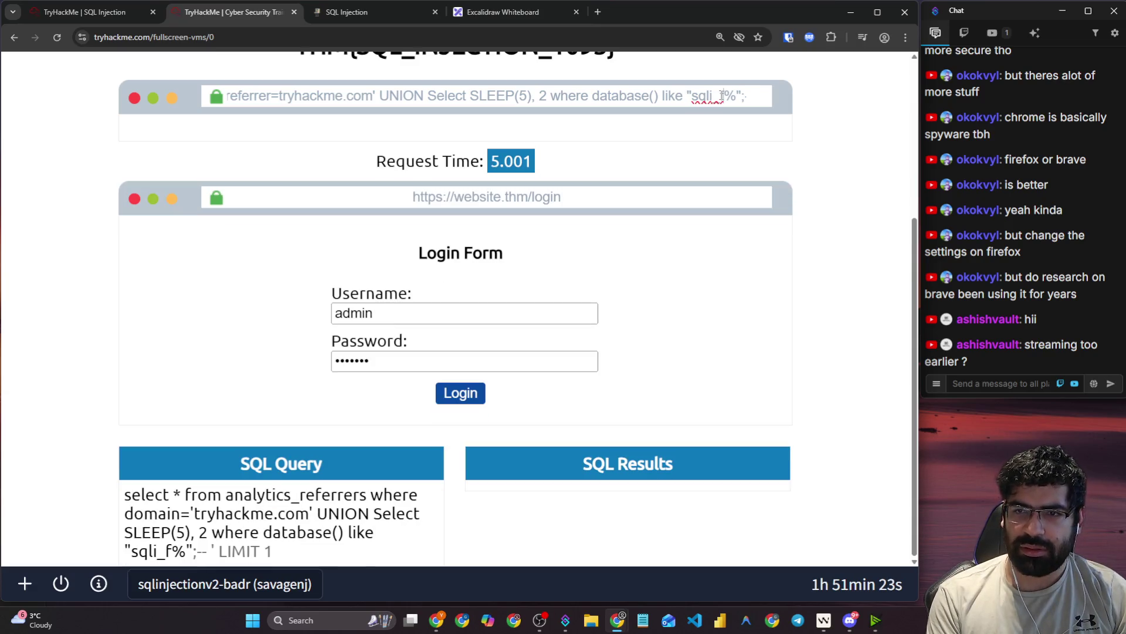
text(our)
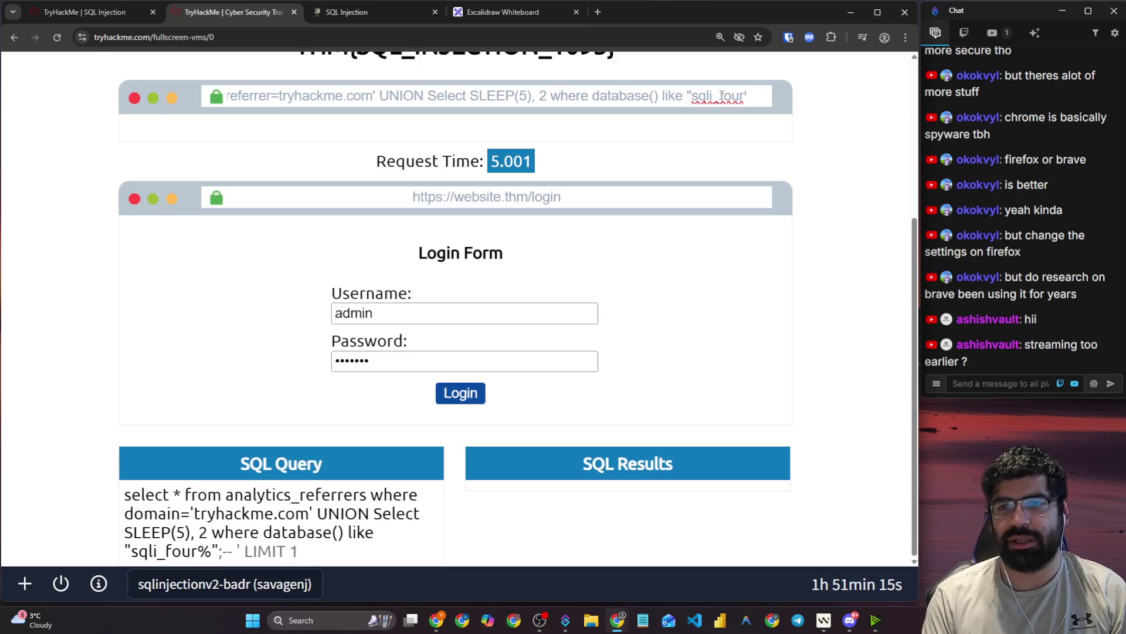
text(%)
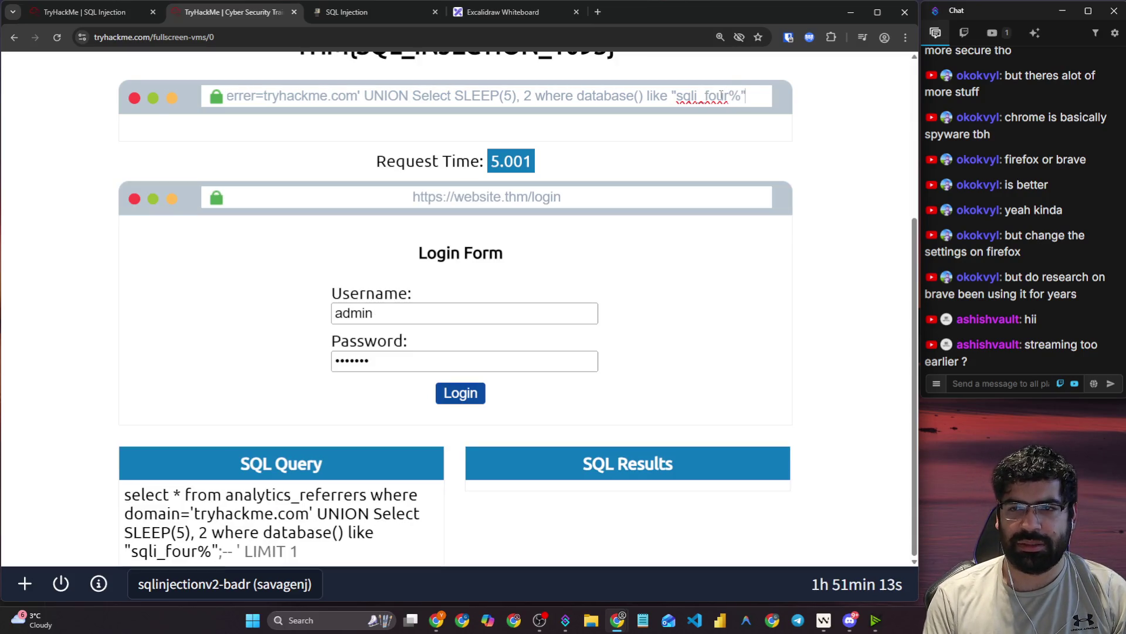
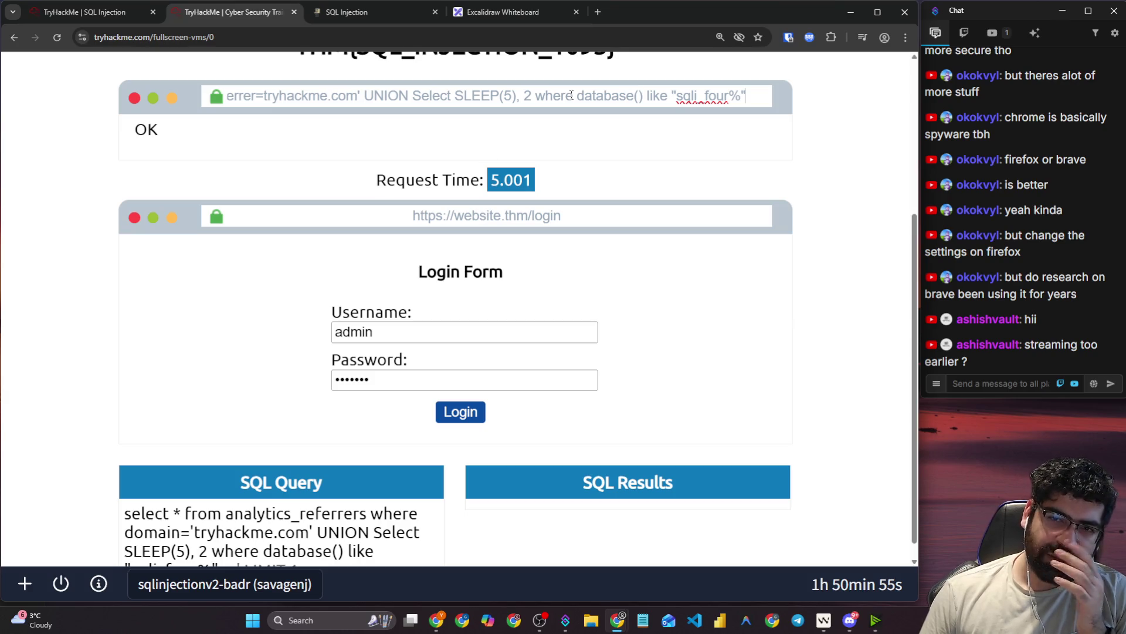
Step: Insert 'from users' into the UNION SLEEP(5) payload before the where clause
mouse_move(578, 97)
mouse_down()
mouse_move(745, 99)
mouse_move(728, 102)
mouse_up()
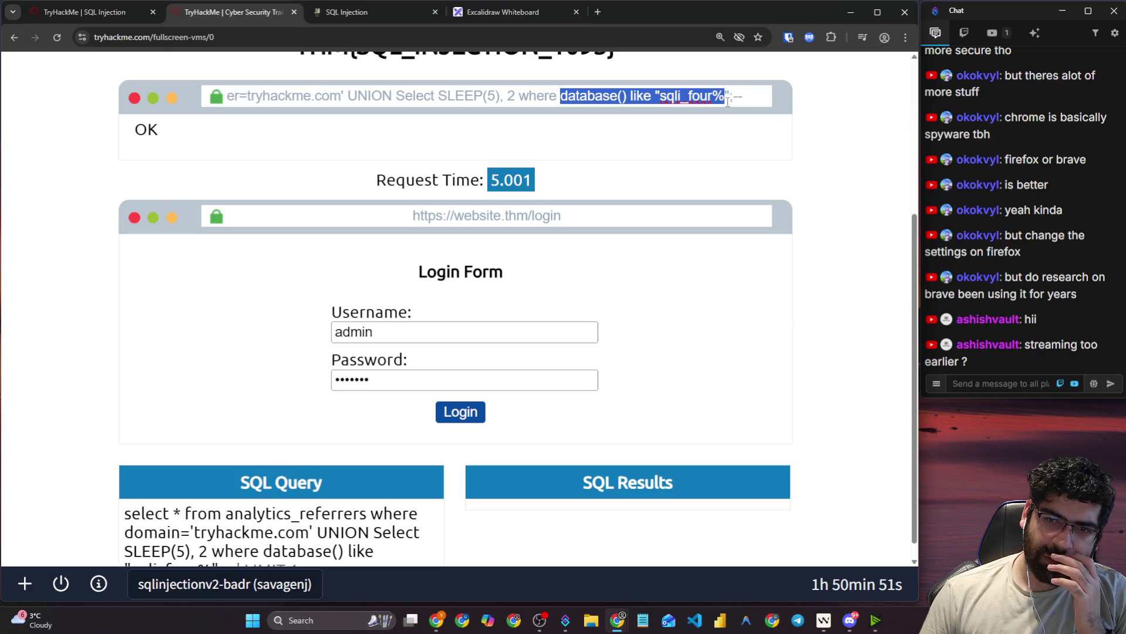
click(613, 96)
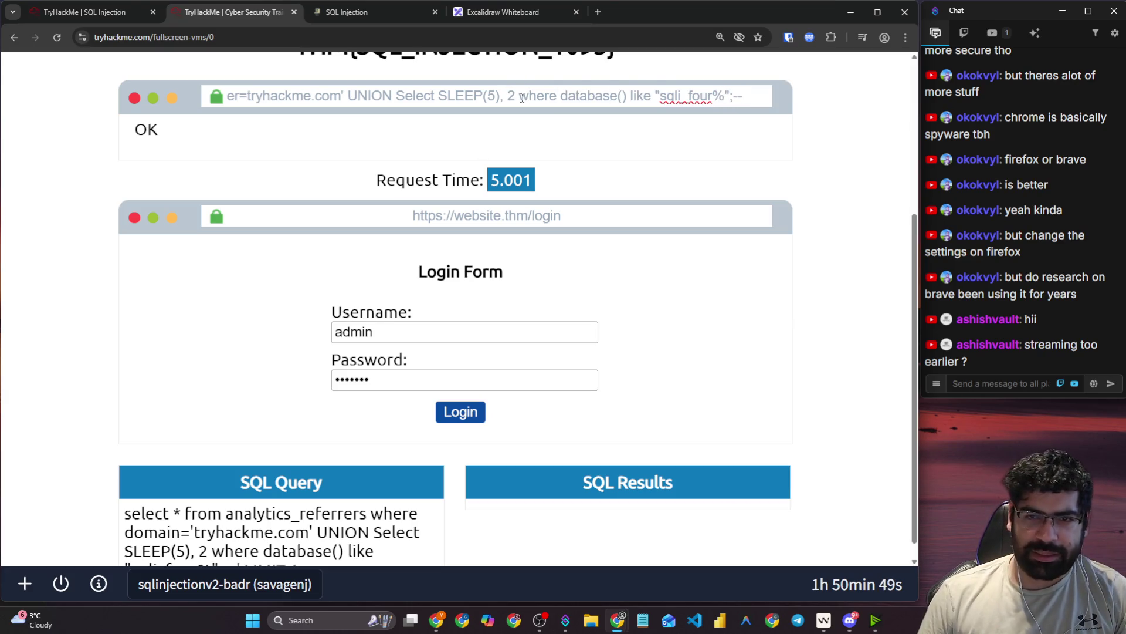
text(from user)
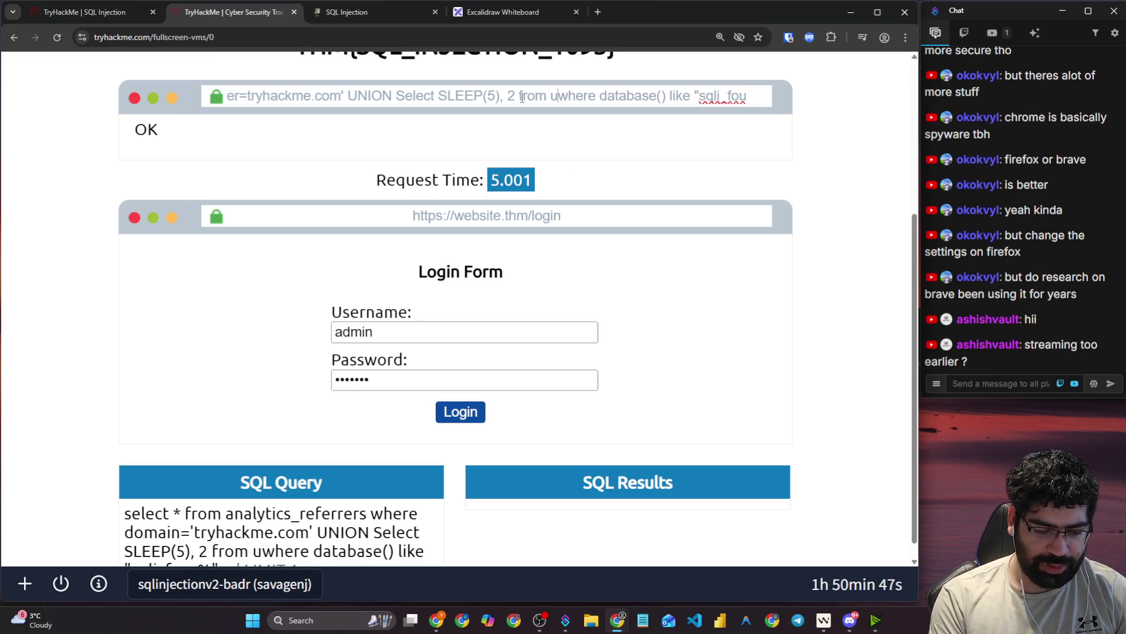
text(s)
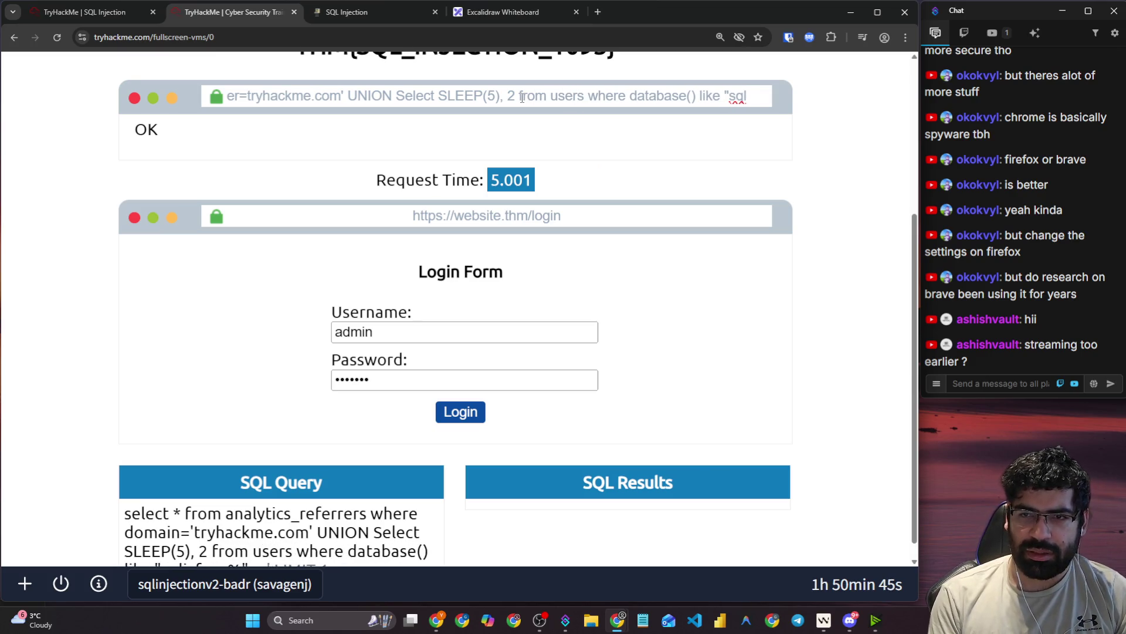
Step: Replace the database() like "sqli_four%" condition with user like "a%"
key(ctrl+Right)
key(shift+Right)
key(shift+Right)
key(shift+Right)
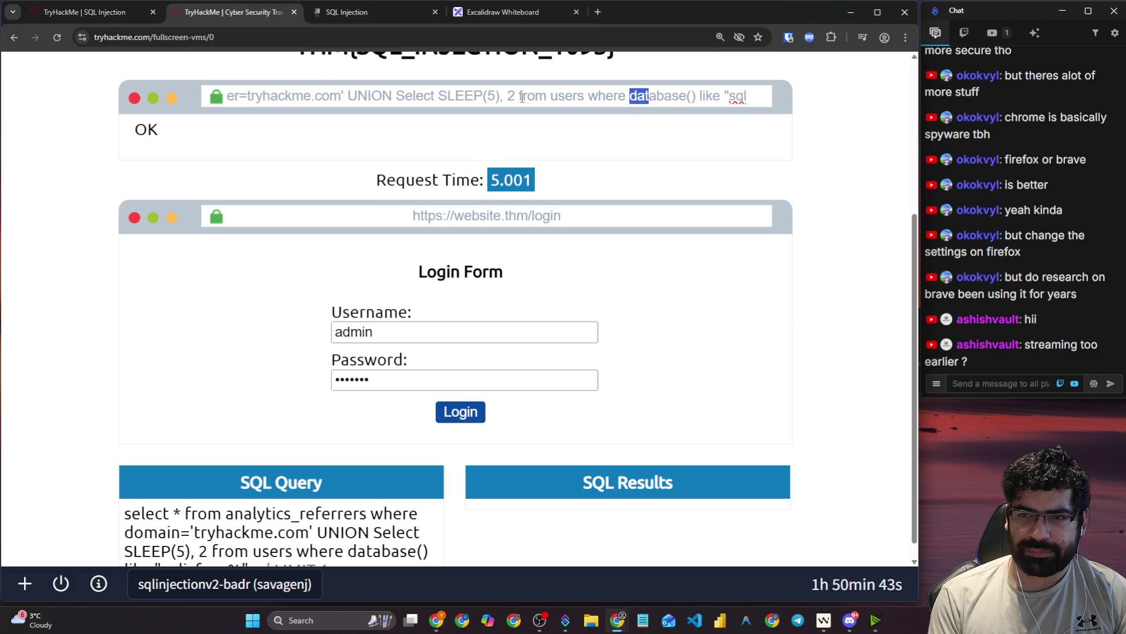
key(shift+Right)
key(shift+Right)
key(shift+Right)
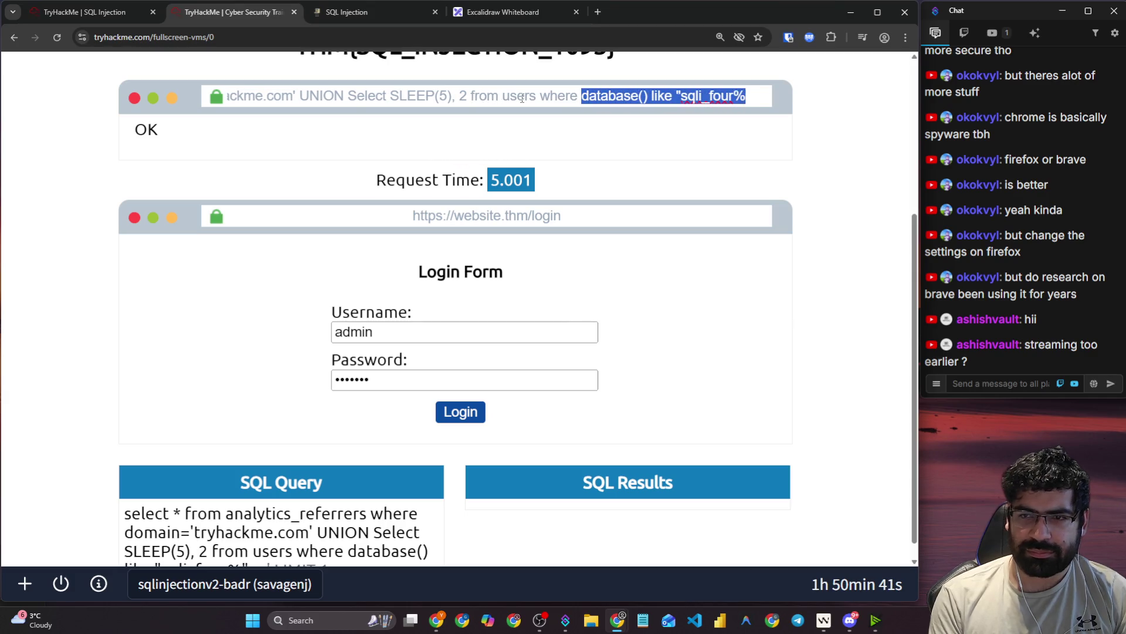
key(BackSpace)
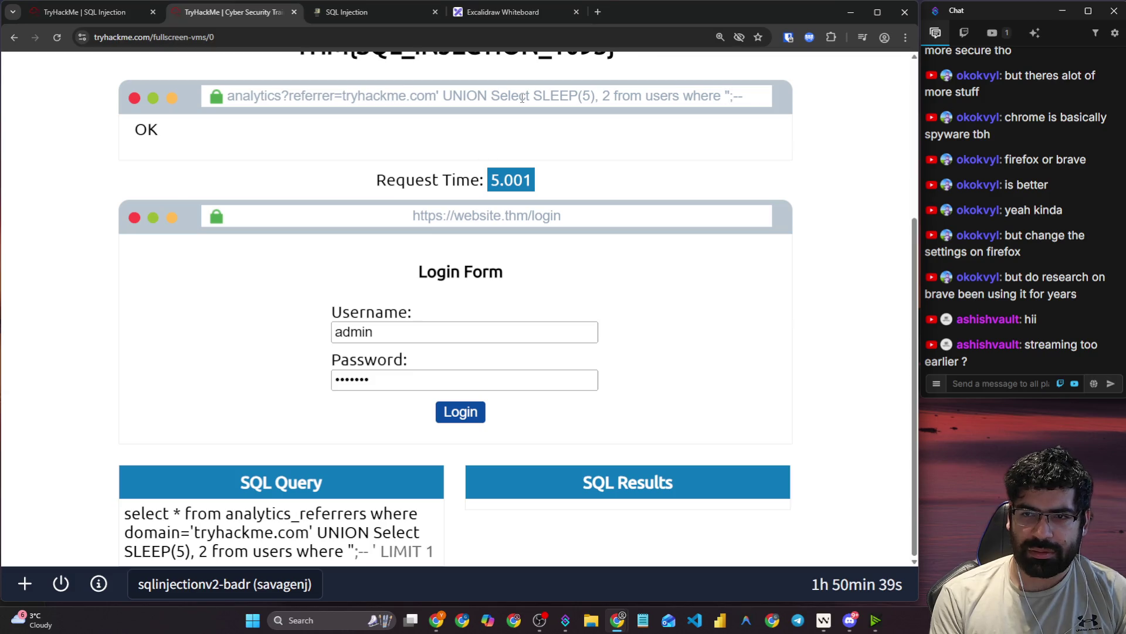
key(BackSpace)
key(BackSpace)
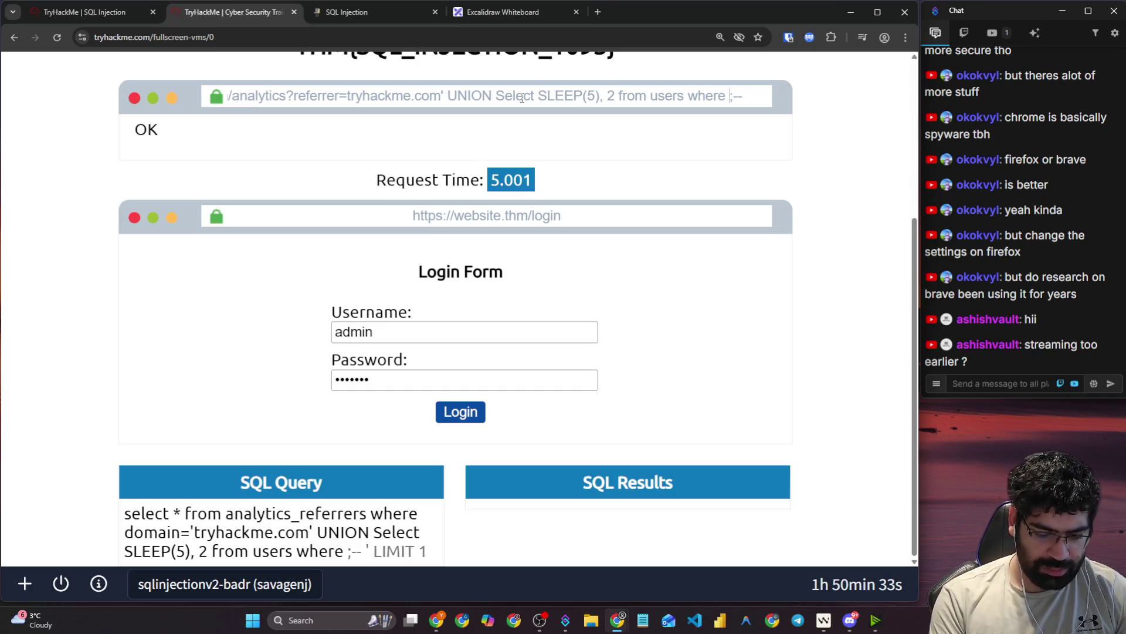
text(user like )
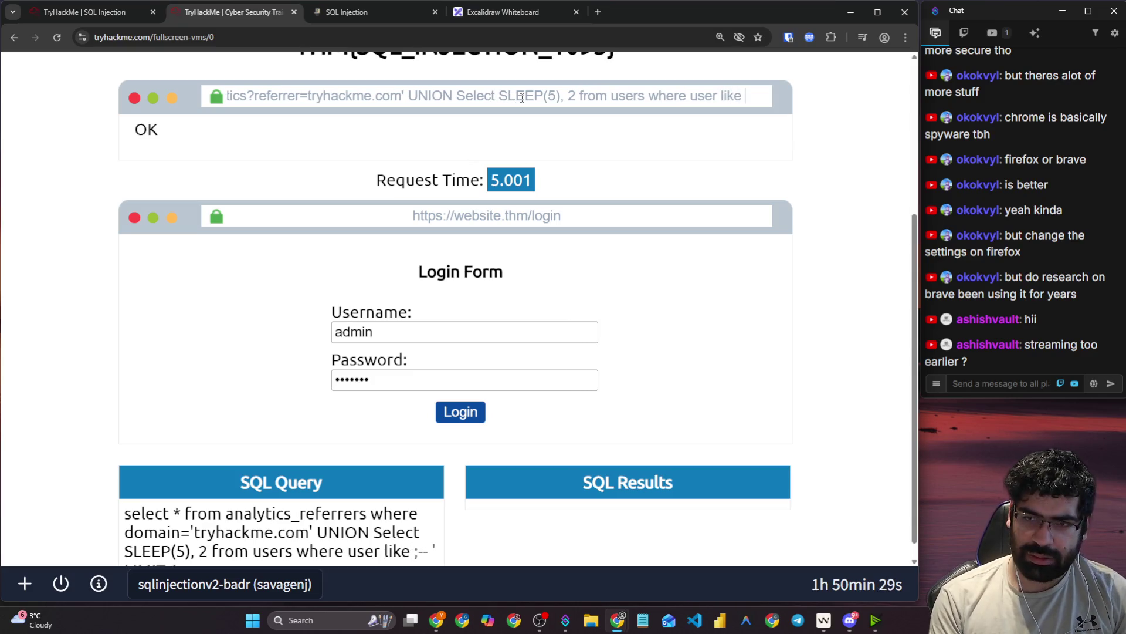
text("a%")
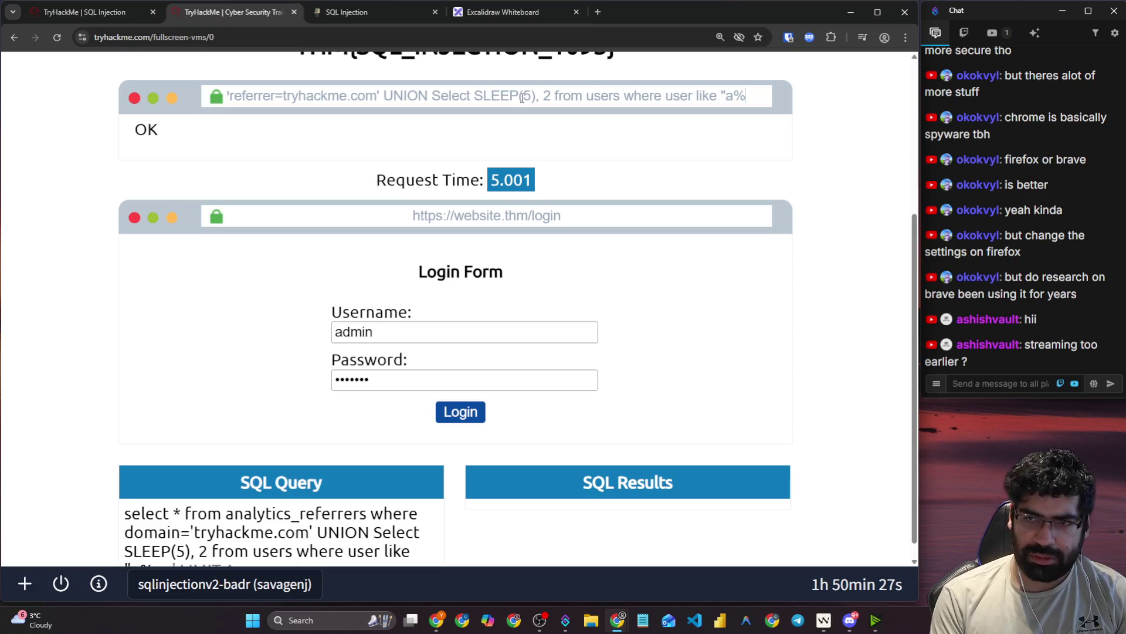
text(;-)
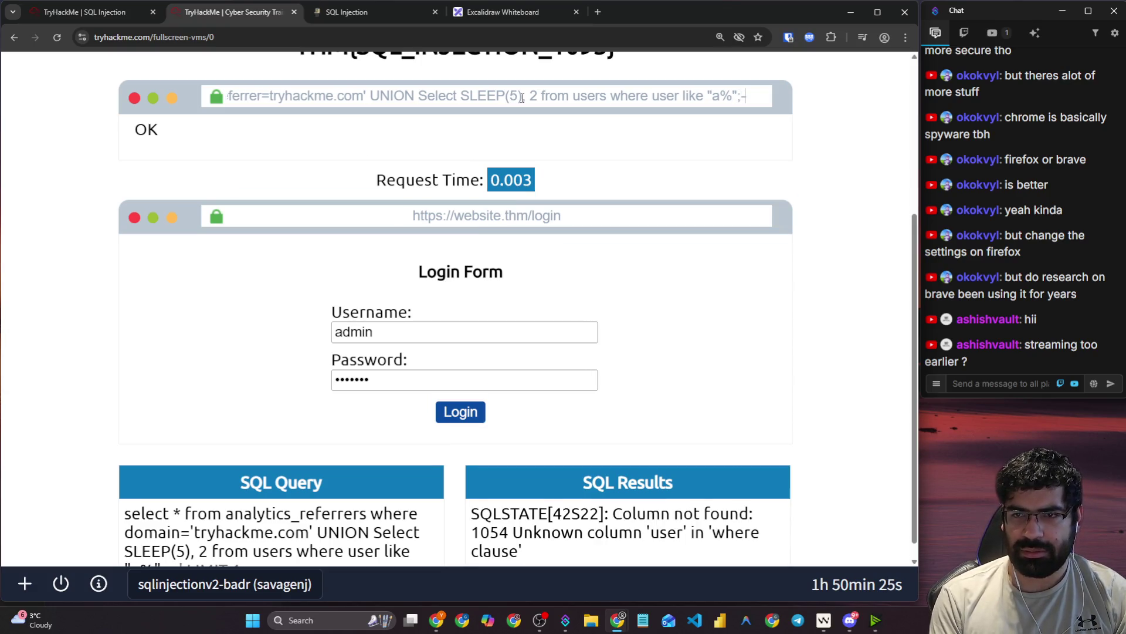
Step: Test username like "admin" for a 5.002 s delay, then delete that condition
key(Left)
key(Left)
key(Left)
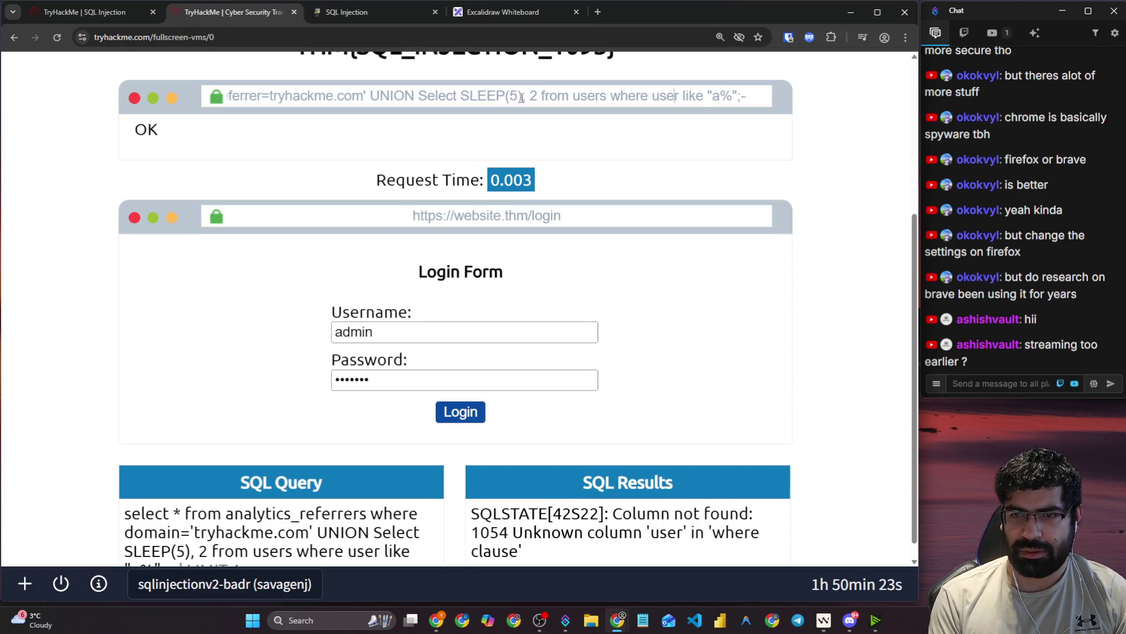
text(name)
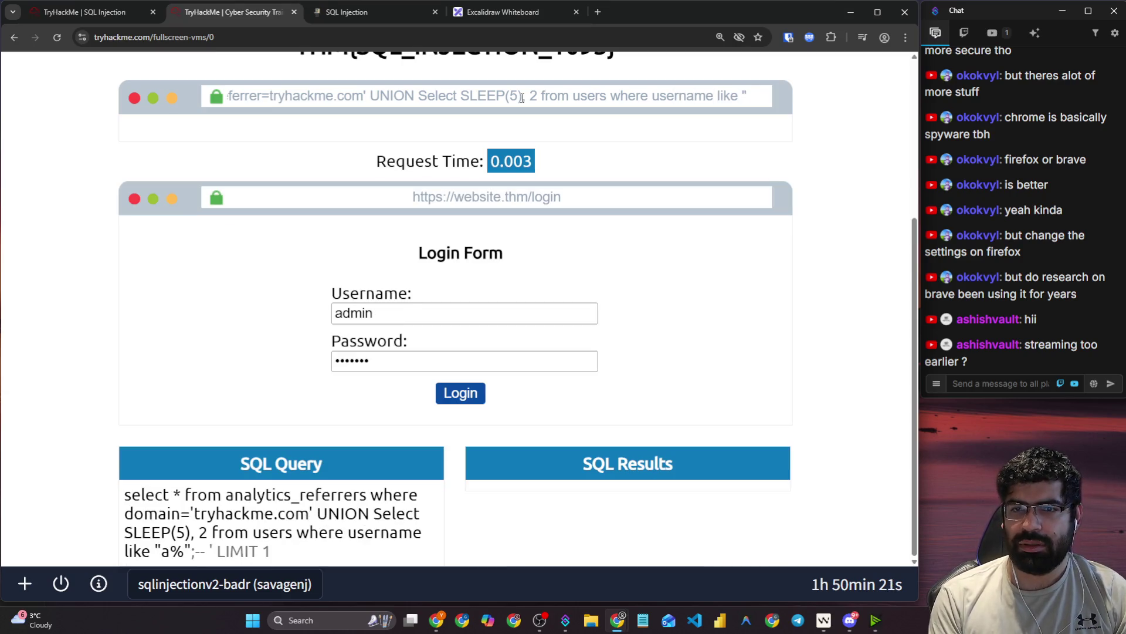
key(Right)
key(Right)
key(Right)
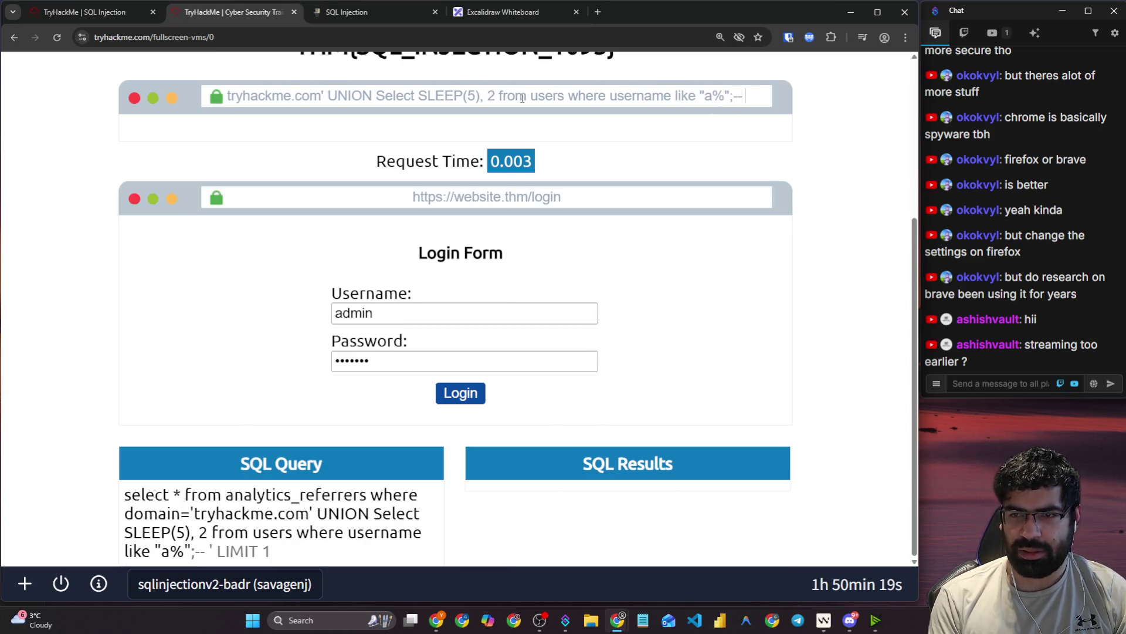
key(Left)
key(Left)
key(Left)
key(BackSpace)
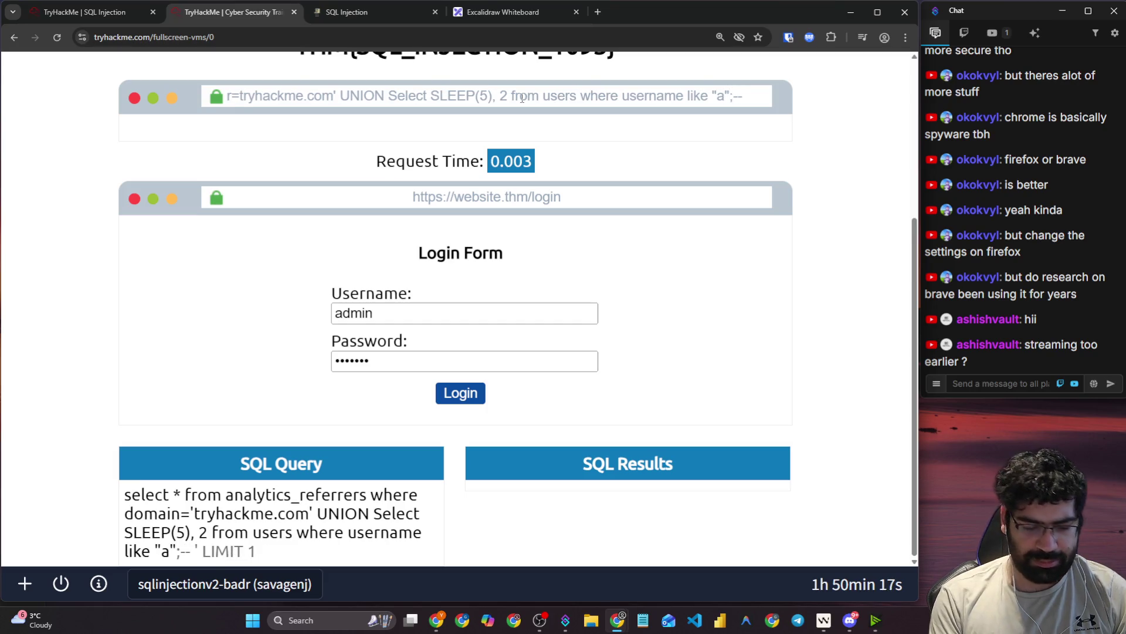
text(dmin)
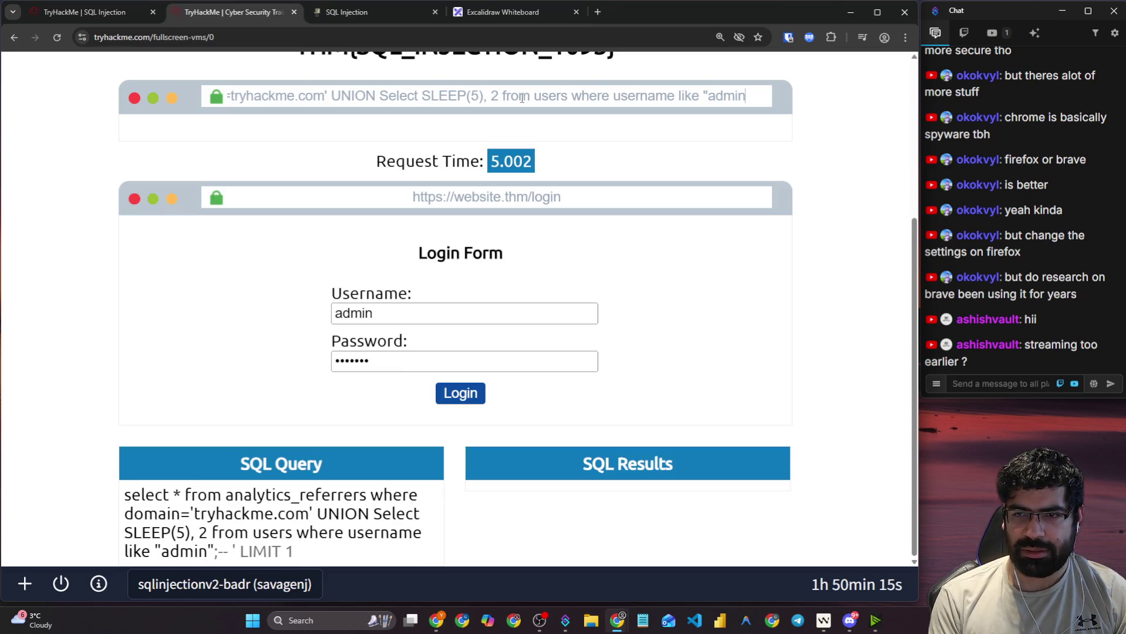
key(Right)
key(Right)
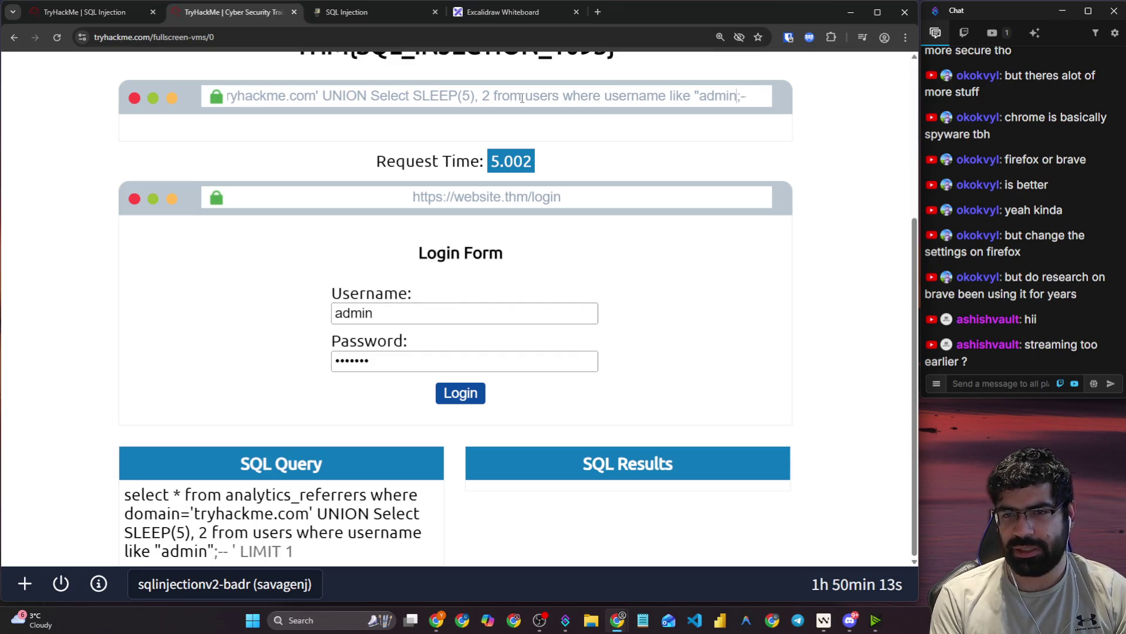
key(ctrl+BackSpace)
key(ctrl+BackSpace)
key(ctrl+BackSpace)
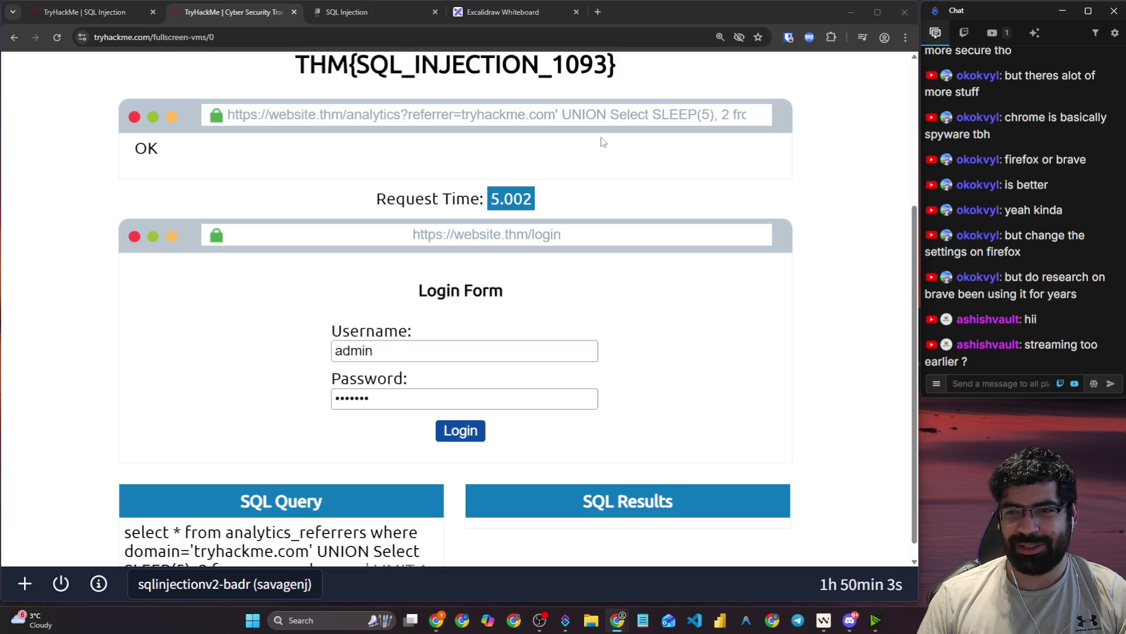
click(692, 122)
drag(730, 114, 803, 118)
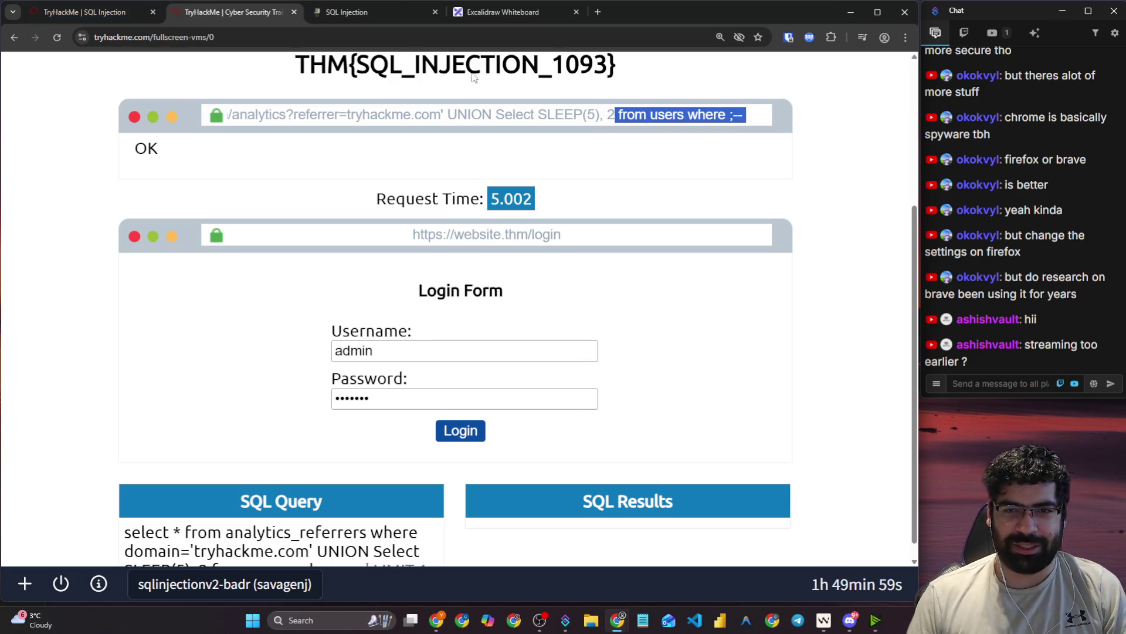
click(117, 14)
scroll(347, 365, up, 6)
scroll(262, 367, up, 7)
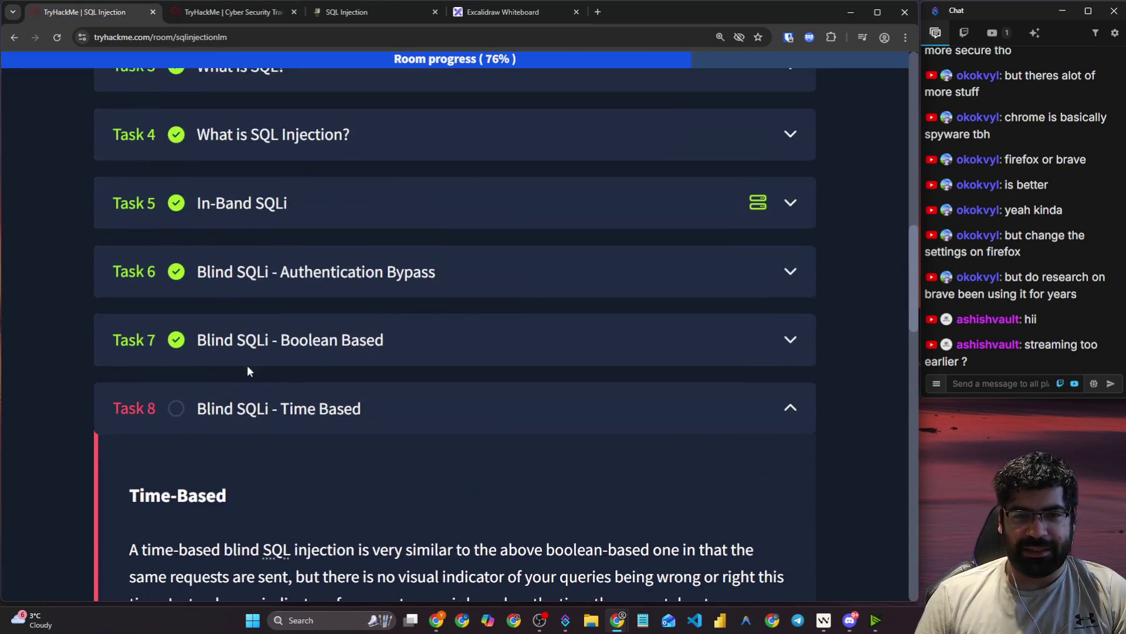
click(250, 3)
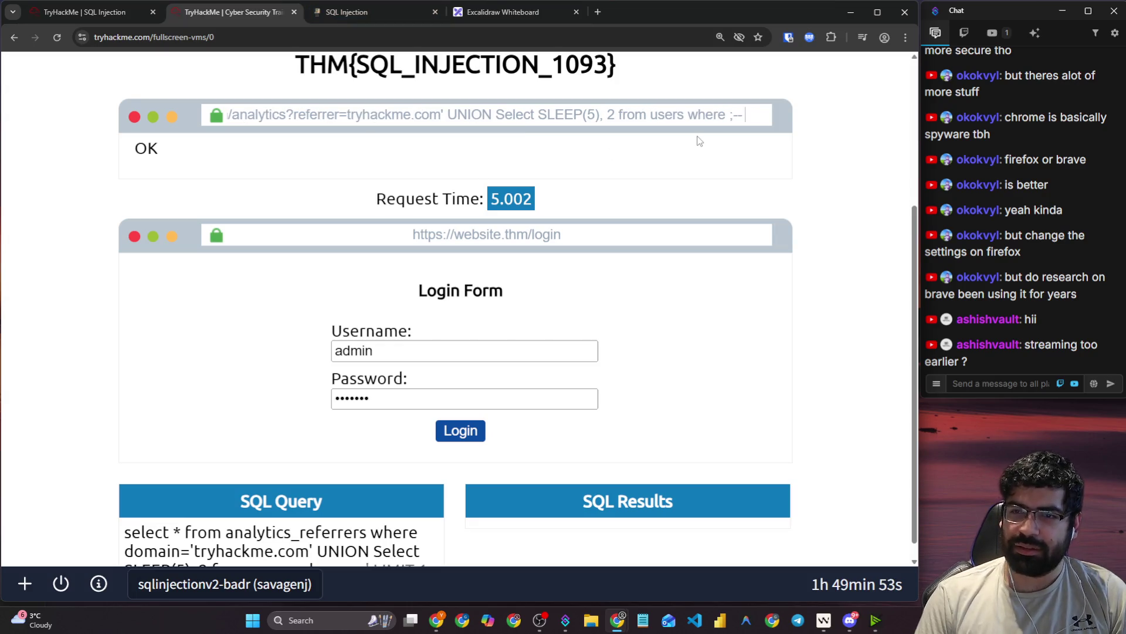
Step: Build the condition user like 'admin' and password like "1%" and run it
text(user)
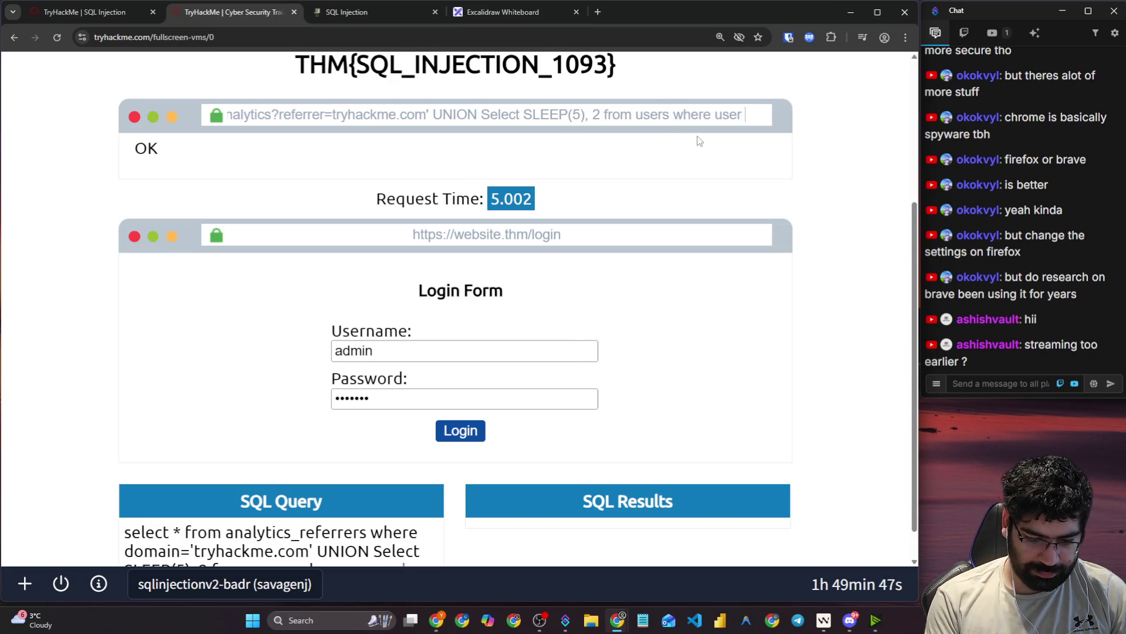
text( = admi ;)
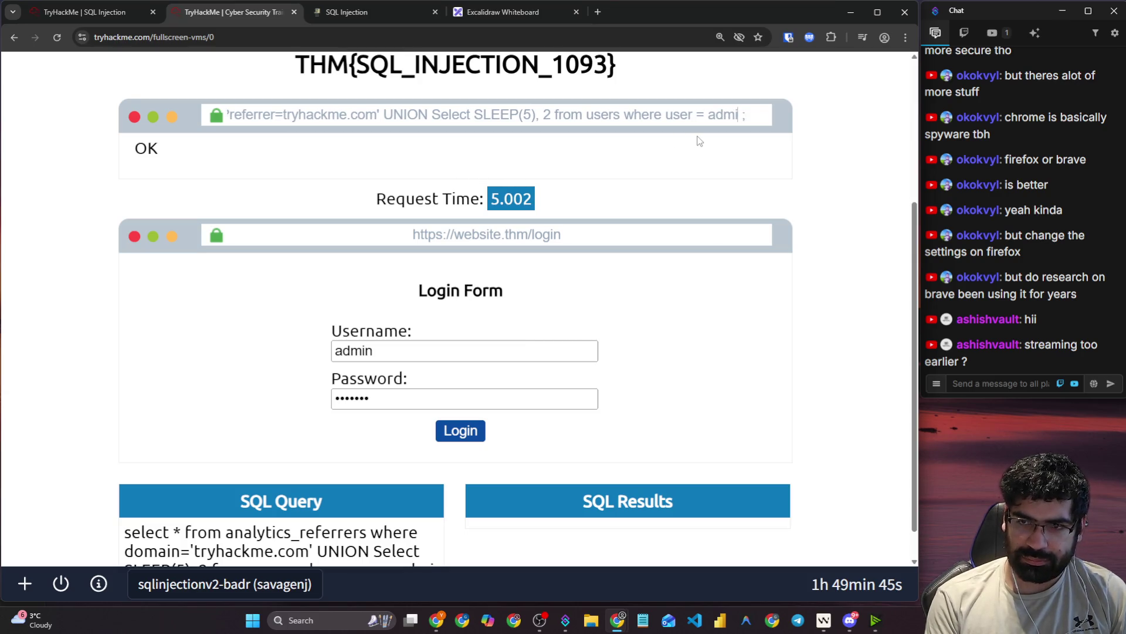
key(BackSpace)
key(BackSpace)
key(BackSpace)
text('ad)
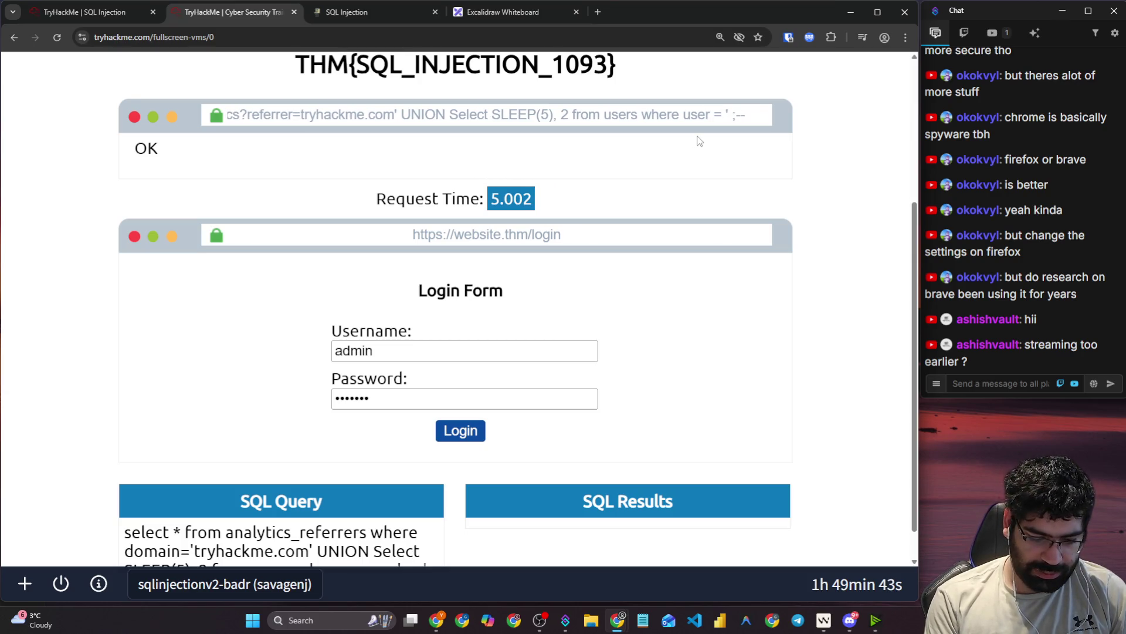
text(min' and)
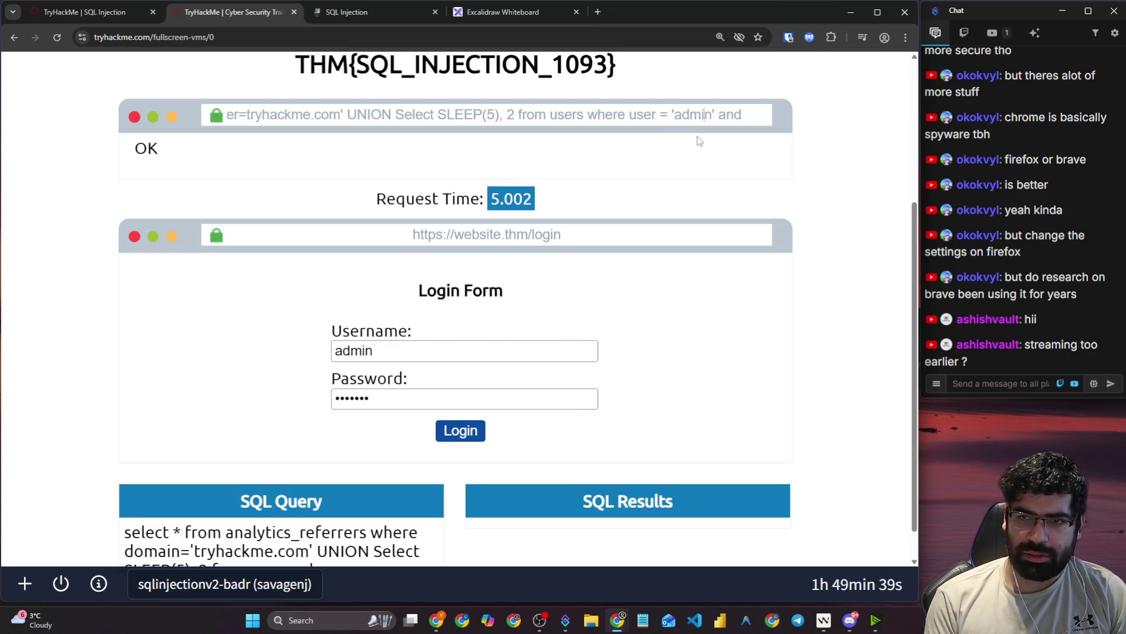
key(BackSpace)
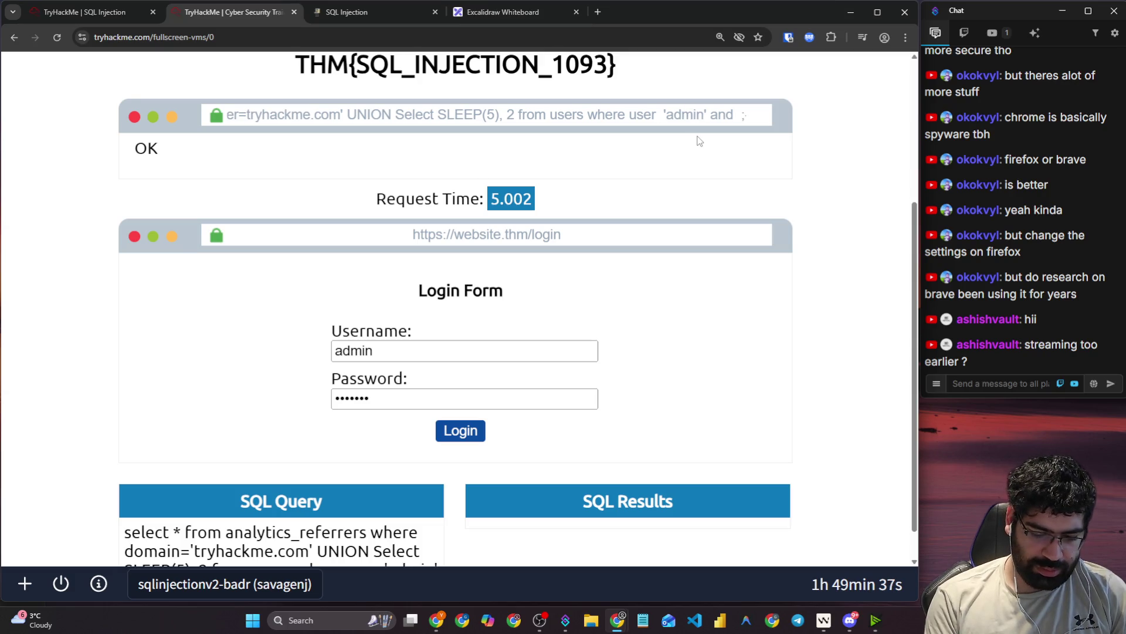
text(like)
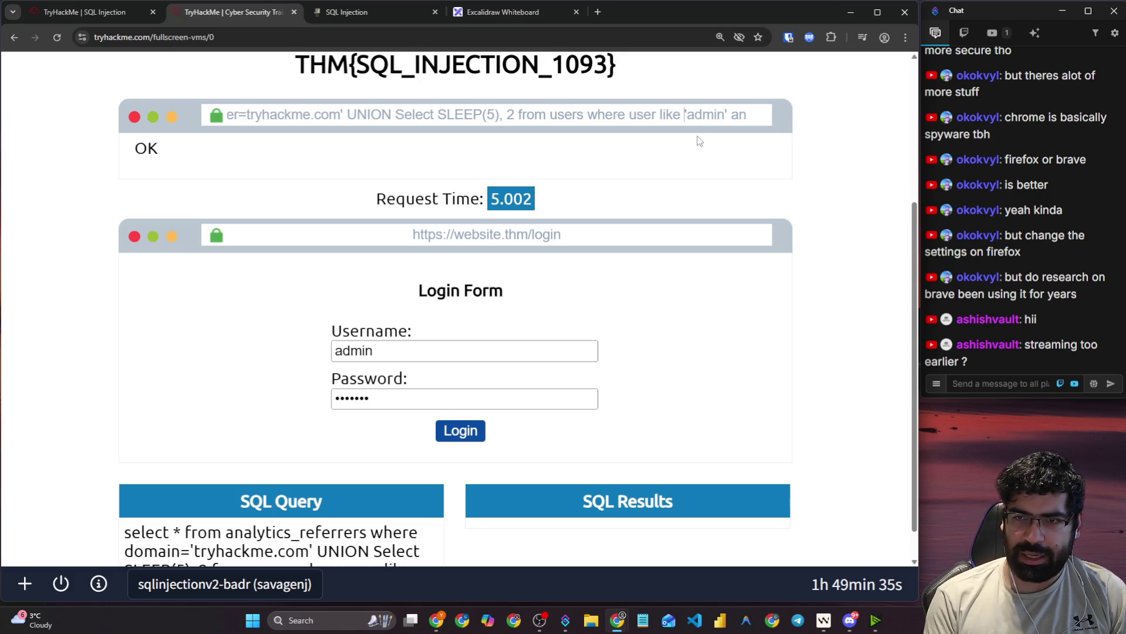
key(End)
text(;--)
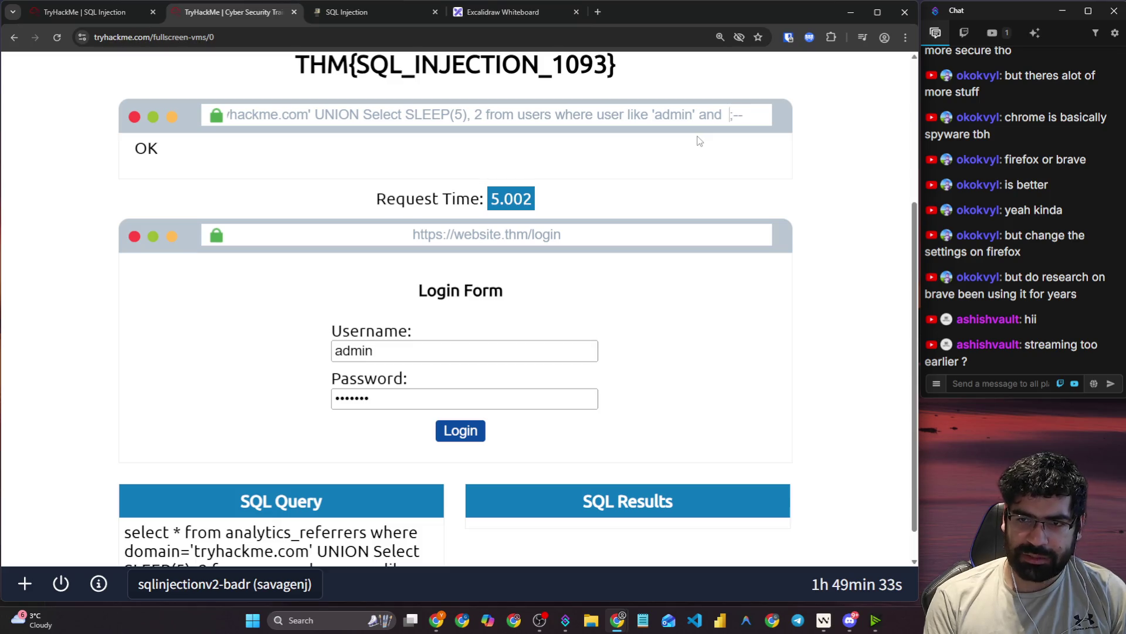
text(password)
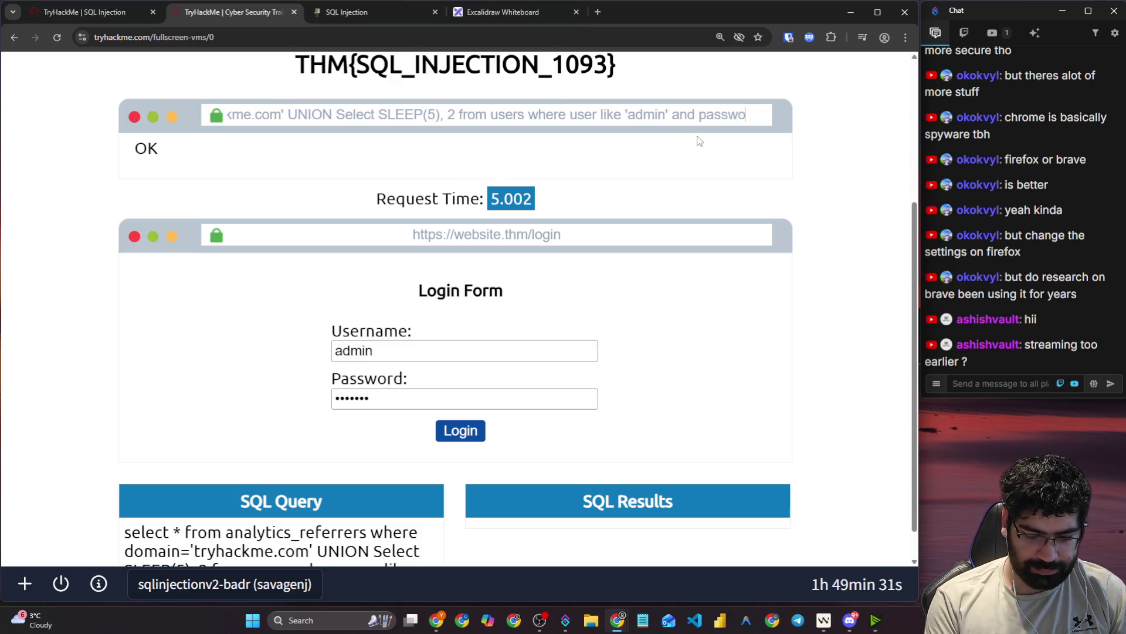
text( like "1%")
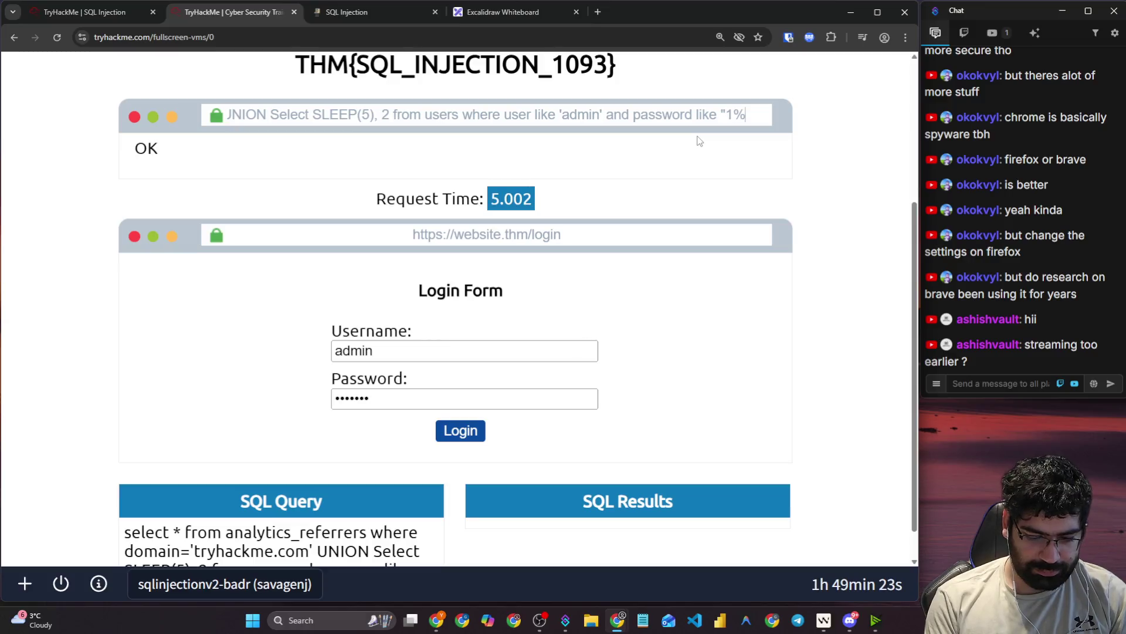
key(Return)
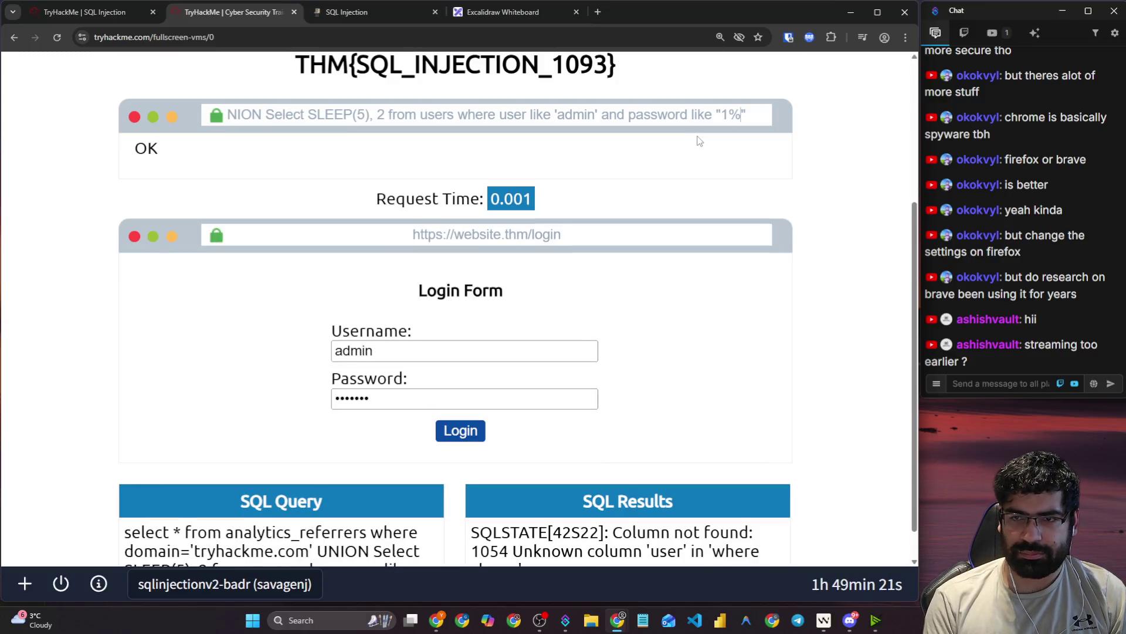
Step: Try password first-character guesses 2 through 9, 0 and a, ending with "%a%"
key(BackSpace)
text(3)
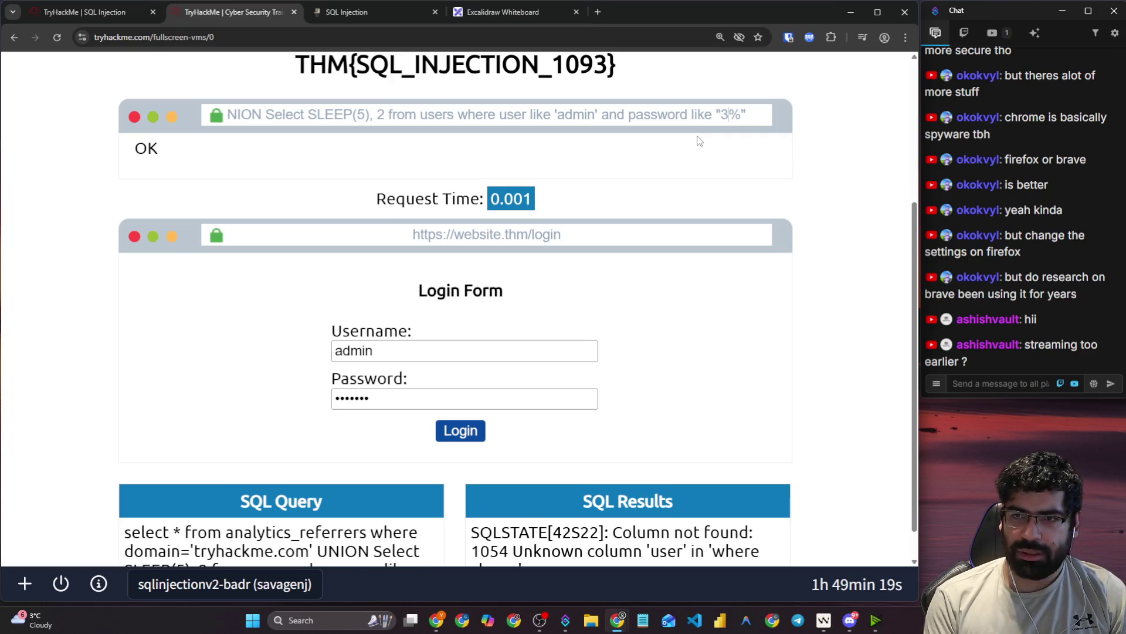
key(BackSpace)
text(2)
key(Return)
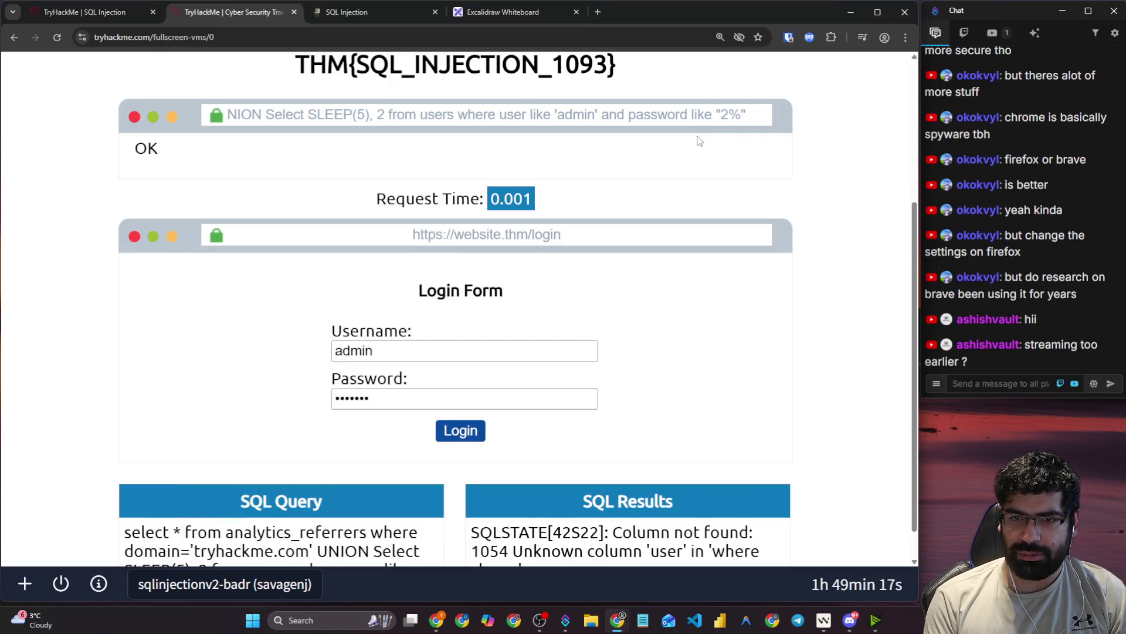
key(BackSpace)
text(4)
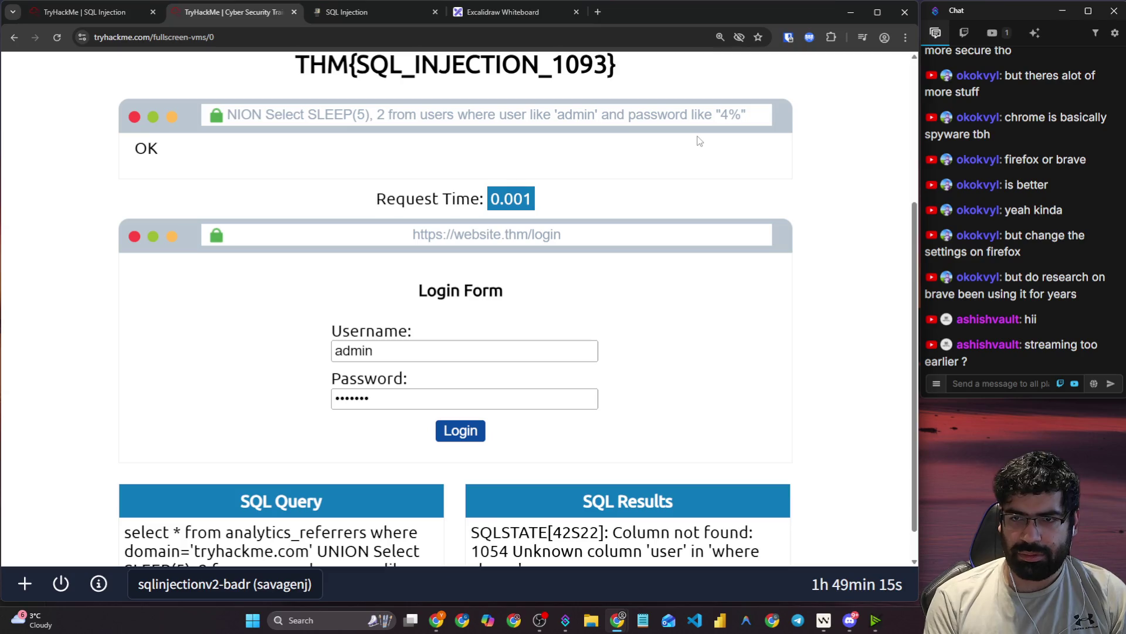
key(BackSpace)
text(5)
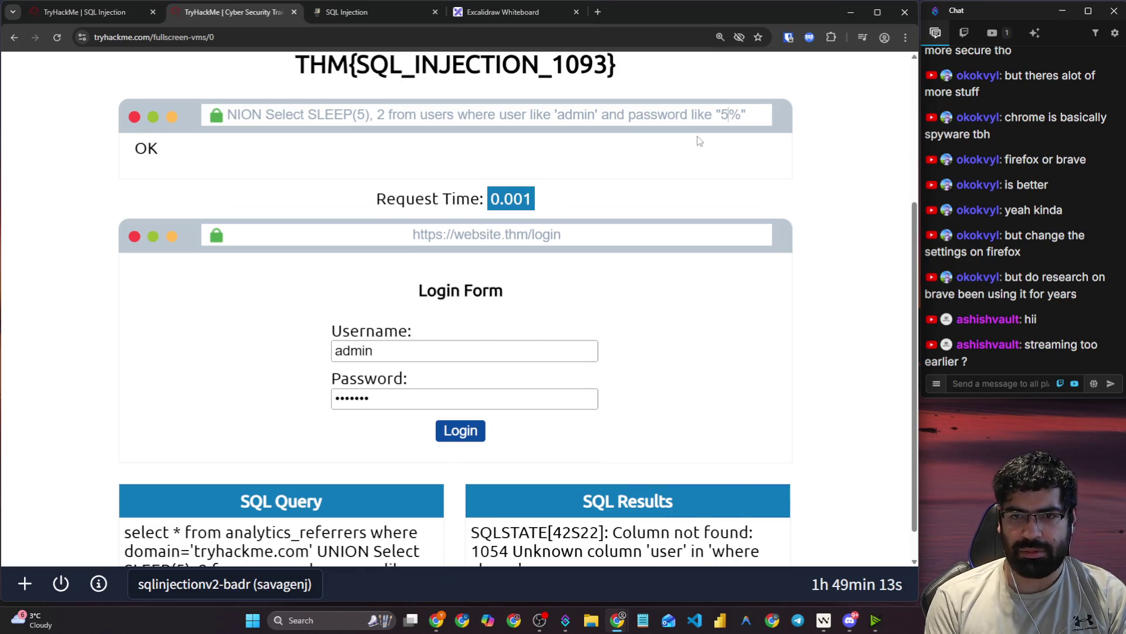
key(BackSpace)
text(6)
key(BackSpace)
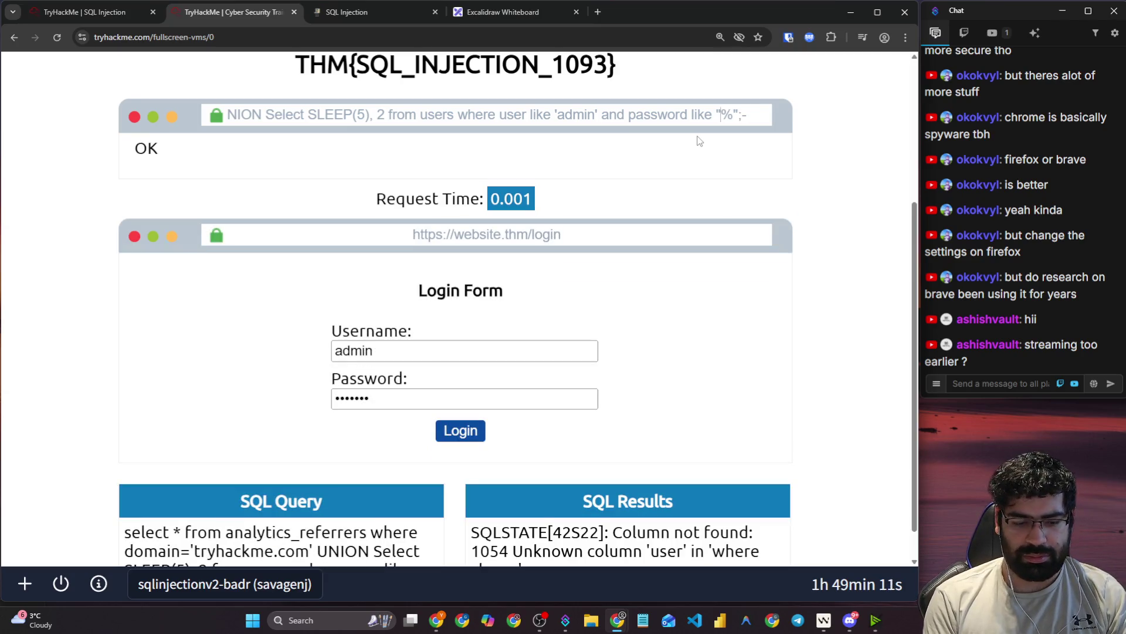
text(7)
key(BackSpace)
text(8)
key(BackSpace)
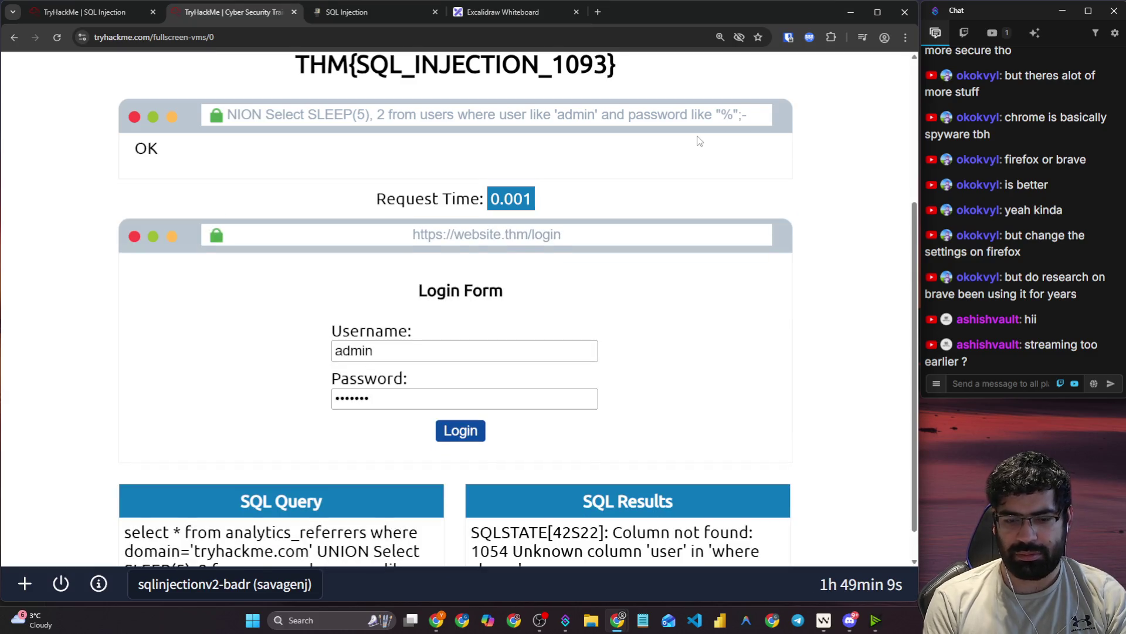
text(9)
key(BackSpace)
text(0)
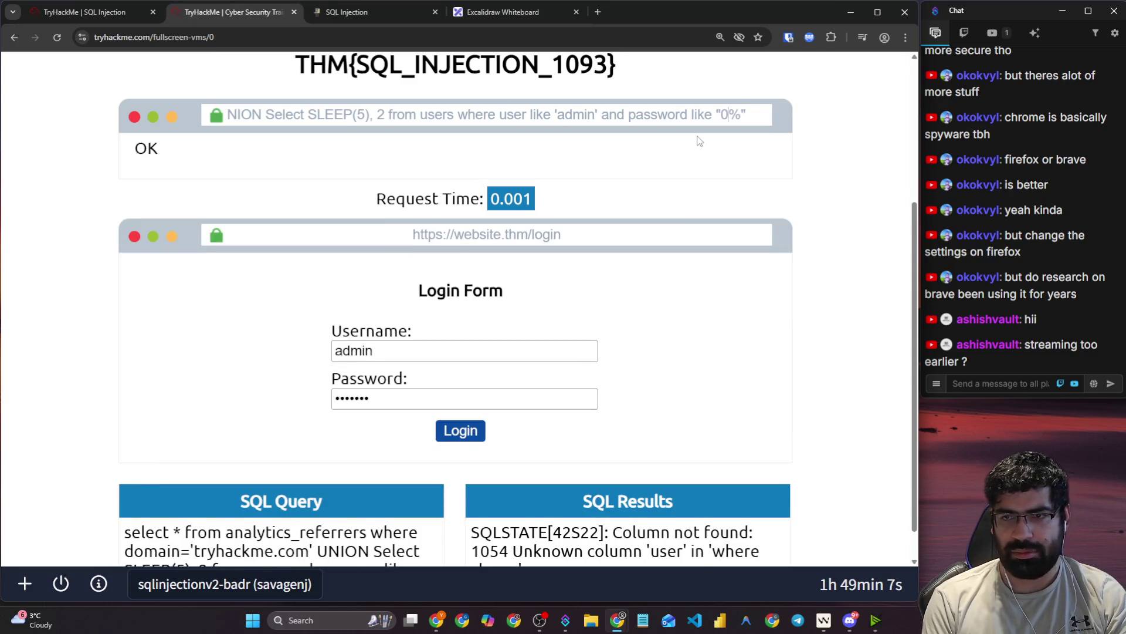
key(BackSpace)
text(a)
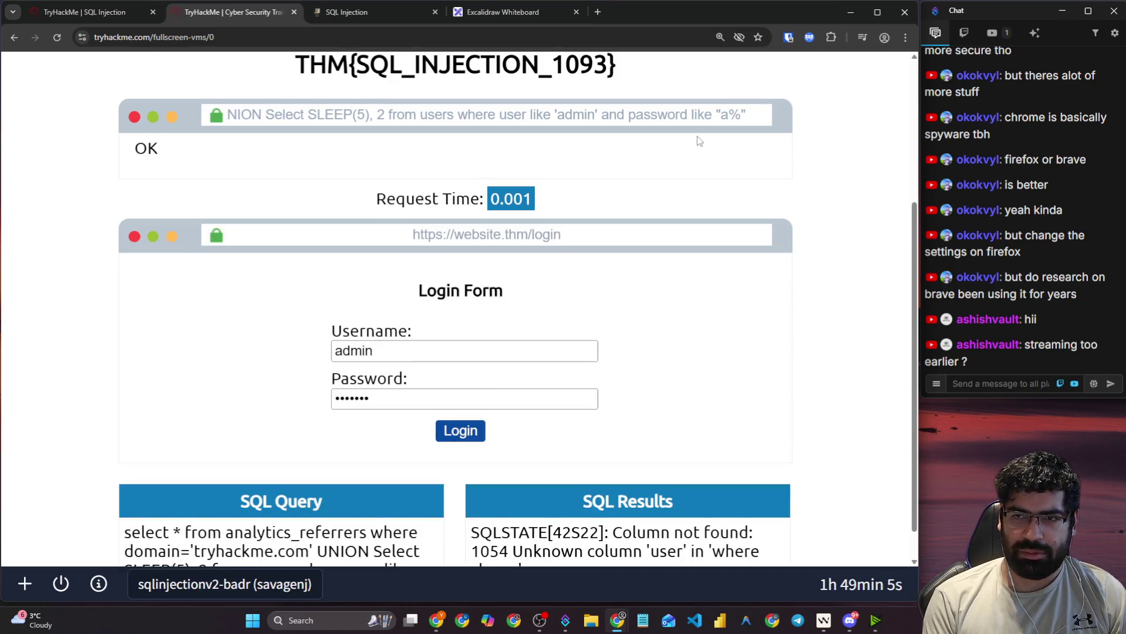
key(BackSpace)
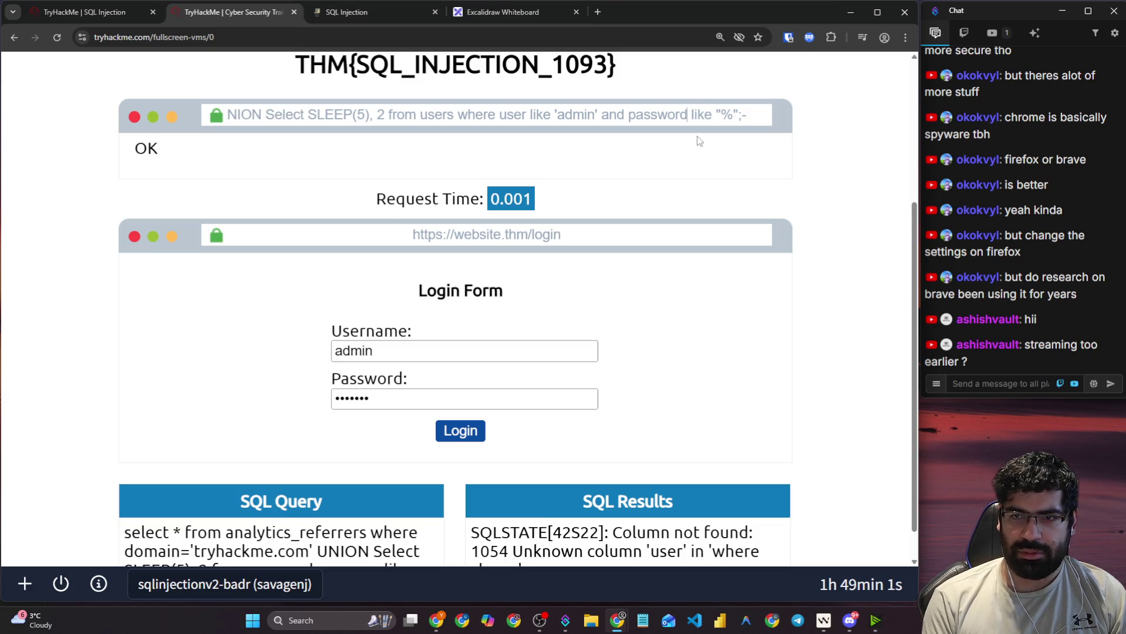
text(s)
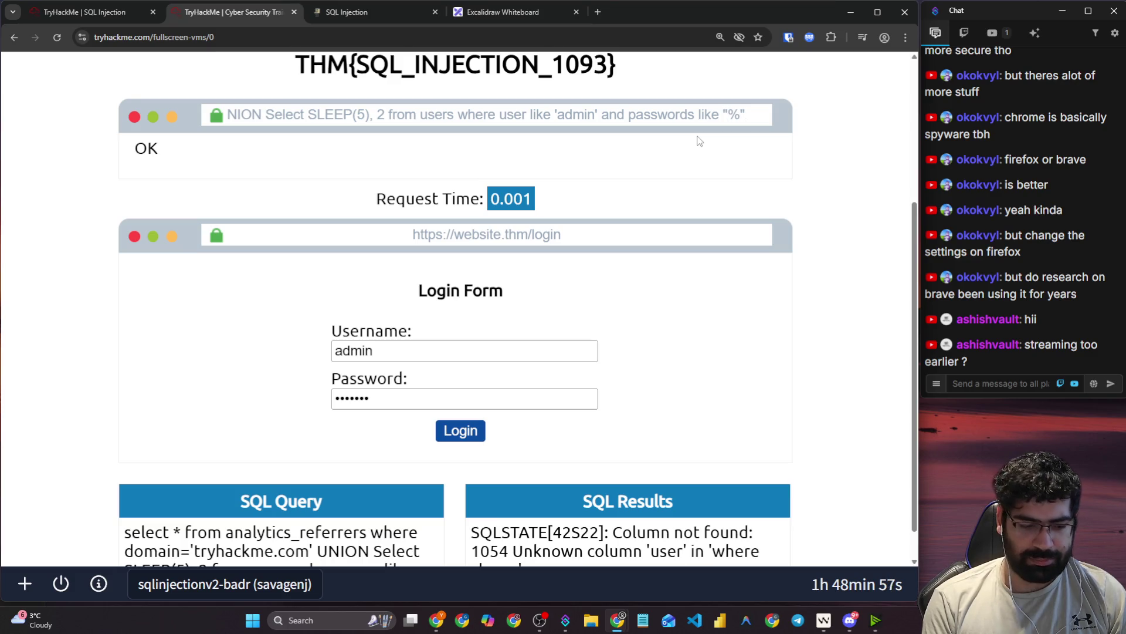
text(a)
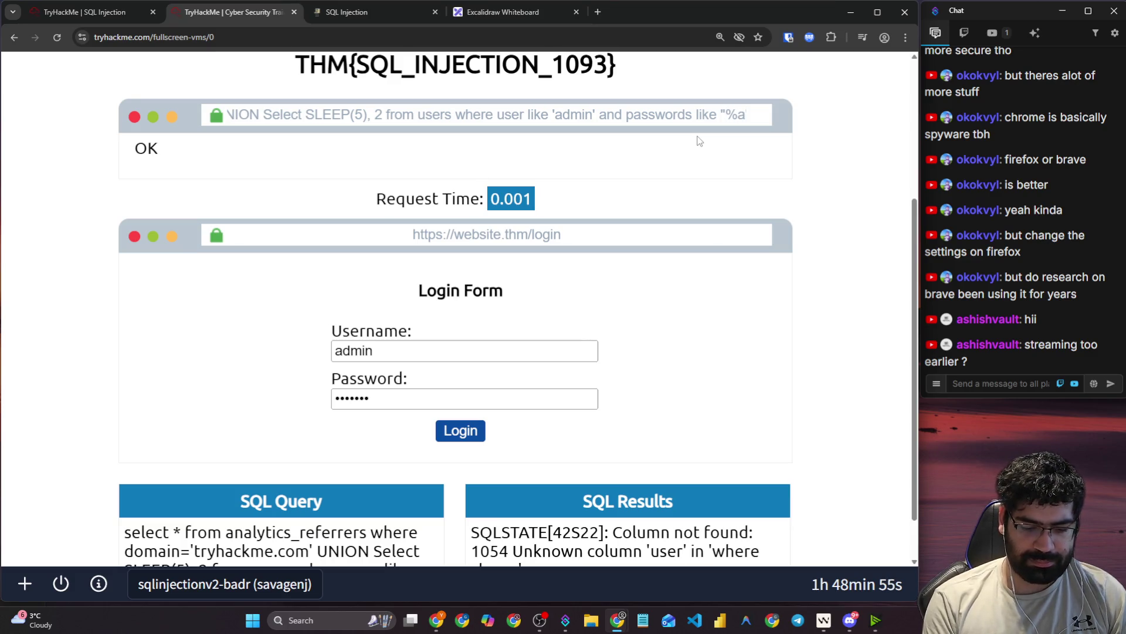
text(%)
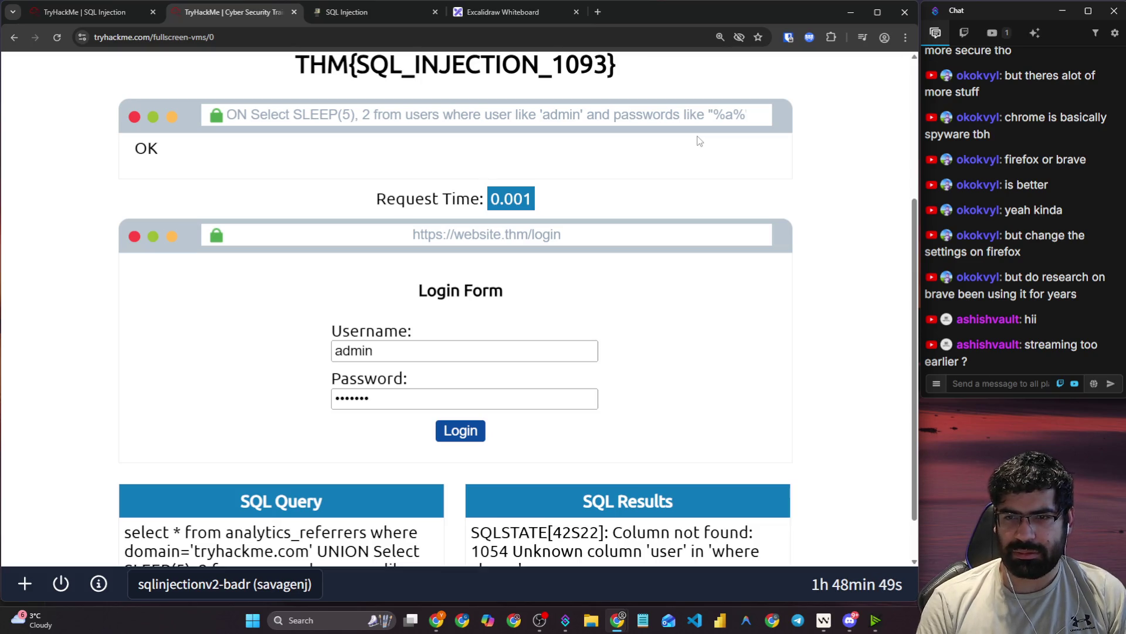
text(";)
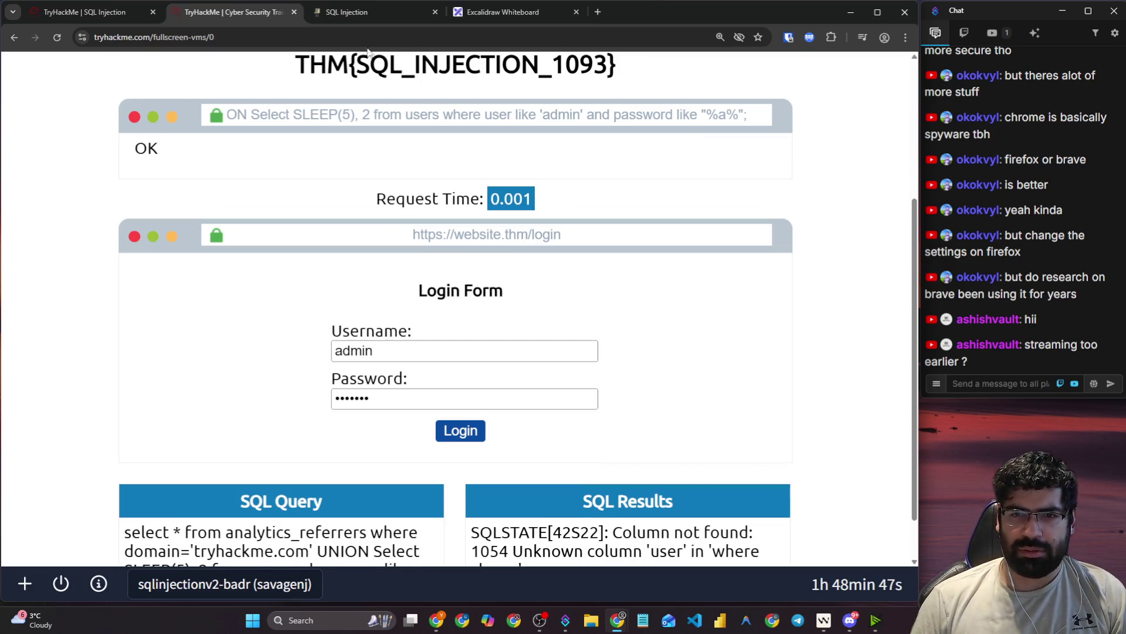
Step: Review the Blind SQLi Authentication Bypass task in the room, then return to the lab
click(88, 12)
click(393, 287)
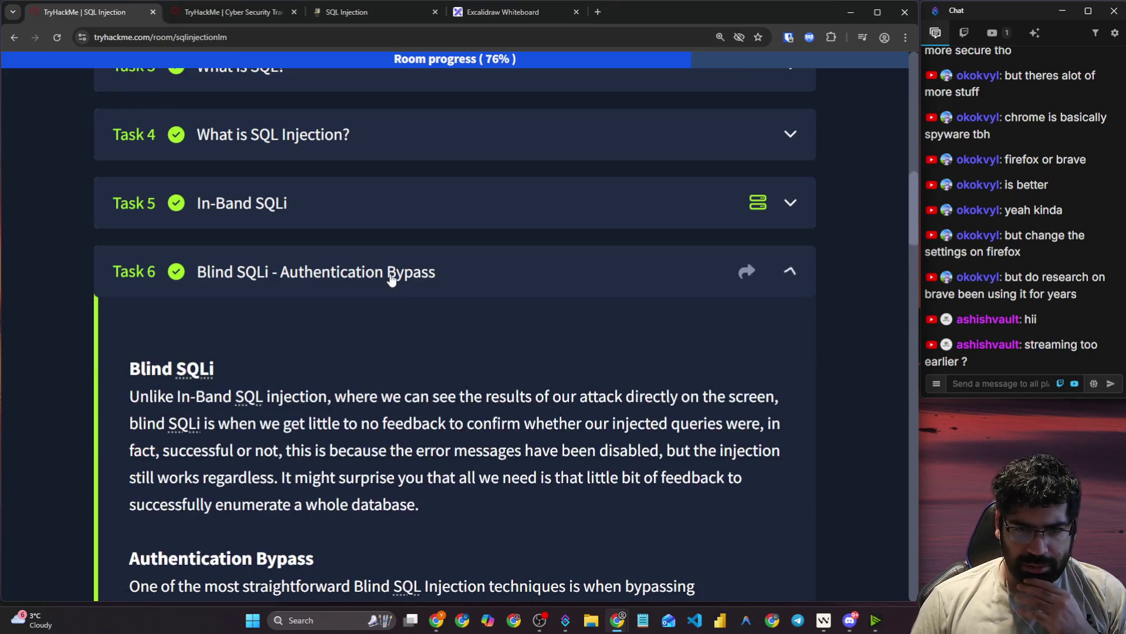
scroll(332, 452, down, 10)
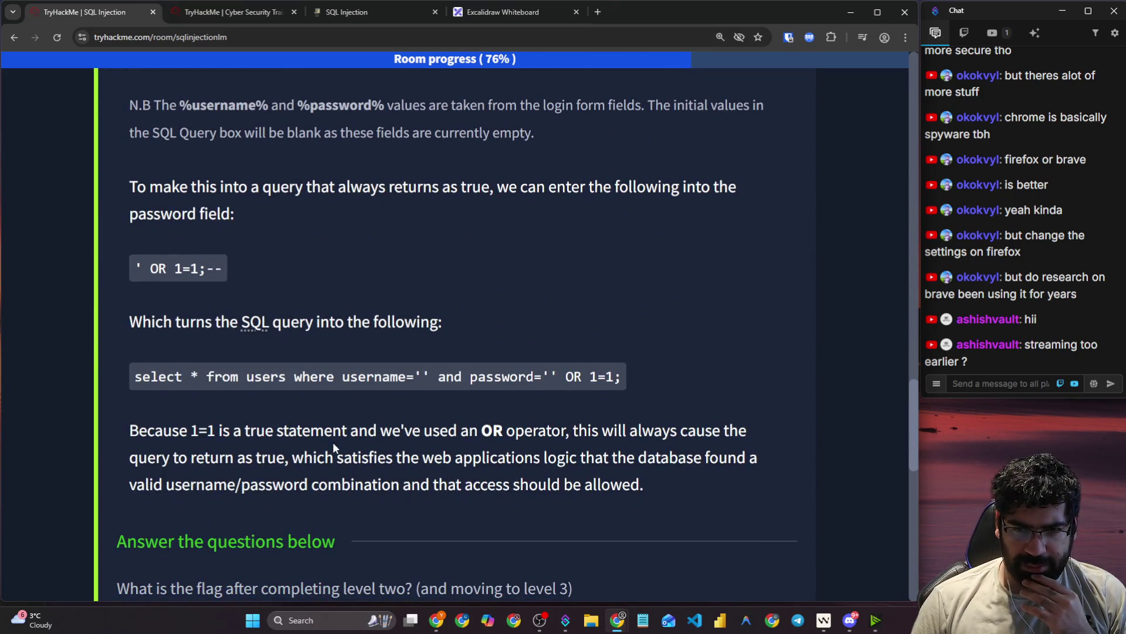
scroll(300, 415, down, 3)
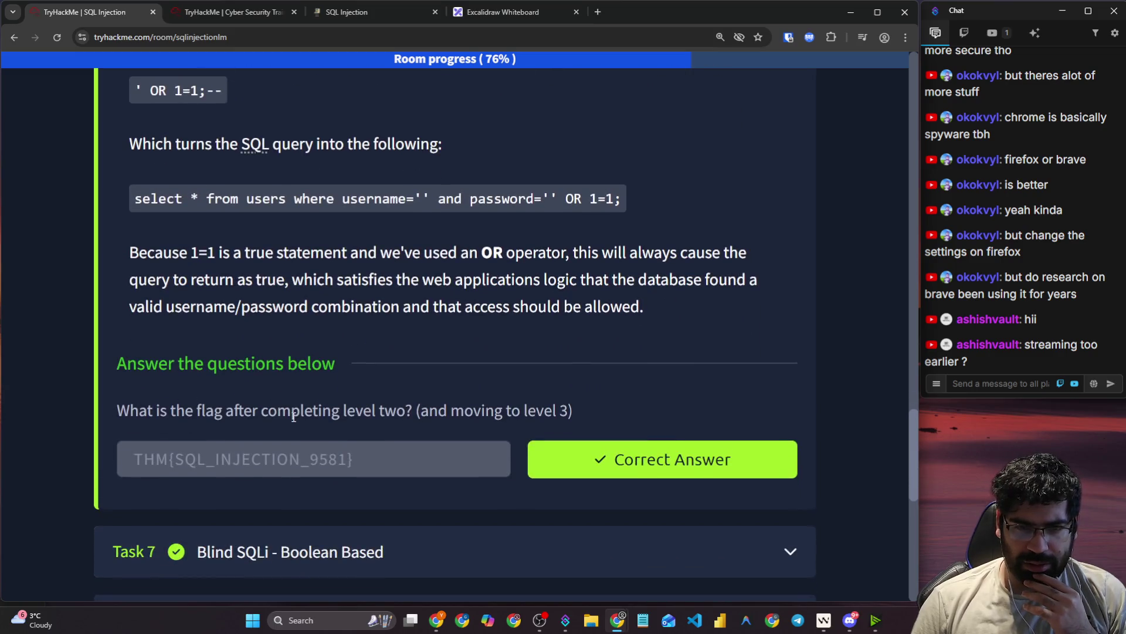
click(246, 12)
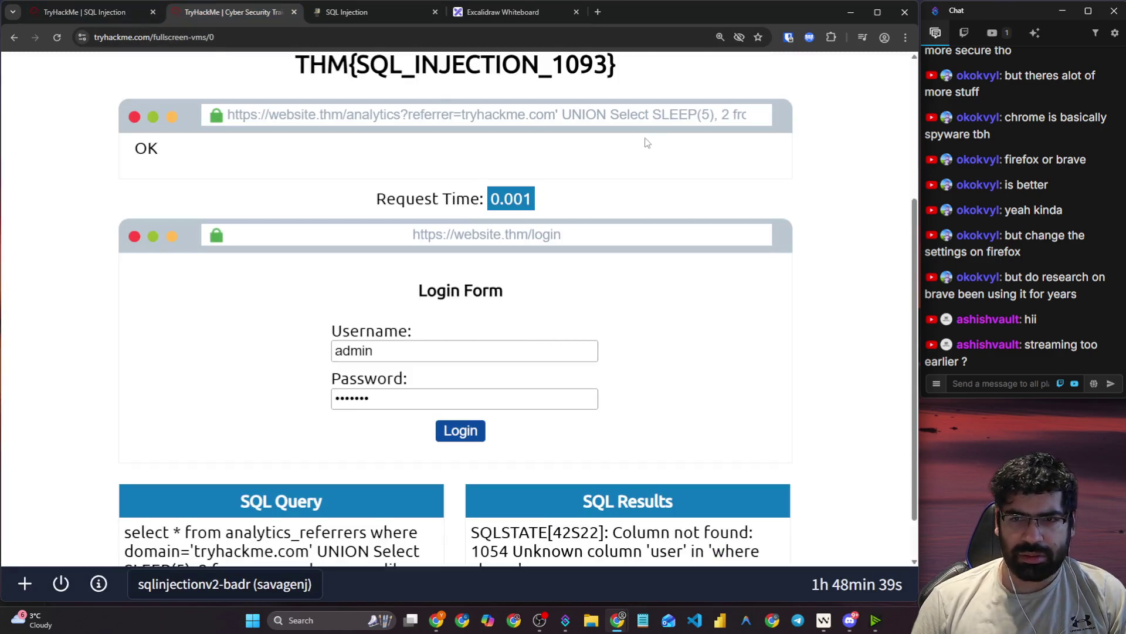
Step: Change the user condition from like to = 'admin' in the payload
drag(713, 115, 776, 119)
click(588, 115)
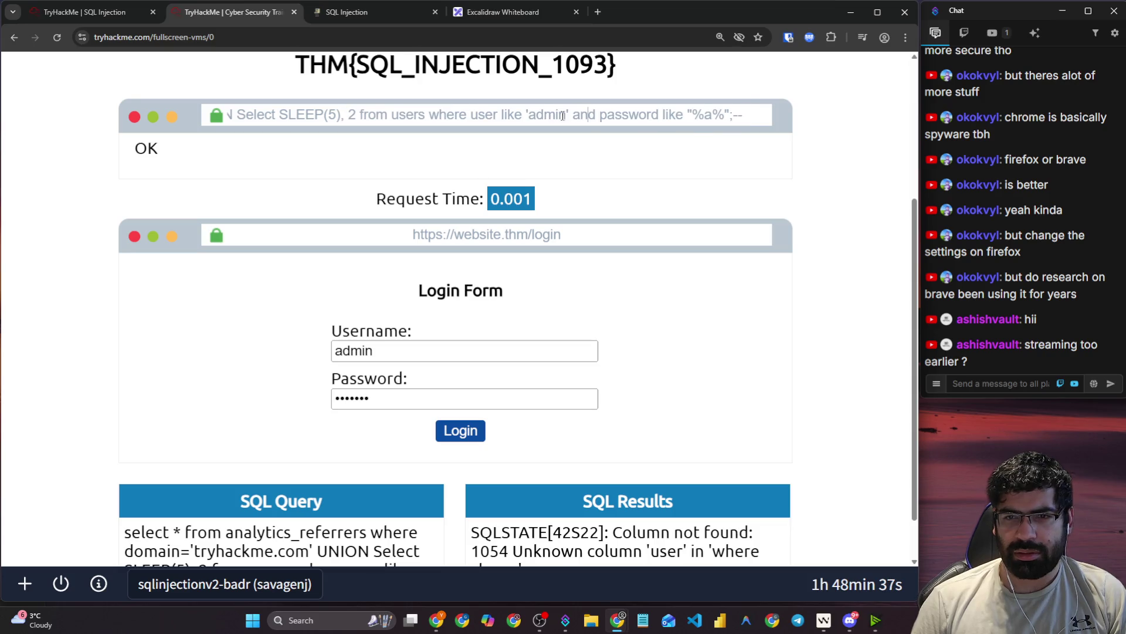
double_click(516, 115)
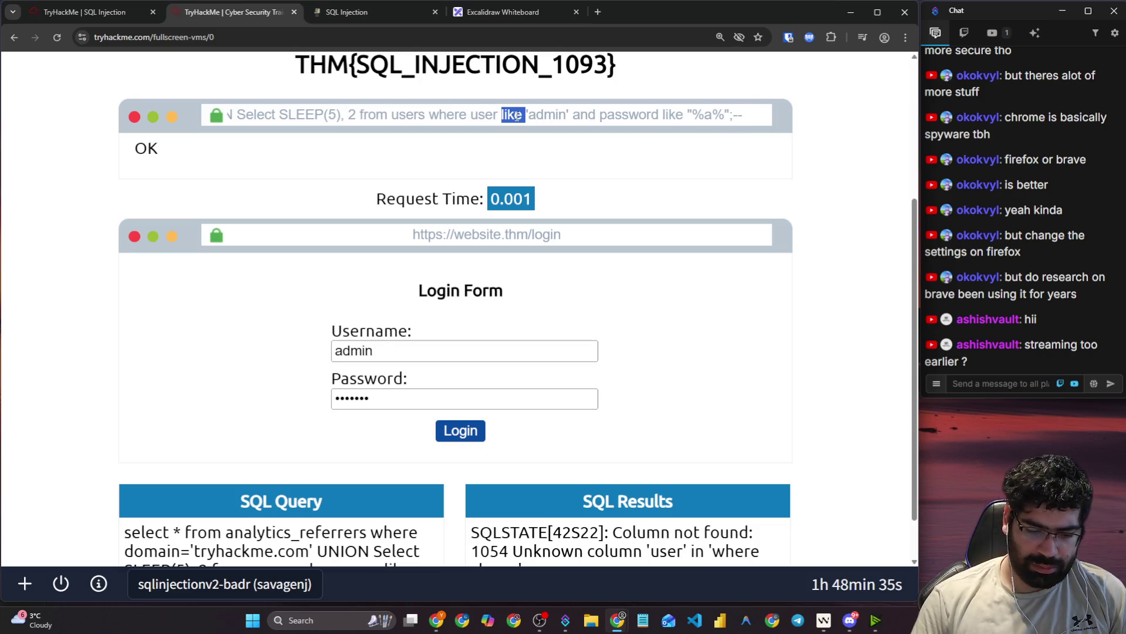
text(=)
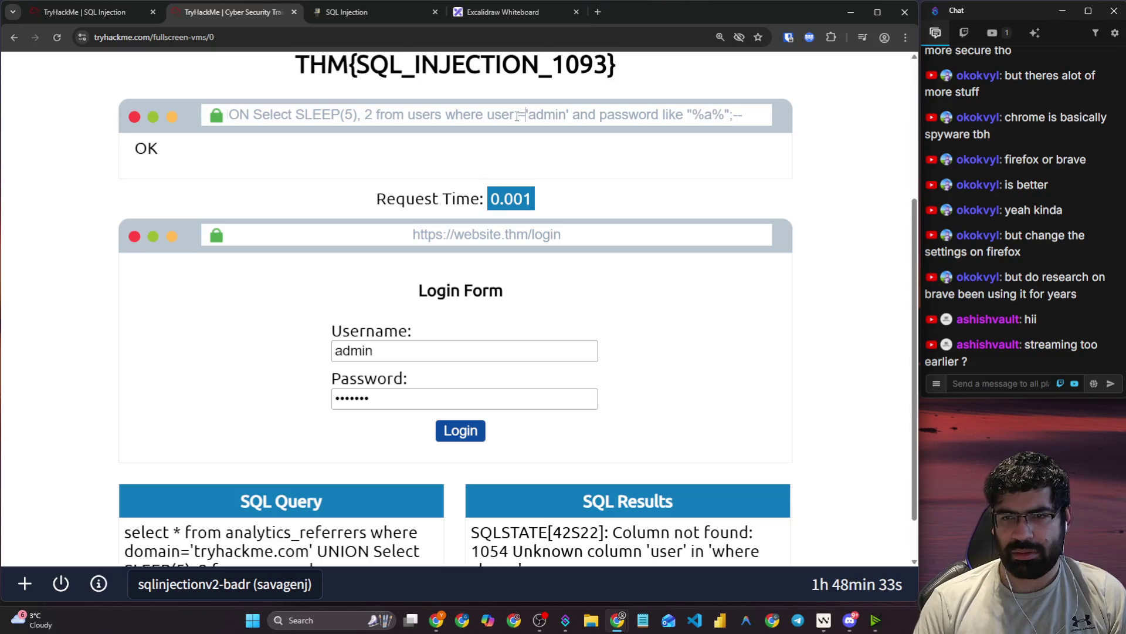
key(ctrl+Right)
key(ctrl+Right)
key(ctrl+Right)
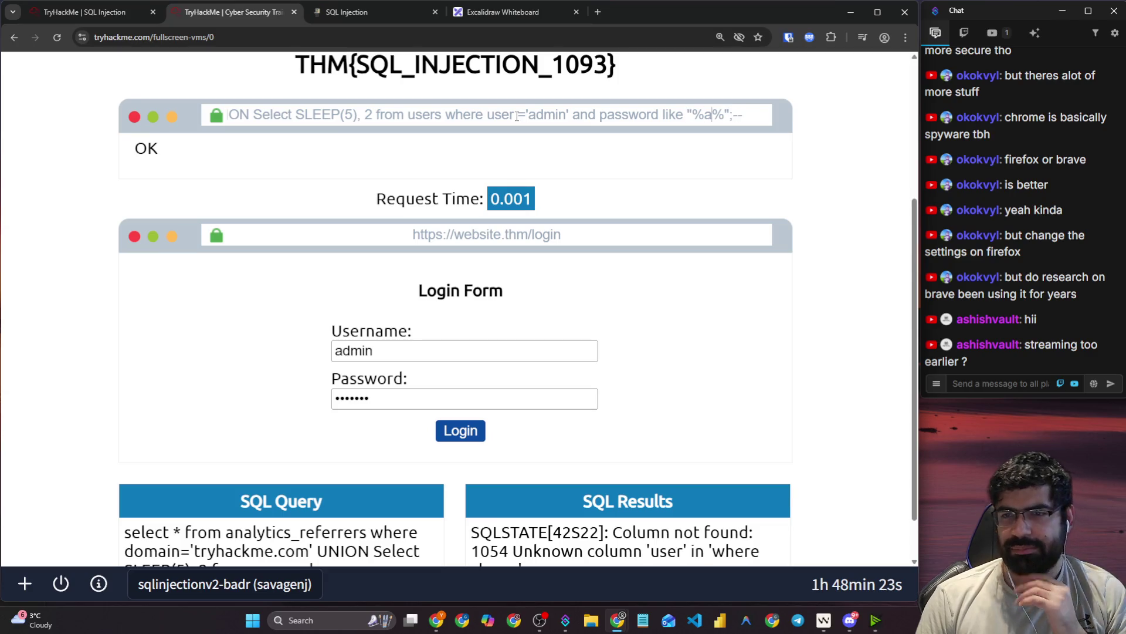
Step: Test password pattern guesses b, then digits 1 through 9 and 0
key(BackSpace)
key(BackSpace)
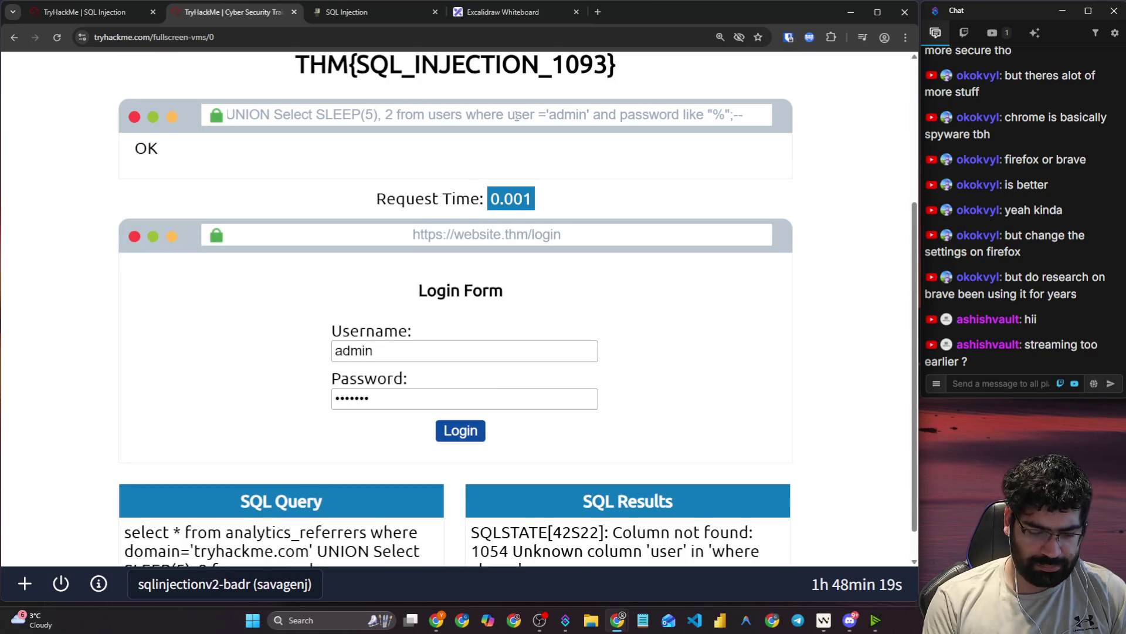
text(b)
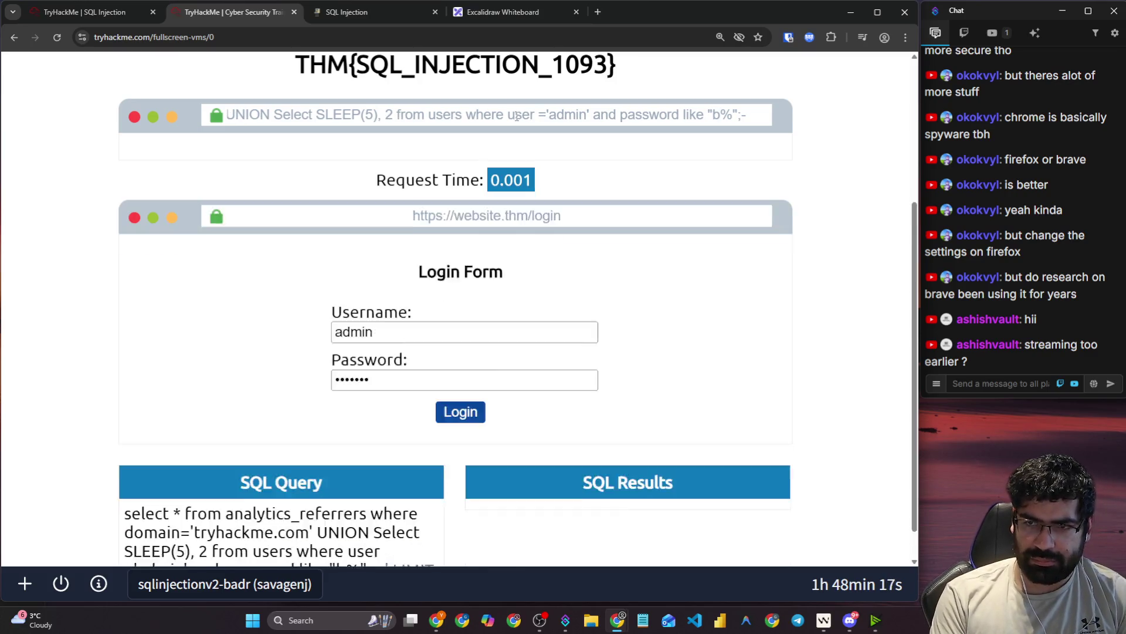
key(BackSpace)
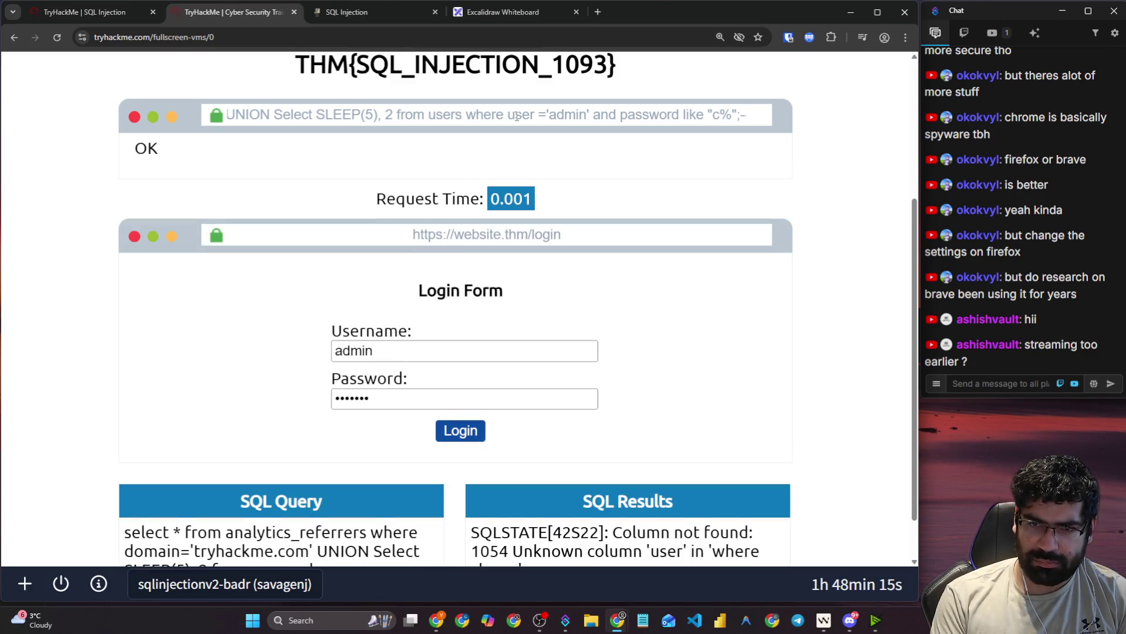
text(1)
key(BackSpace)
text(2)
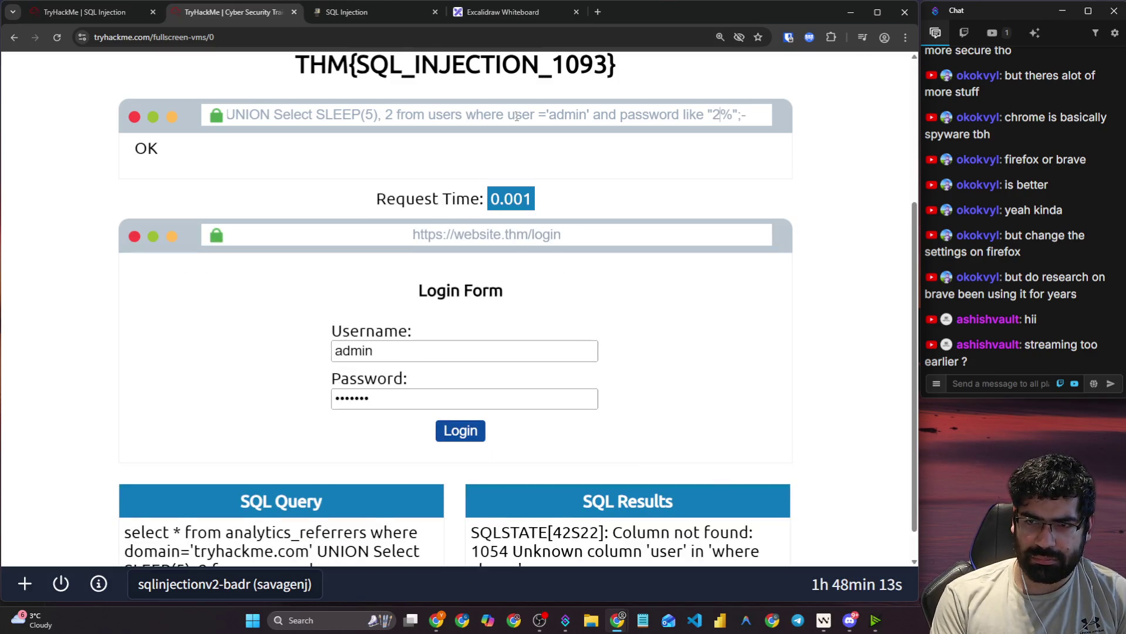
key(BackSpace)
text(3)
key(BackSpace)
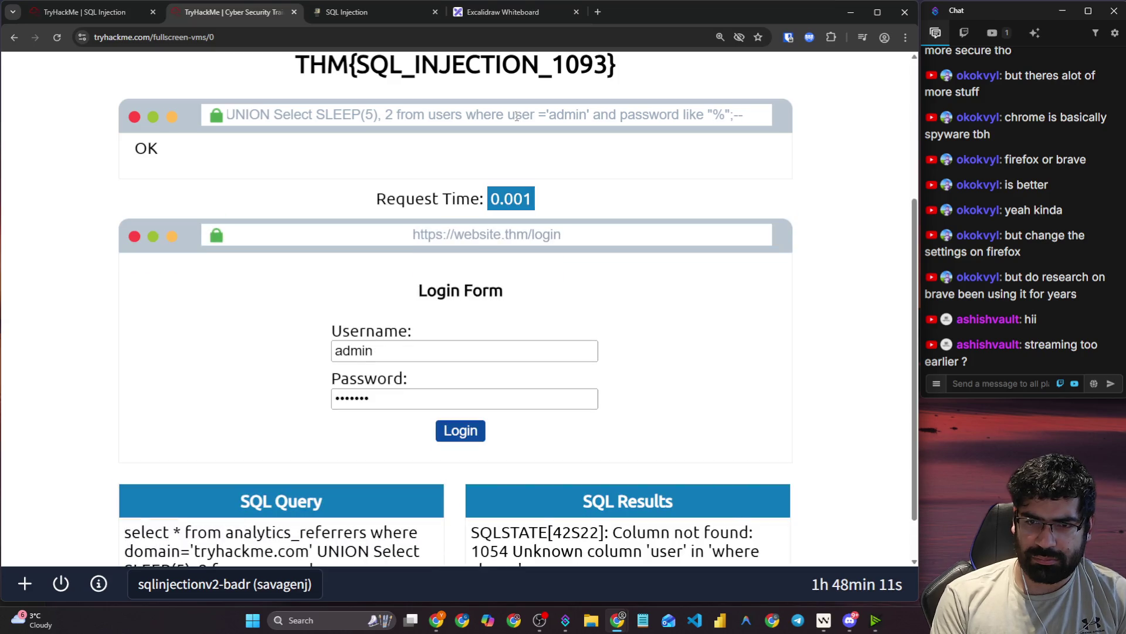
text(4)
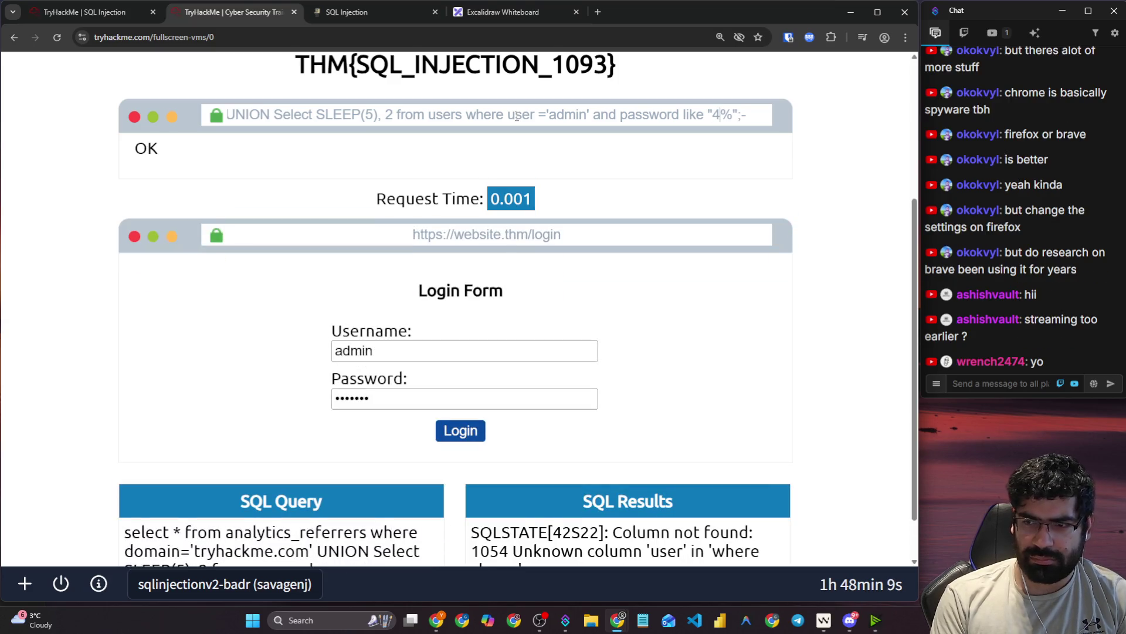
key(BackSpace)
text(5)
key(BackSpace)
text(6)
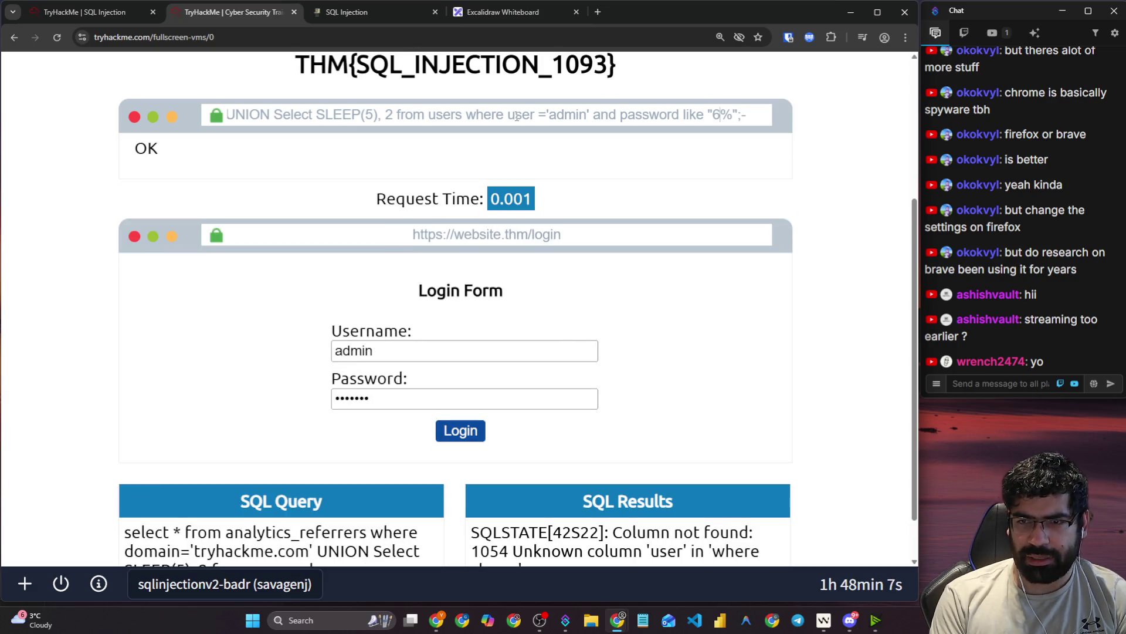
key(BackSpace)
text(7)
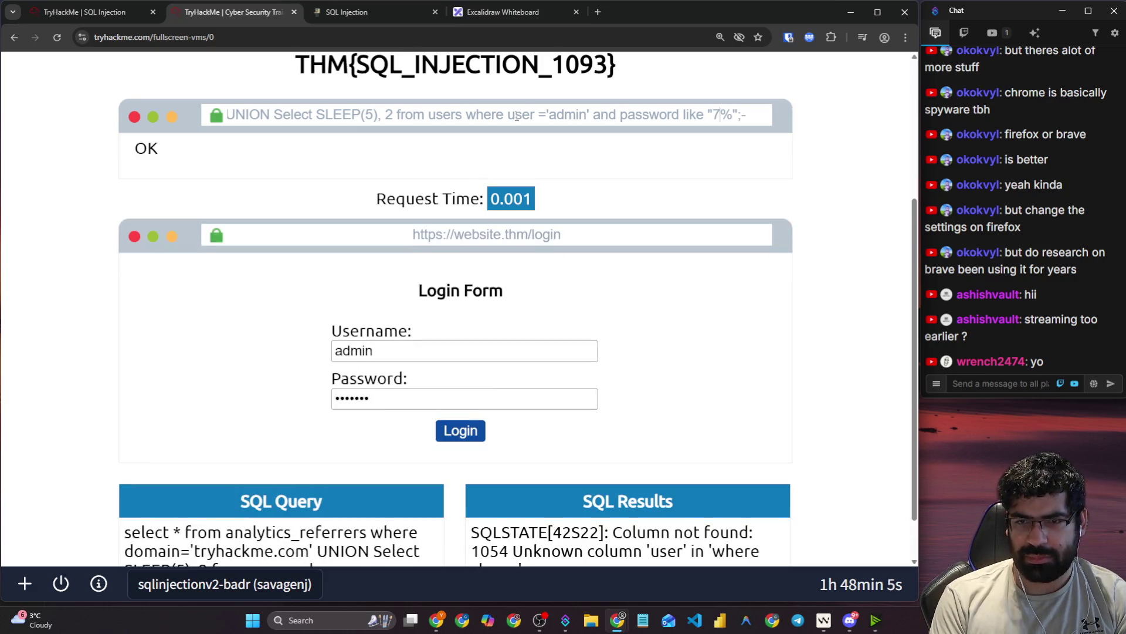
key(BackSpace)
text(8)
key(BackSpace)
text(9)
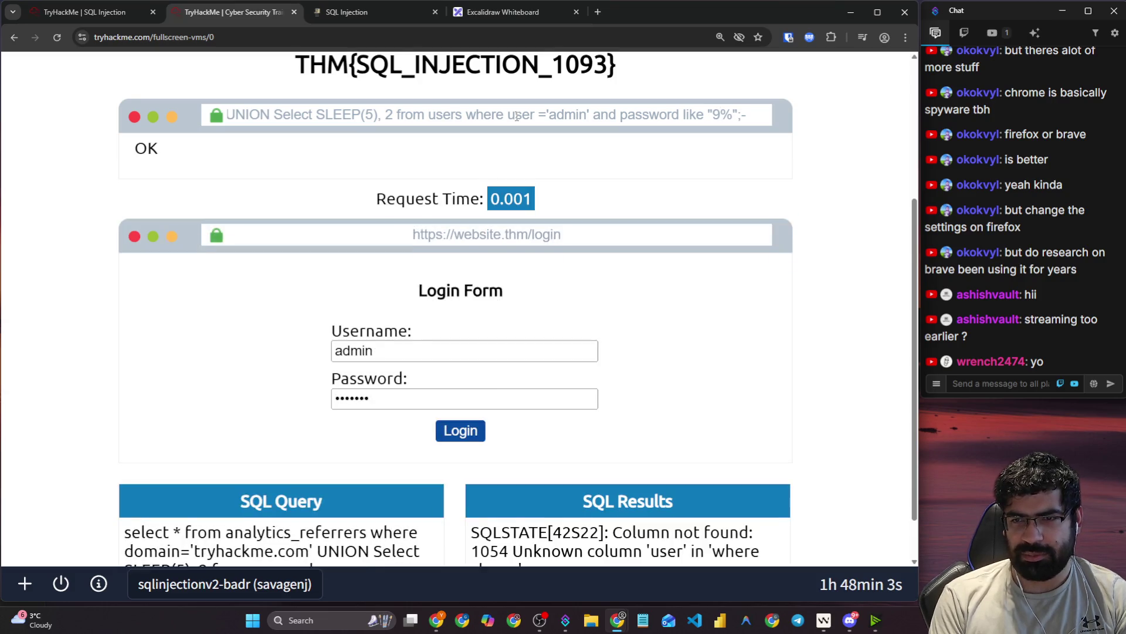
key(BackSpace)
text(0)
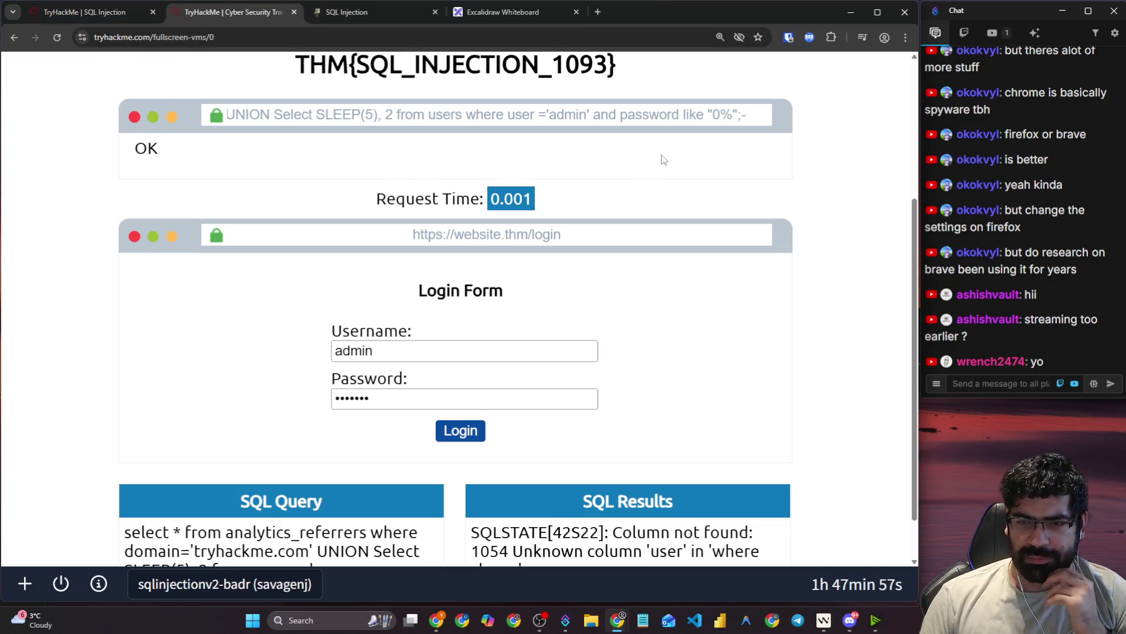
Step: Test letter guesses c, d and j between percent signs, ending with "%1%"
key(BackSpace)
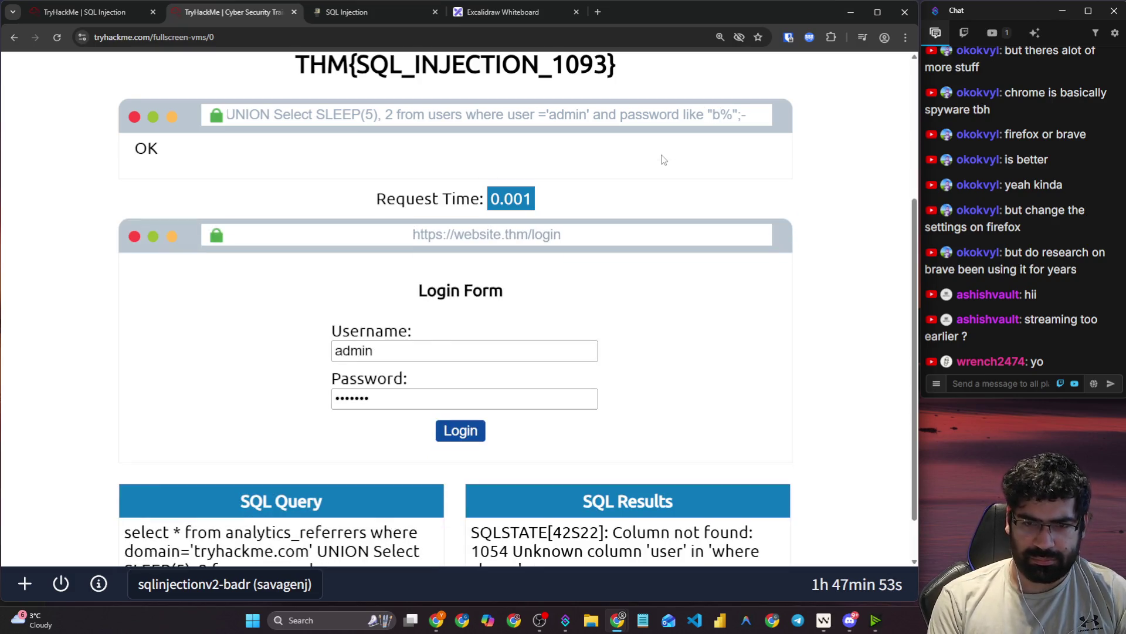
text(c)
key(BackSpace)
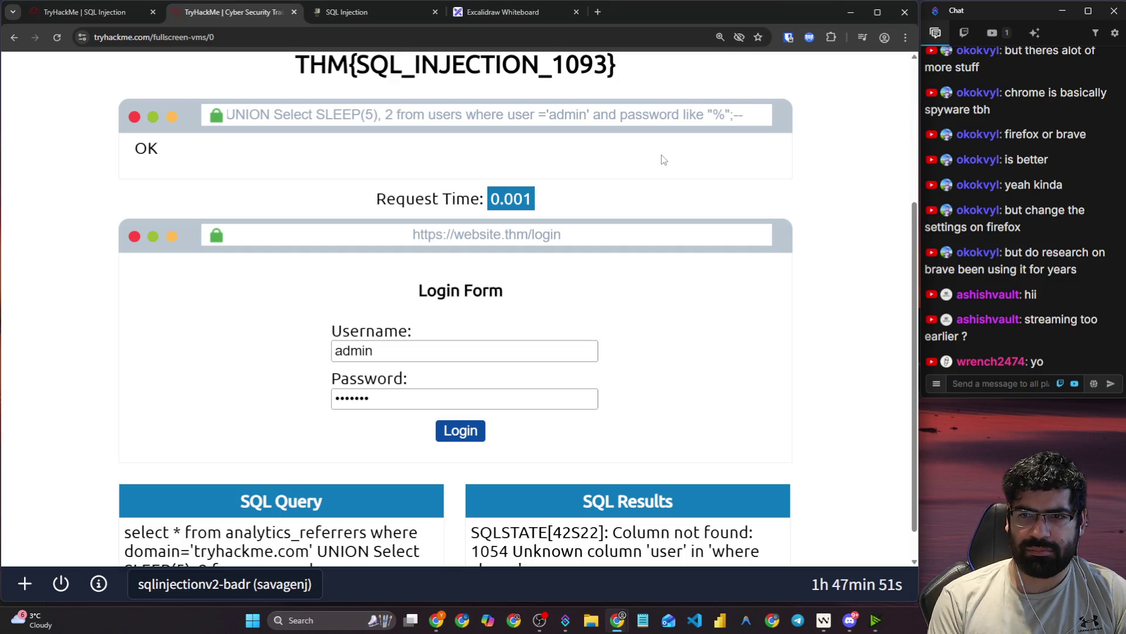
text(d)
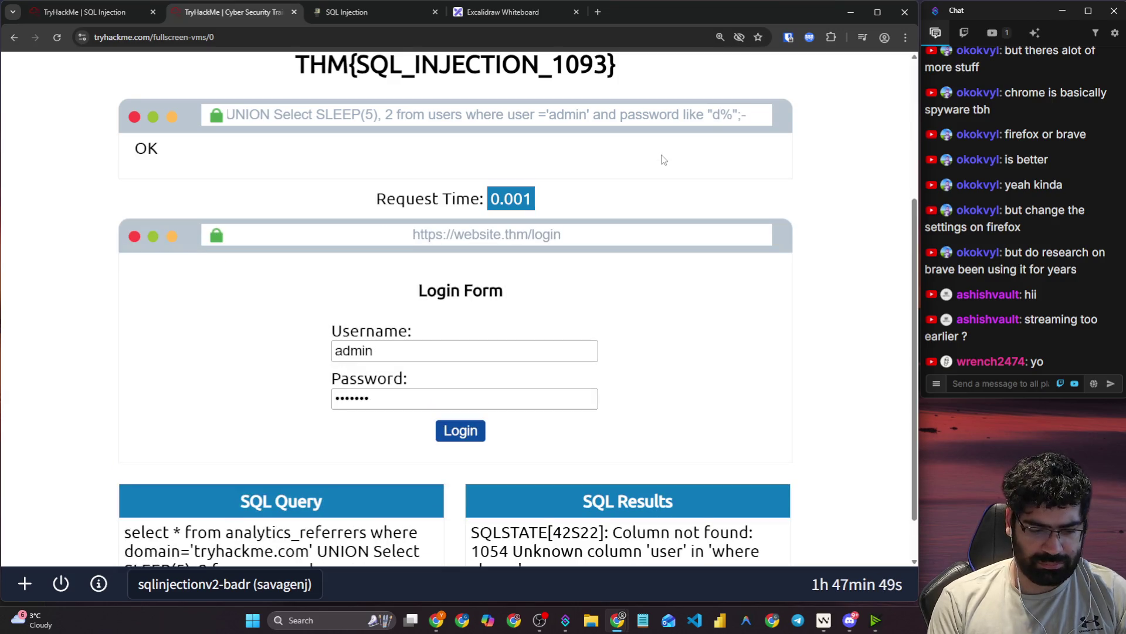
text(%)
key(BackSpace)
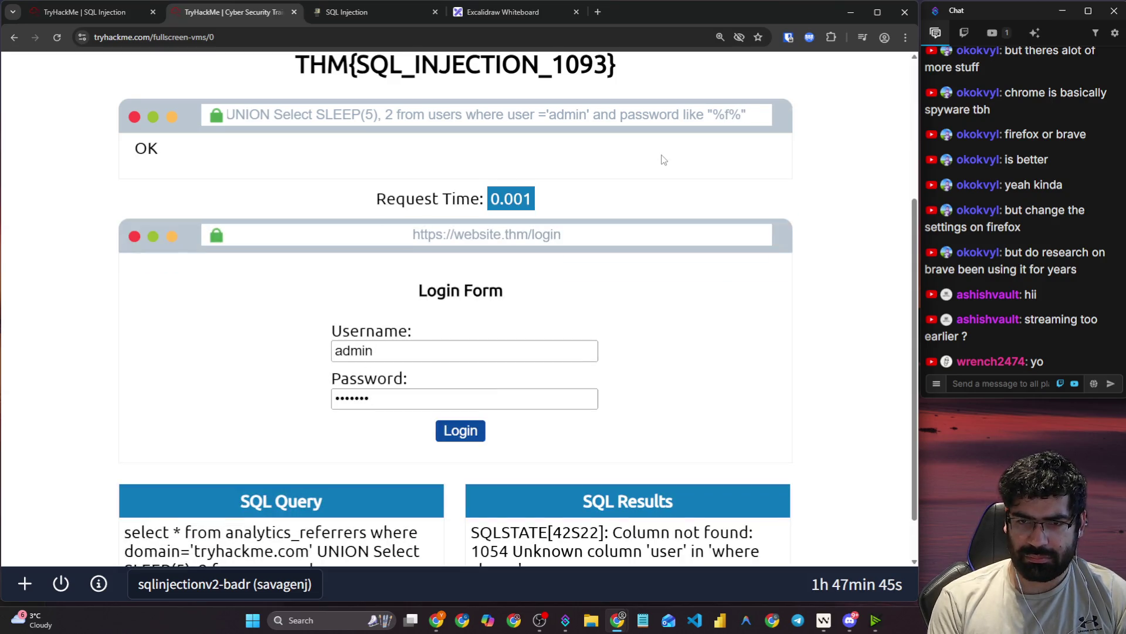
key(Return)
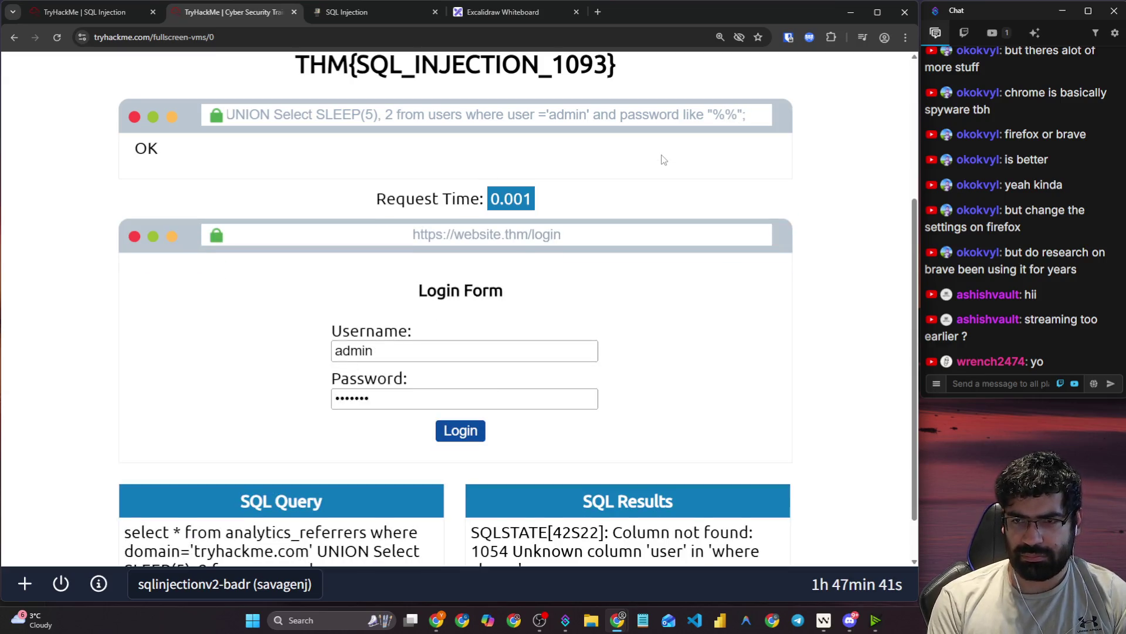
text(j)
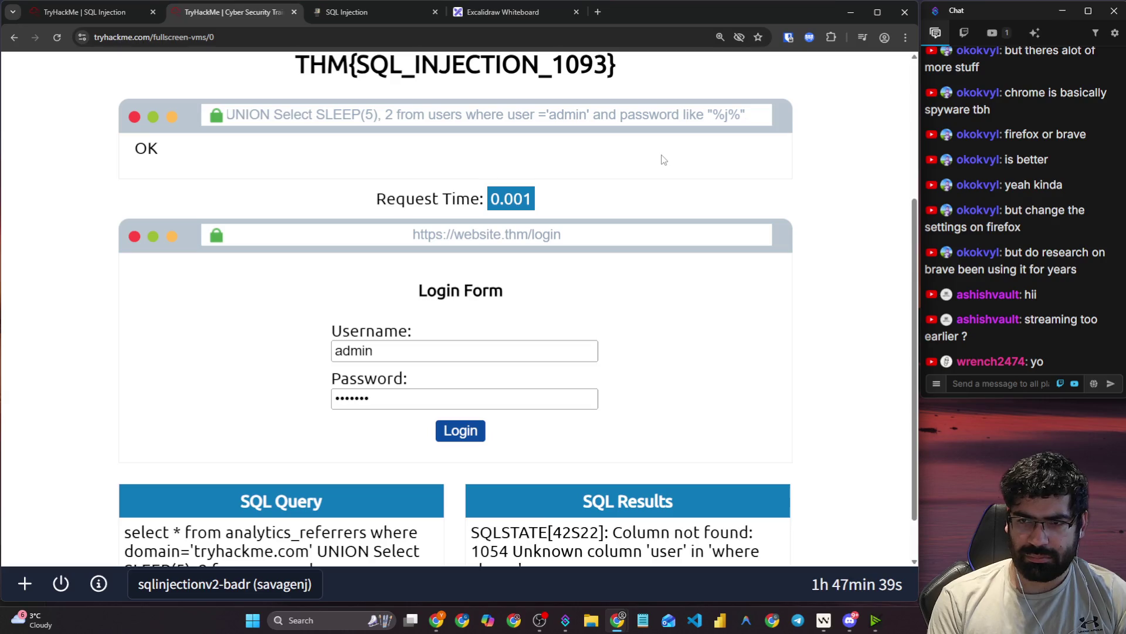
key(BackSpace)
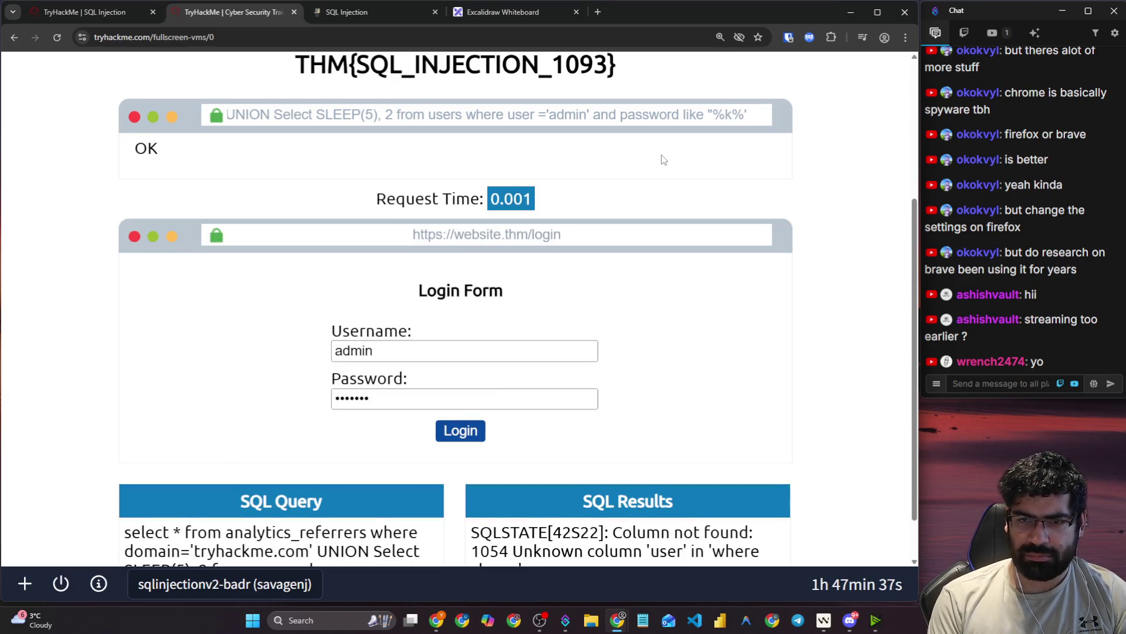
text(;)
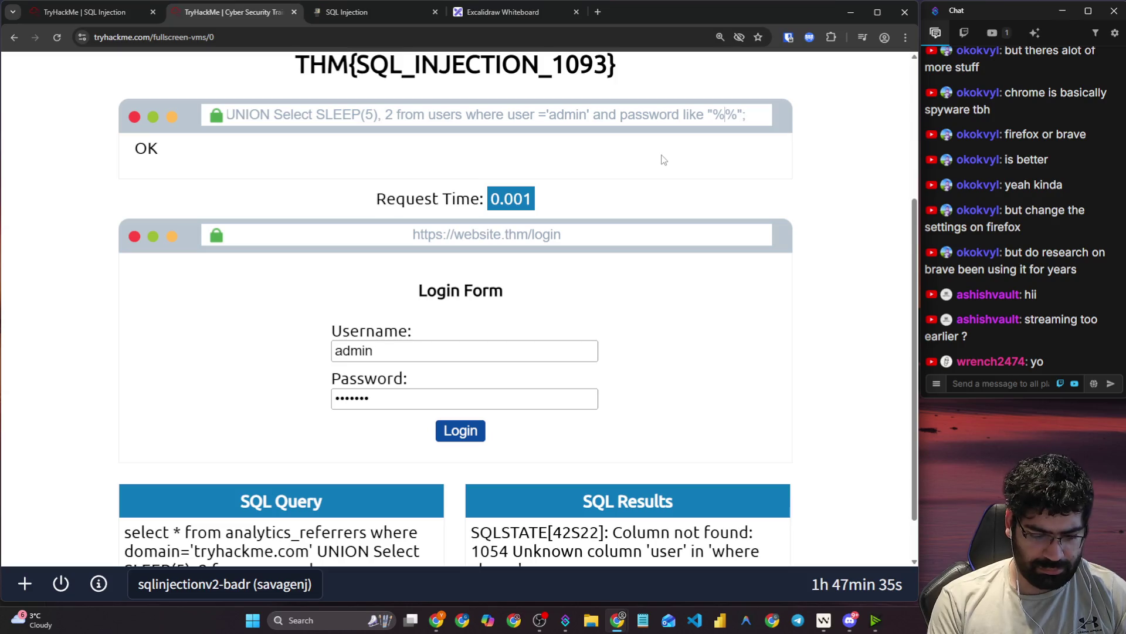
text(1)
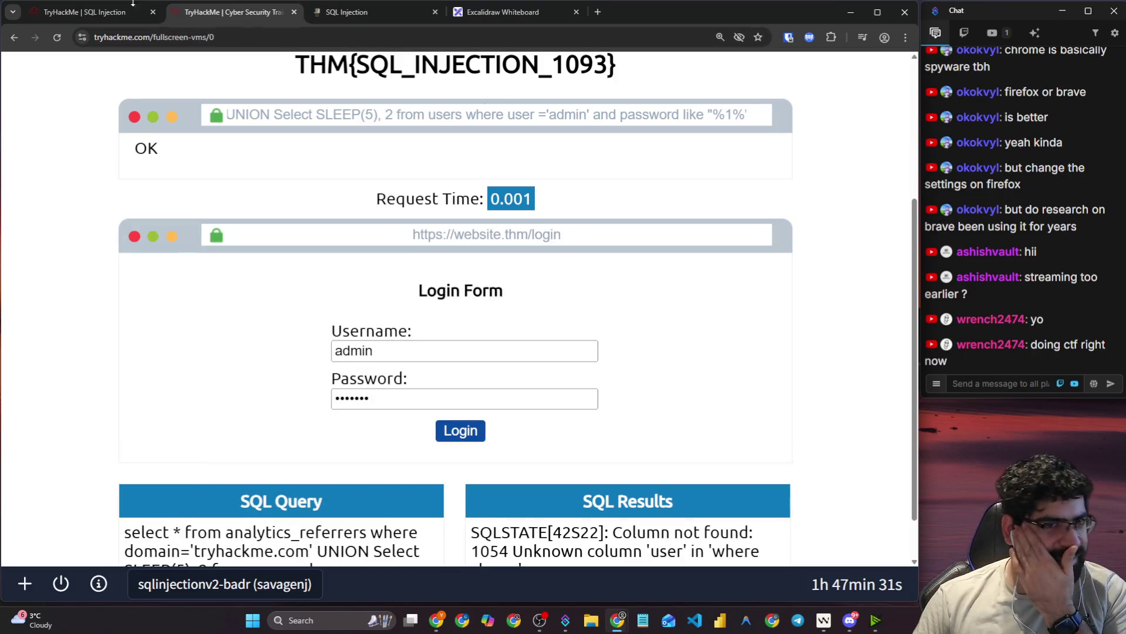
click(74, 19)
scroll(317, 355, down, 5)
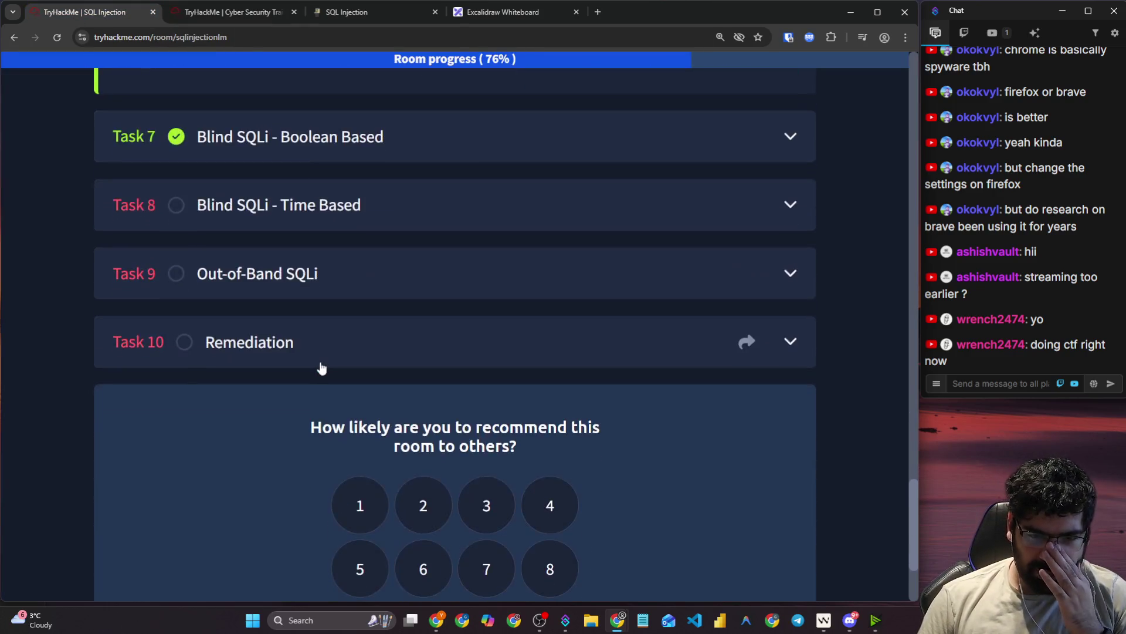
click(271, 206)
scroll(446, 449, down, 15)
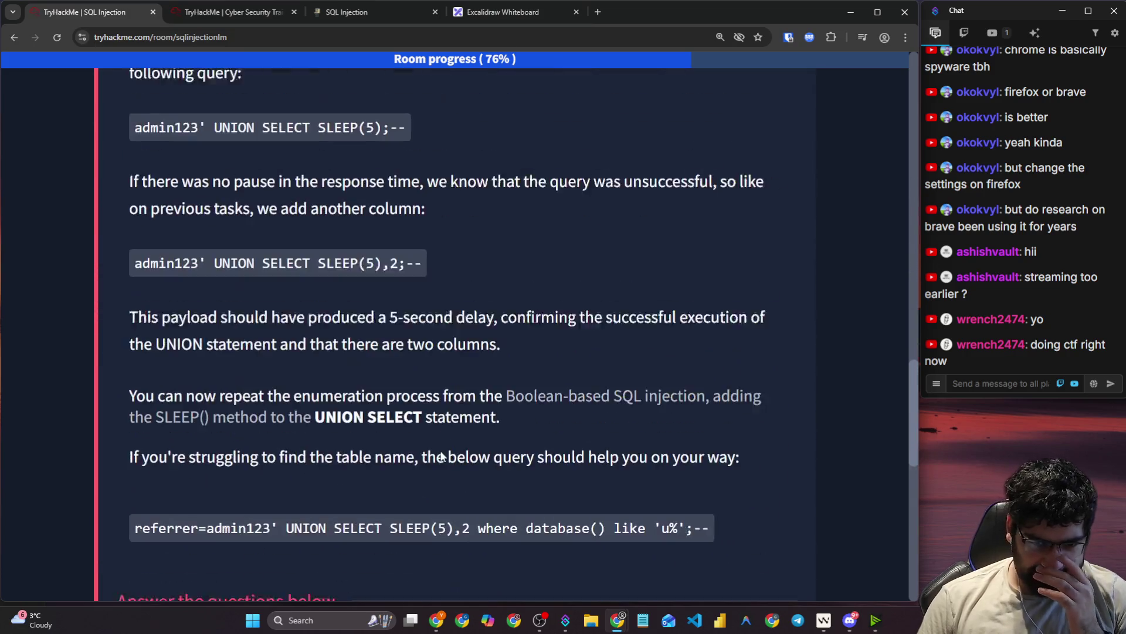
scroll(442, 447, up, 5)
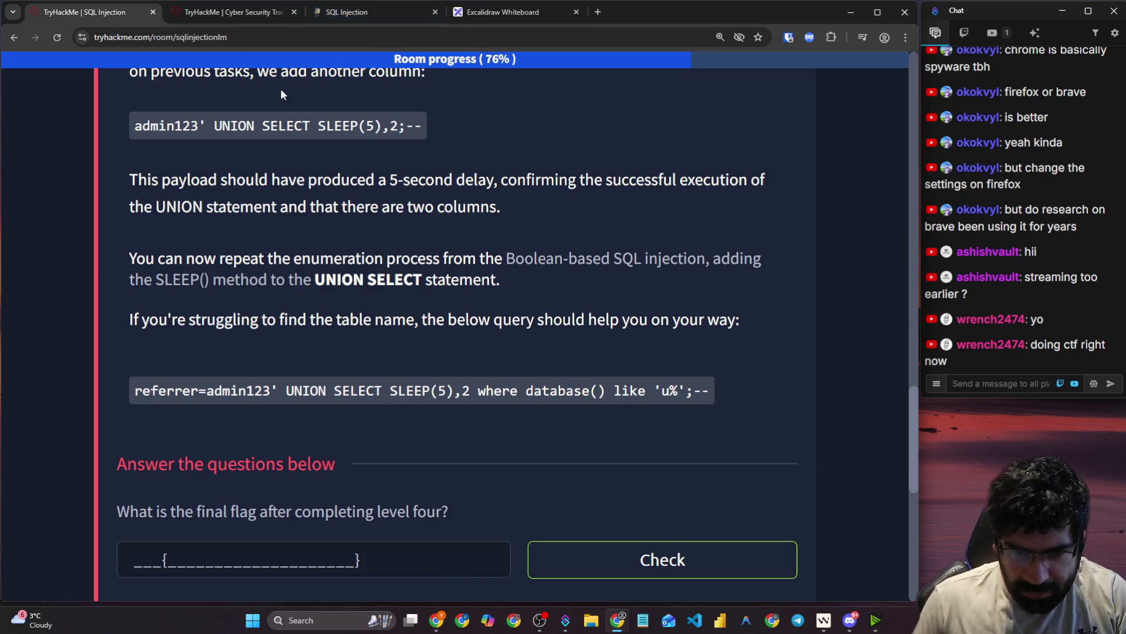
click(205, 16)
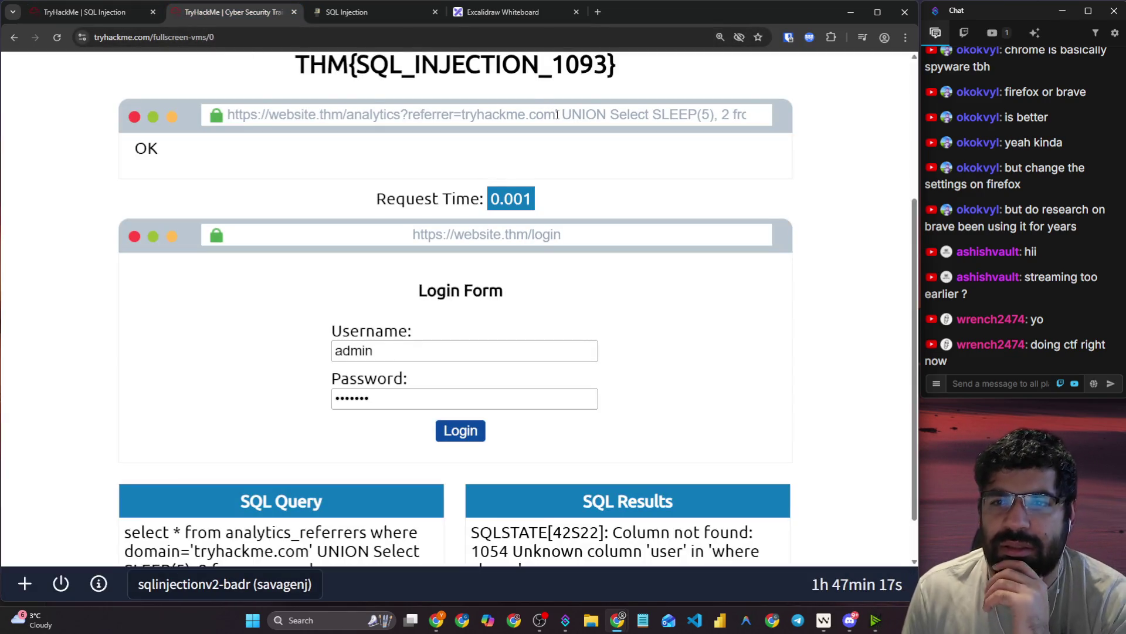
Step: Rerun the password pattern with guesses a, 2, b, d and i
drag(574, 117, 763, 116)
click(582, 115)
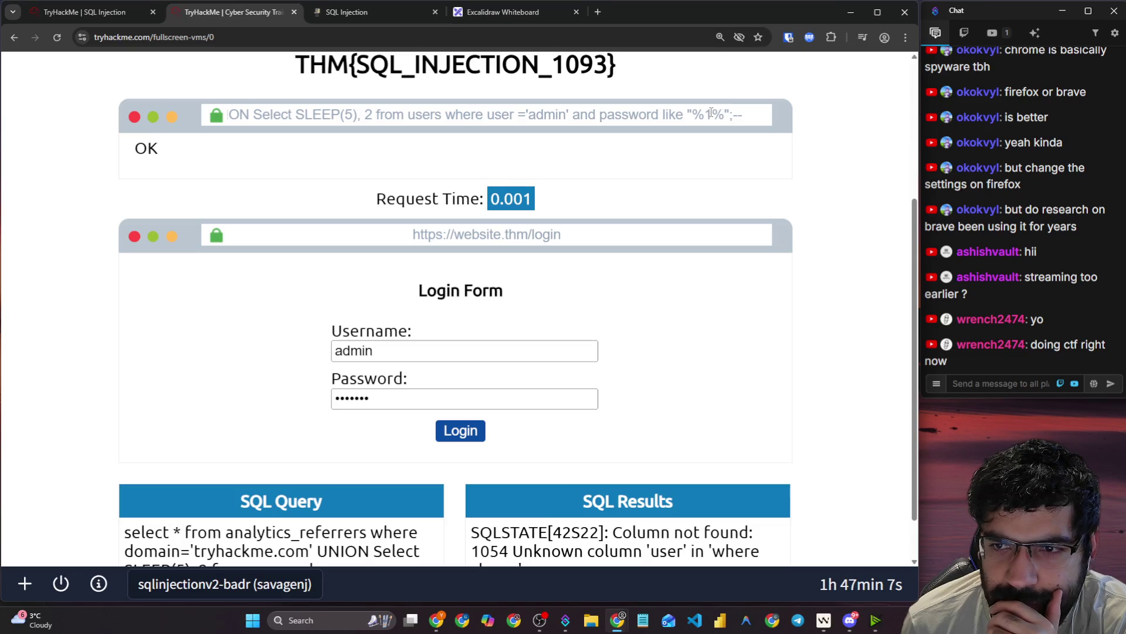
key(BackSpace)
text(a)
key(Return)
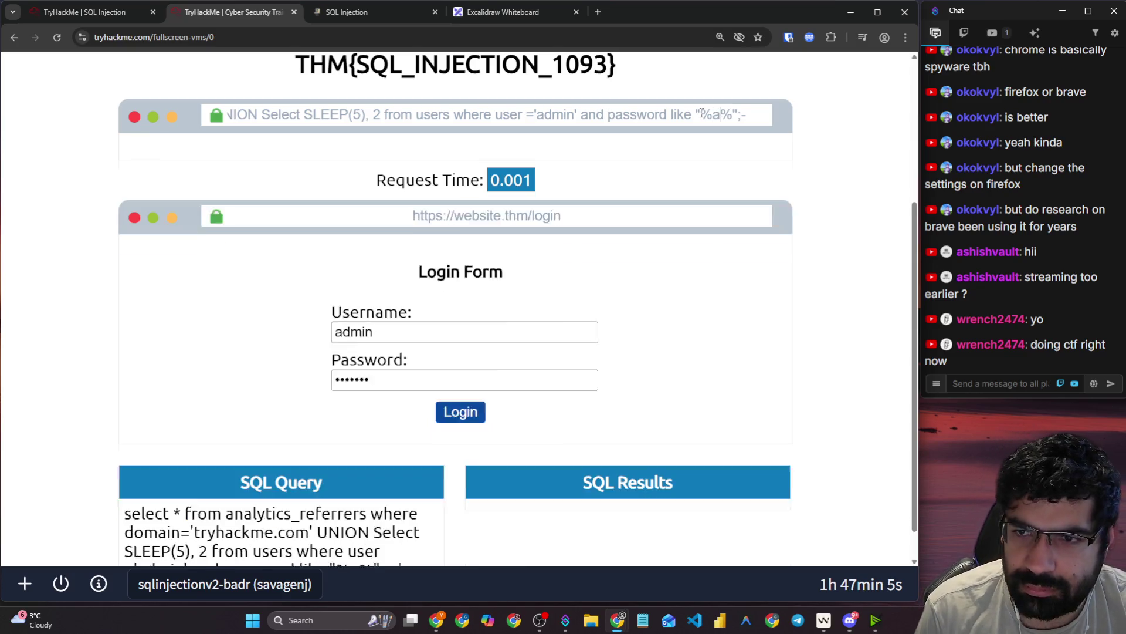
key(BackSpace)
text(2)
key(Return)
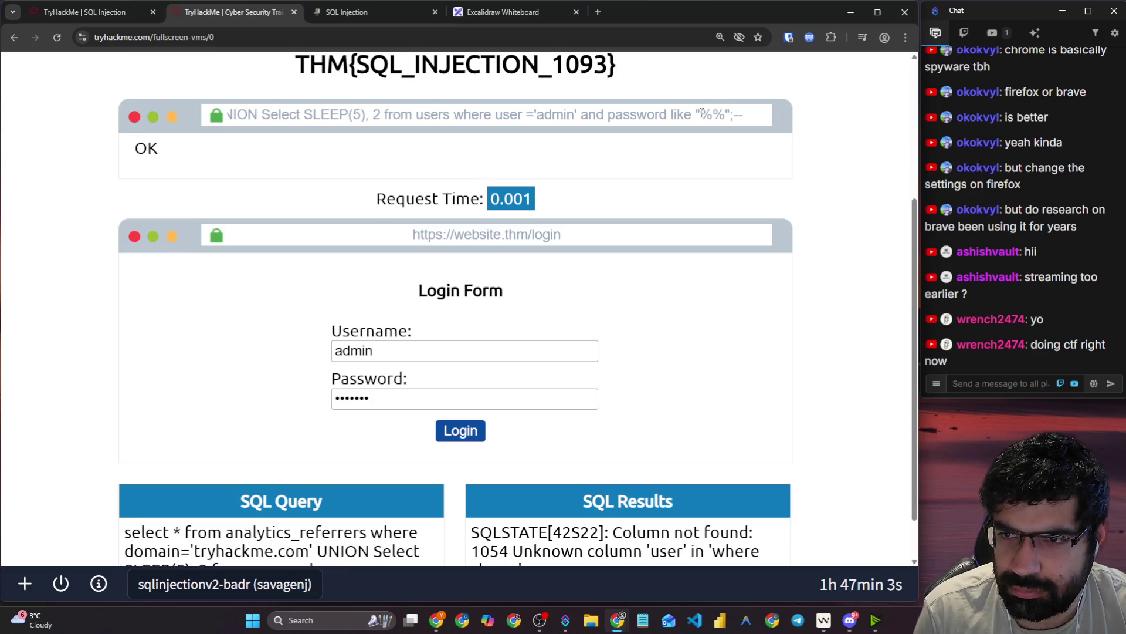
key(BackSpace)
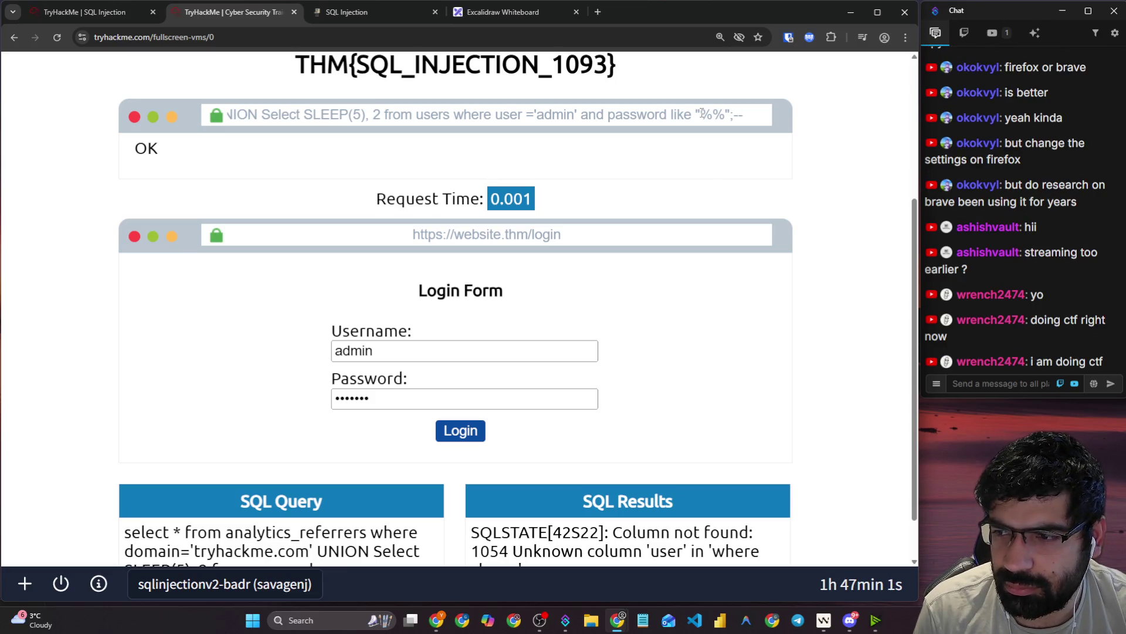
text(a)
key(BackSpace)
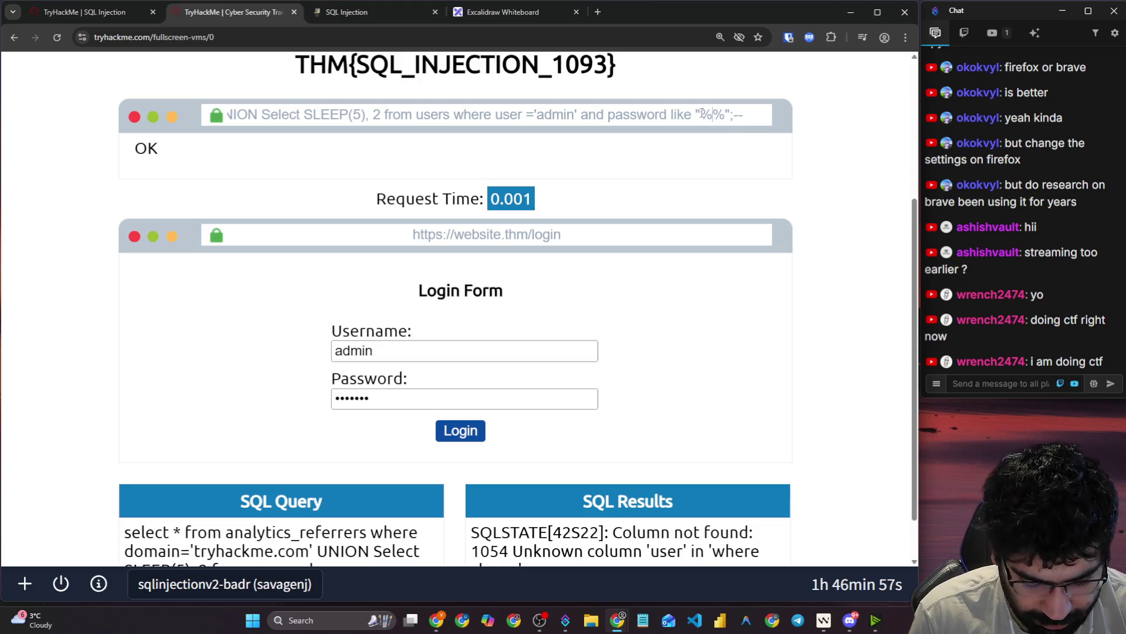
text(b)
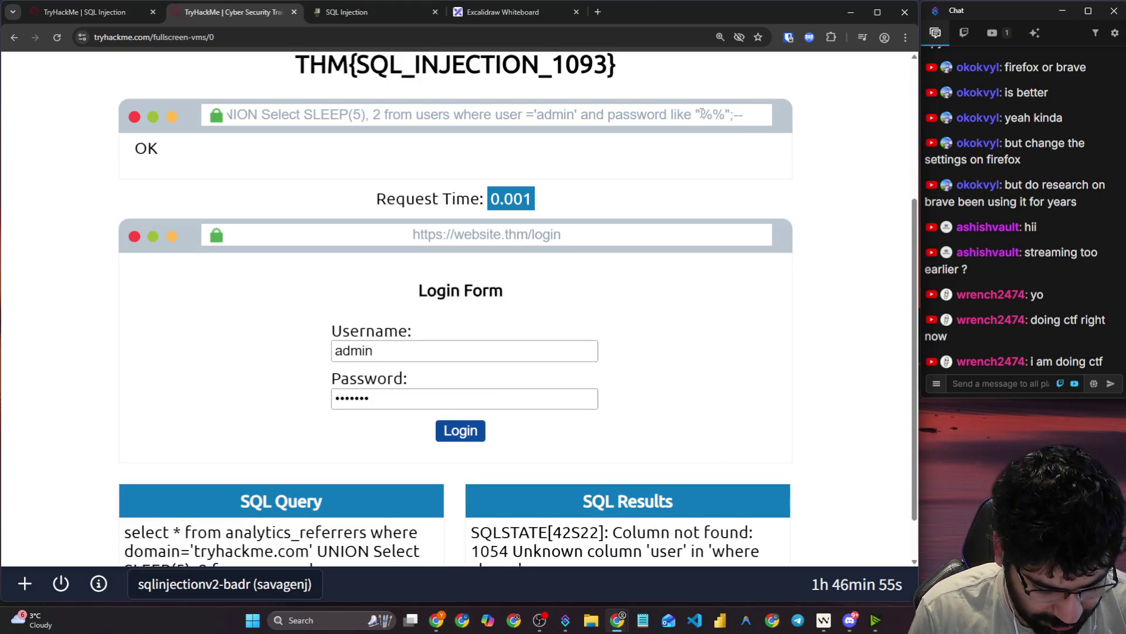
key(BackSpace)
text(d)
key(BackSpace)
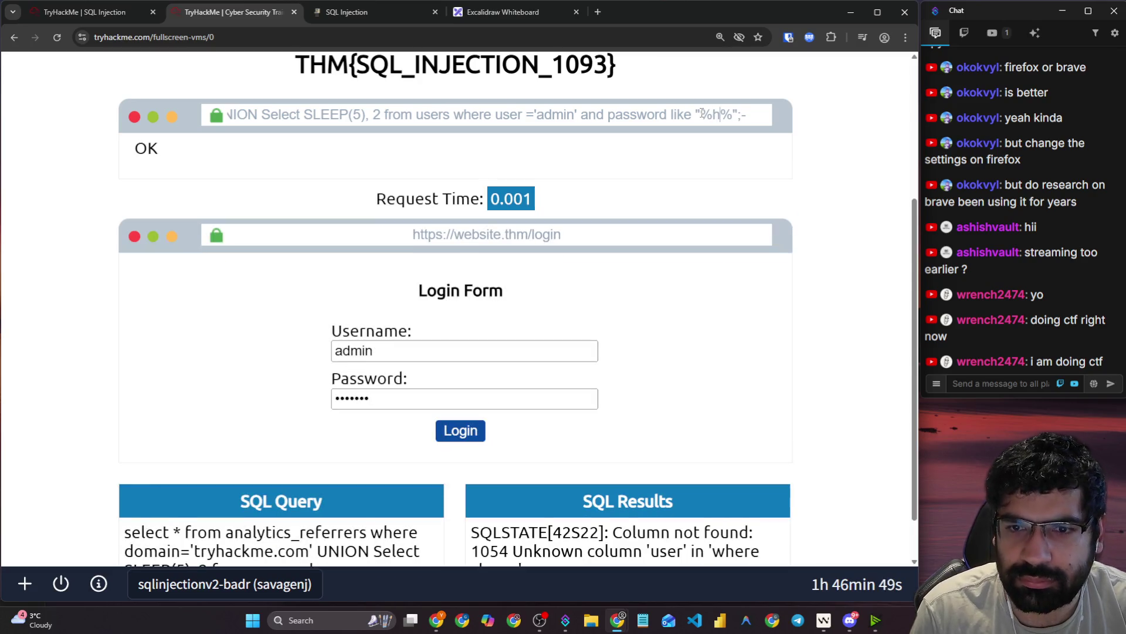
text(i)
key(BackSpace)
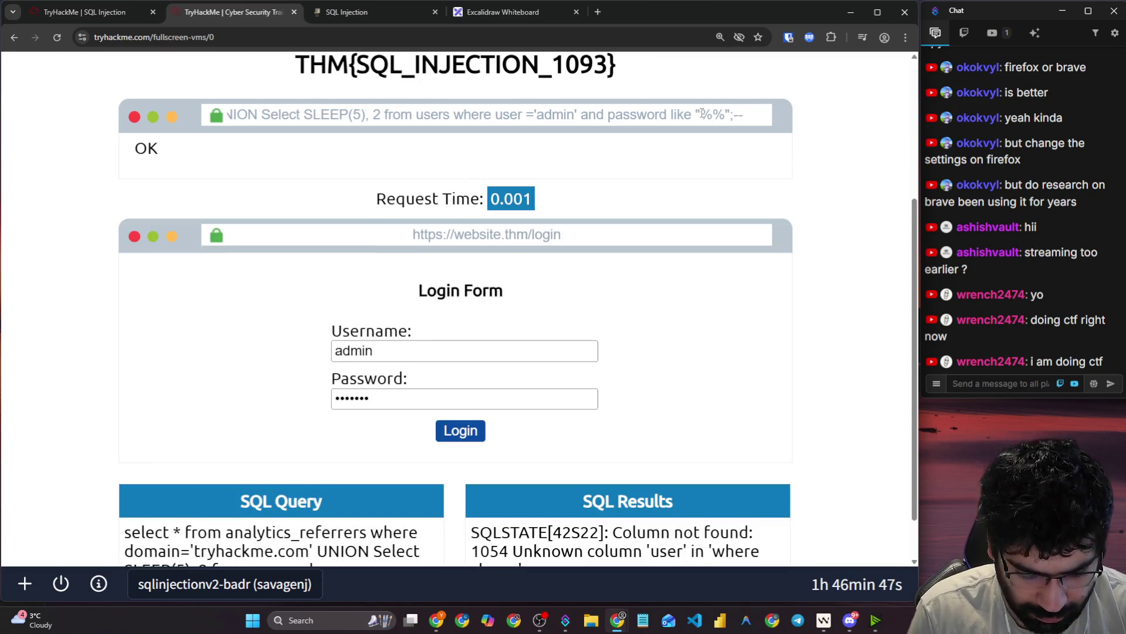
key(Return)
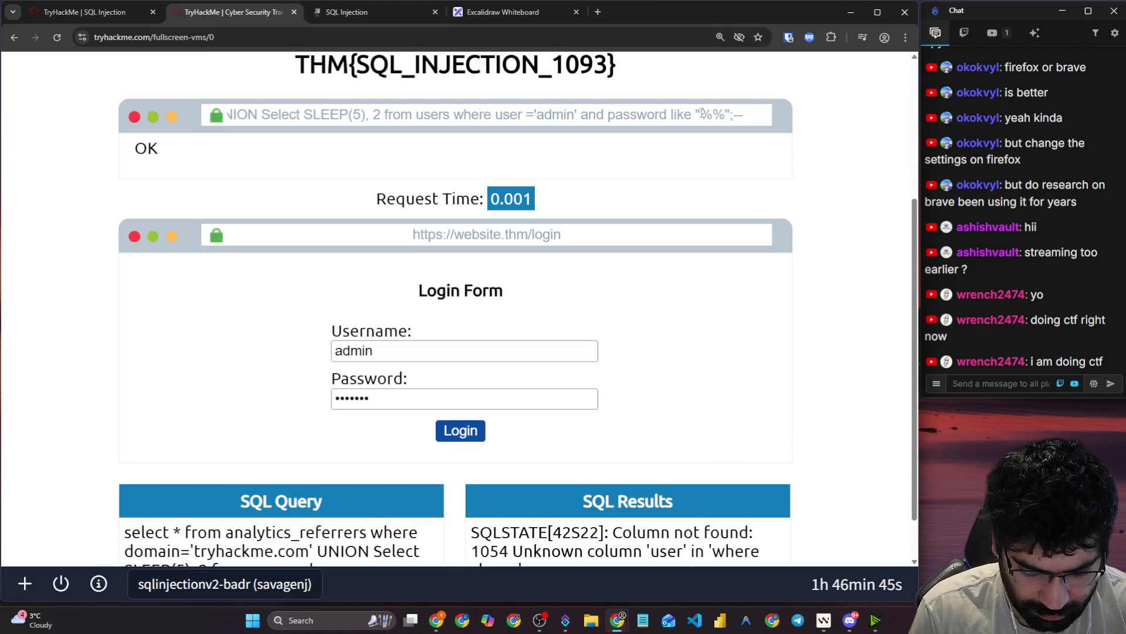
Step: Try letters n, o, t, u, w and x, ending on "%z%", then select user ='admin' and
key(BackSpace)
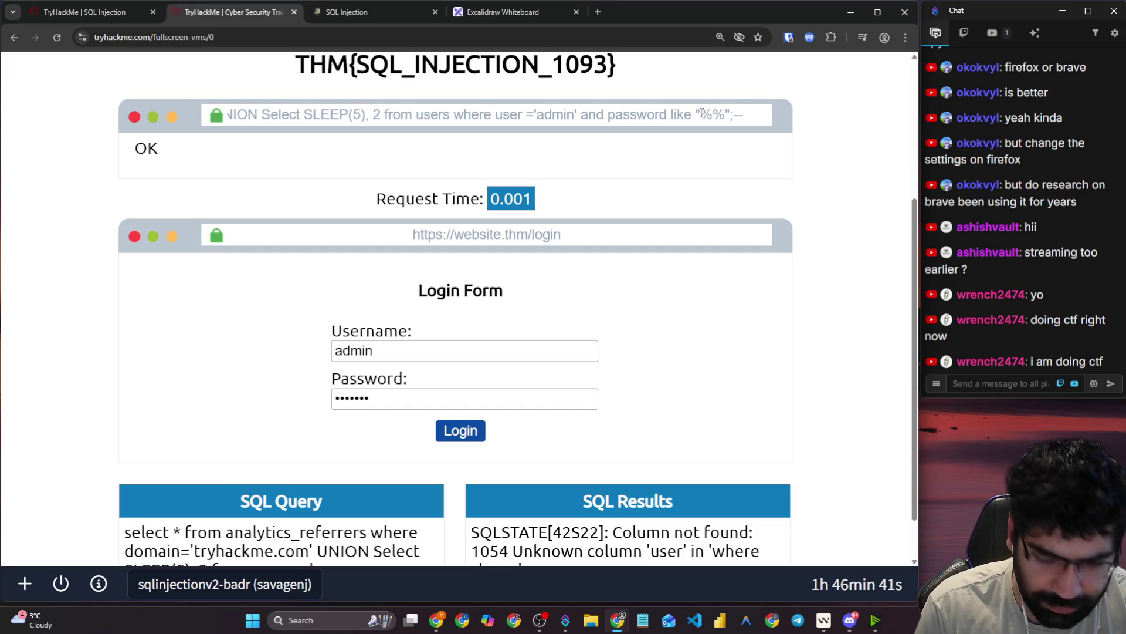
text(n)
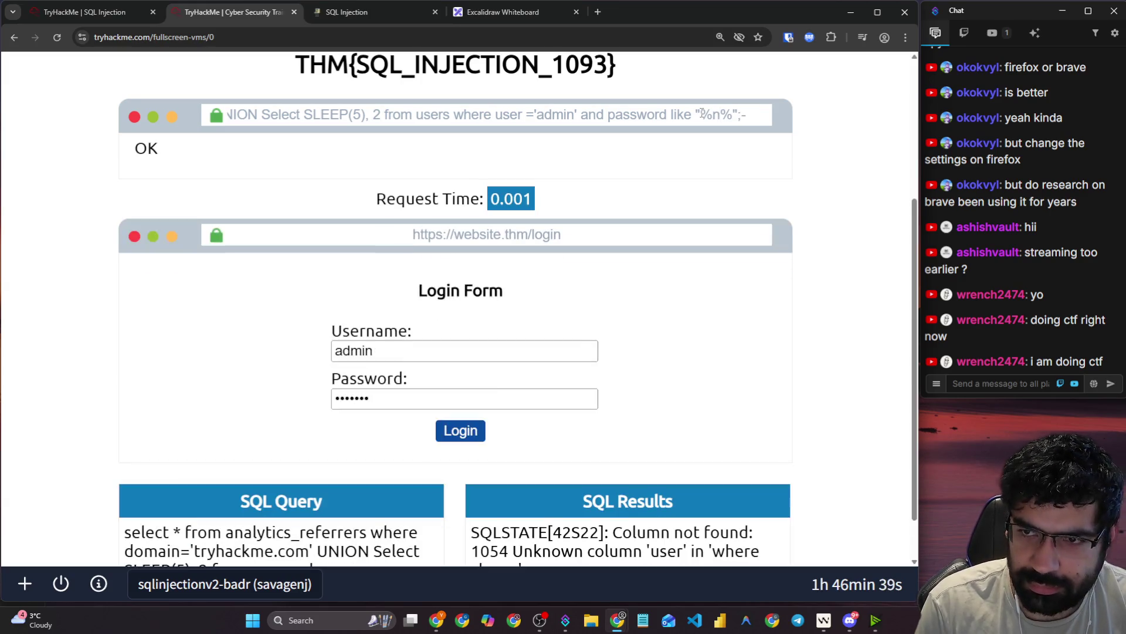
key(BackSpace)
text(o)
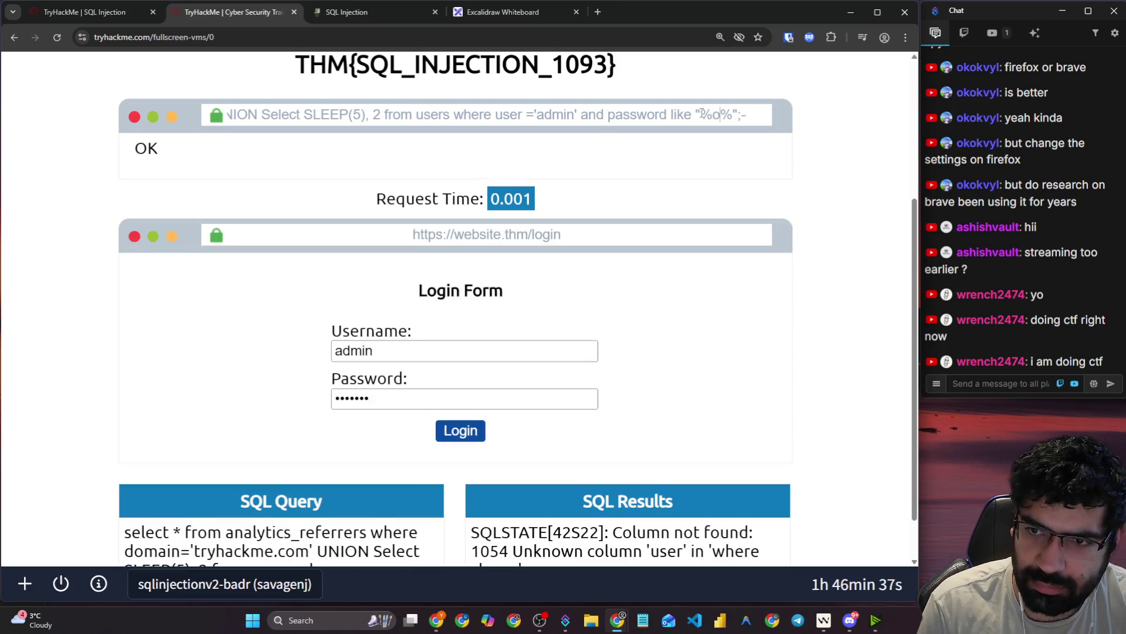
key(BackSpace)
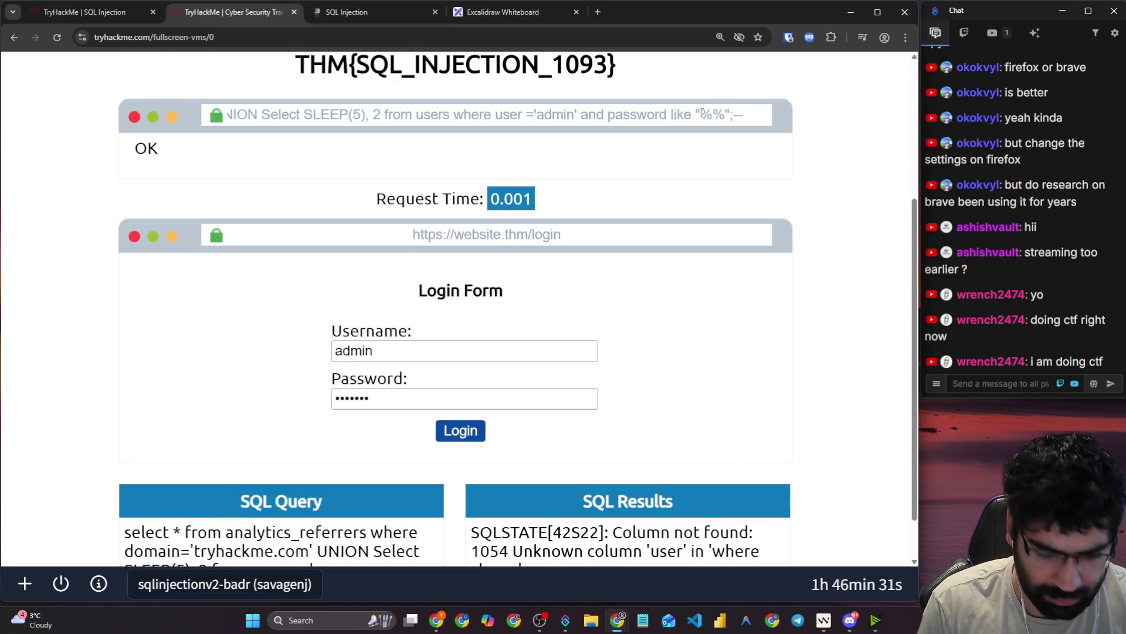
text(t)
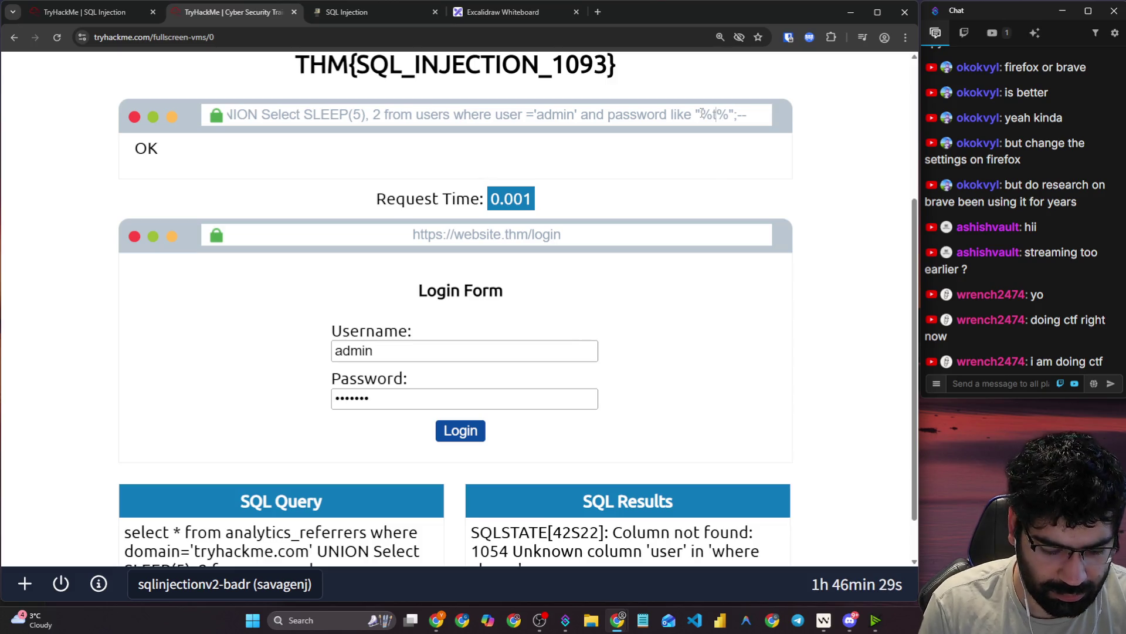
key(BackSpace)
text(u)
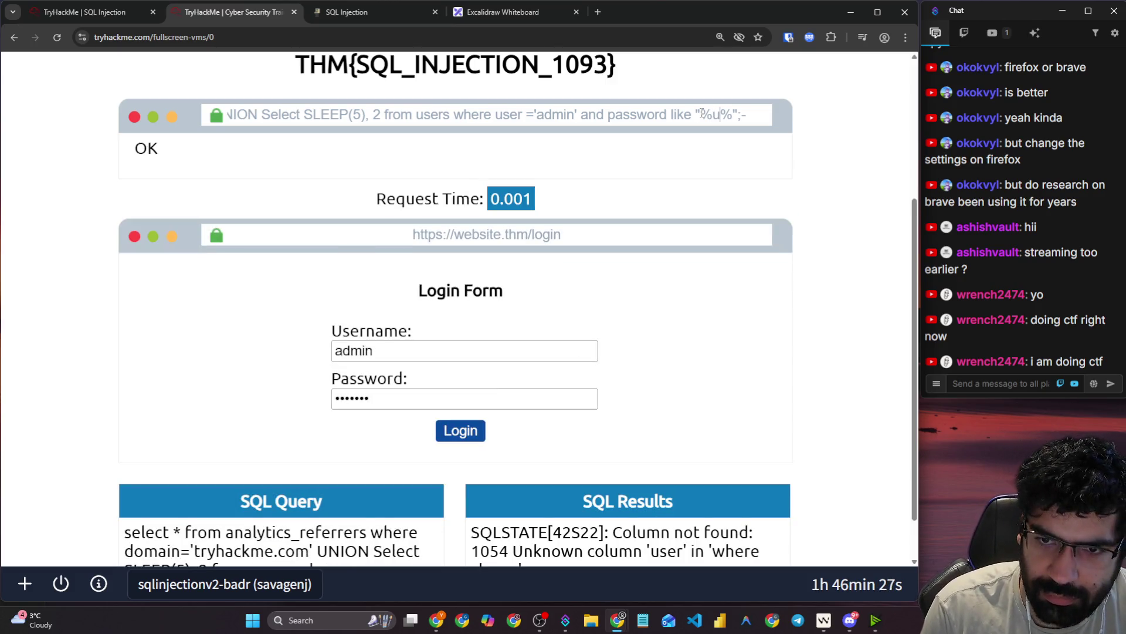
key(BackSpace)
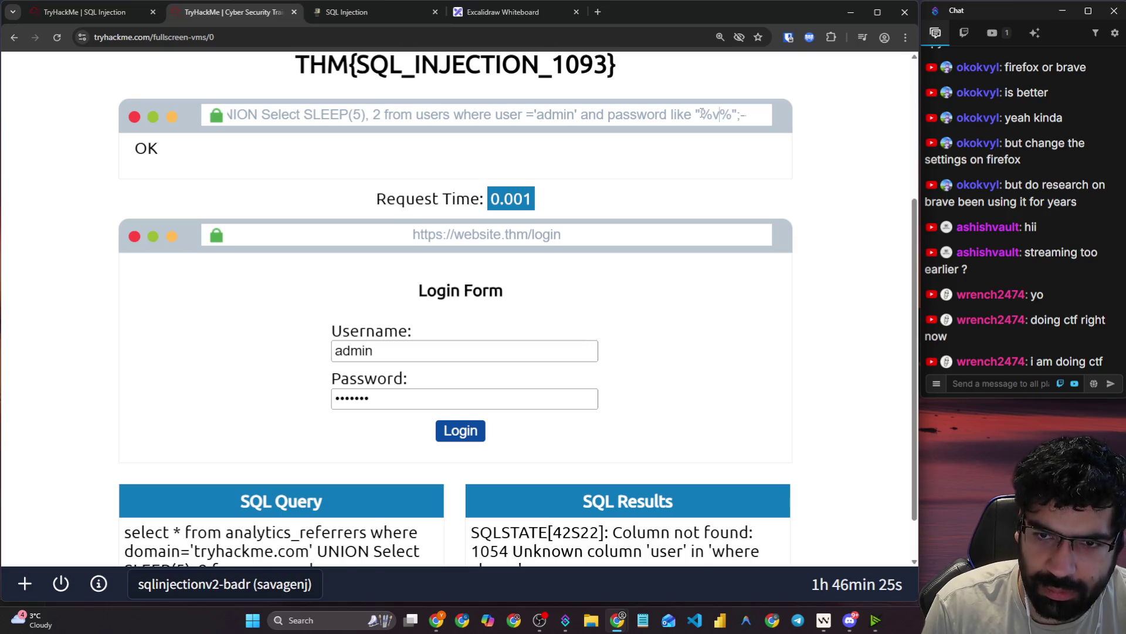
text(w)
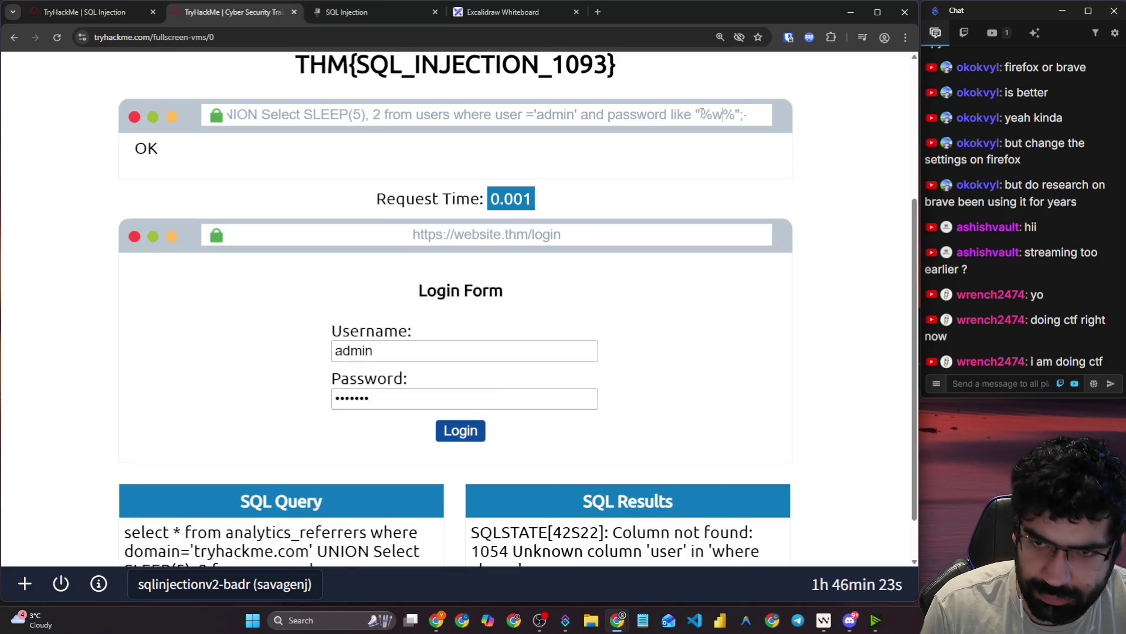
key(BackSpace)
text(x)
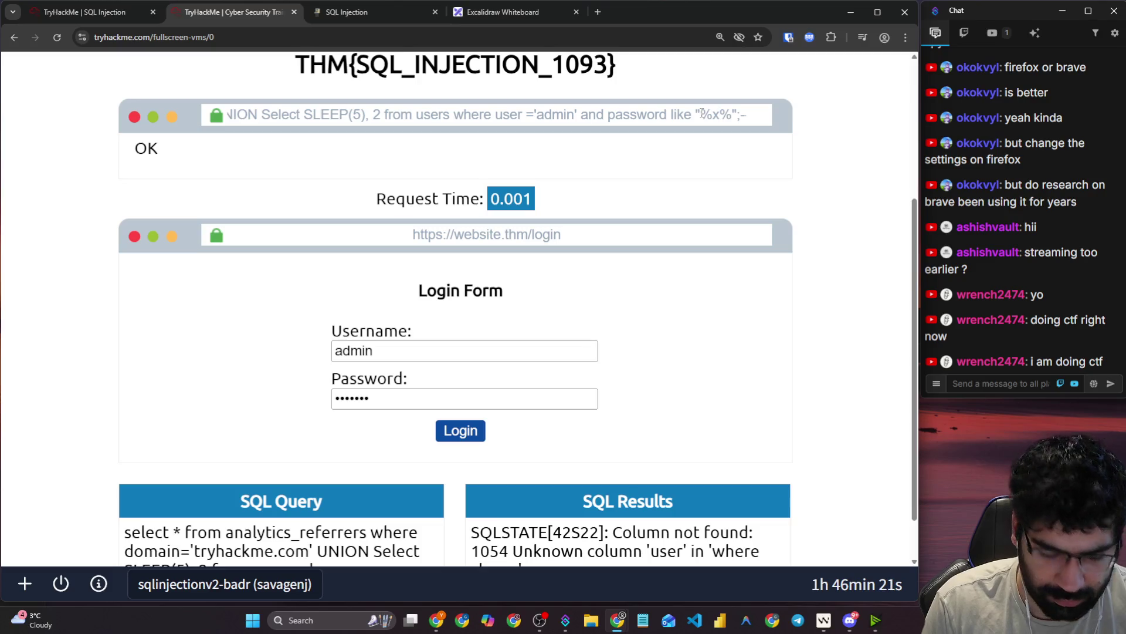
text(y)
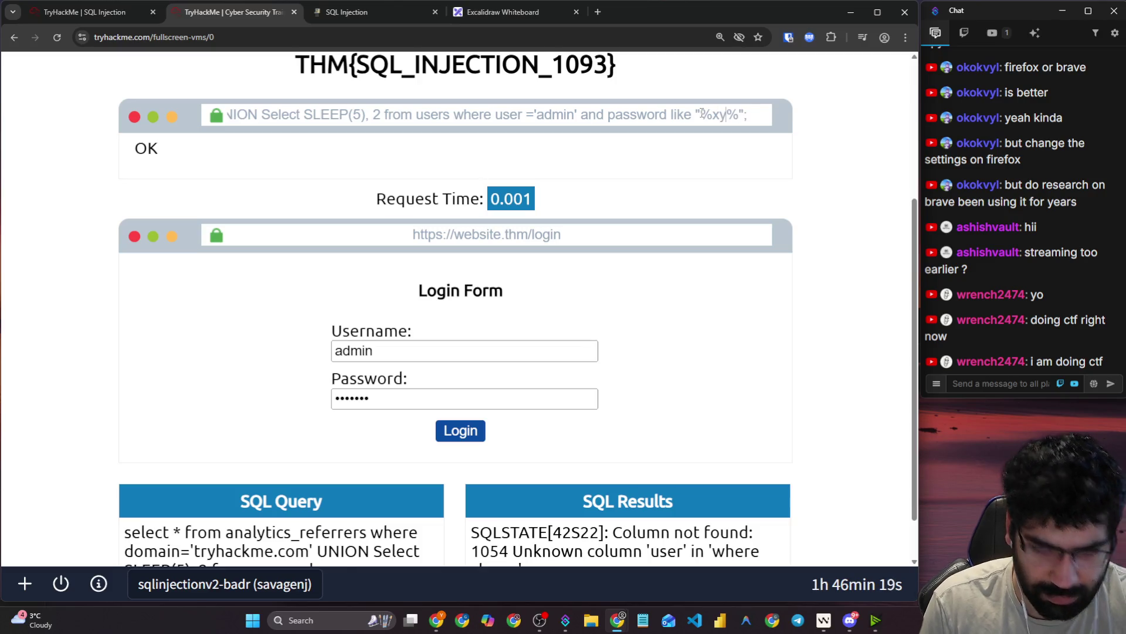
key(BackSpace)
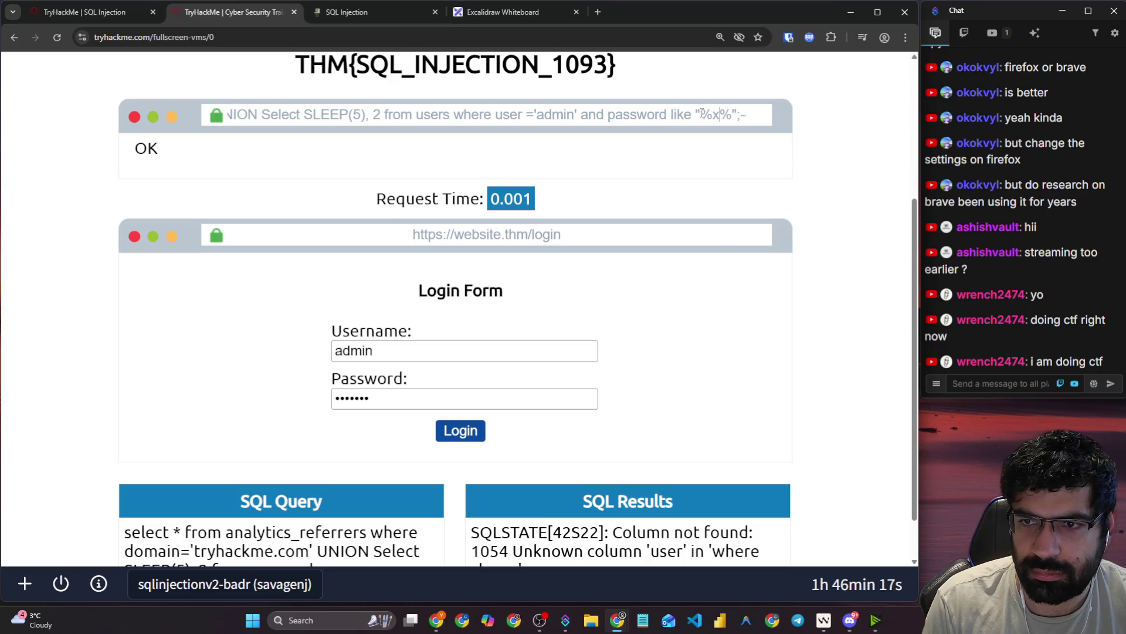
key(BackSpace)
text(z)
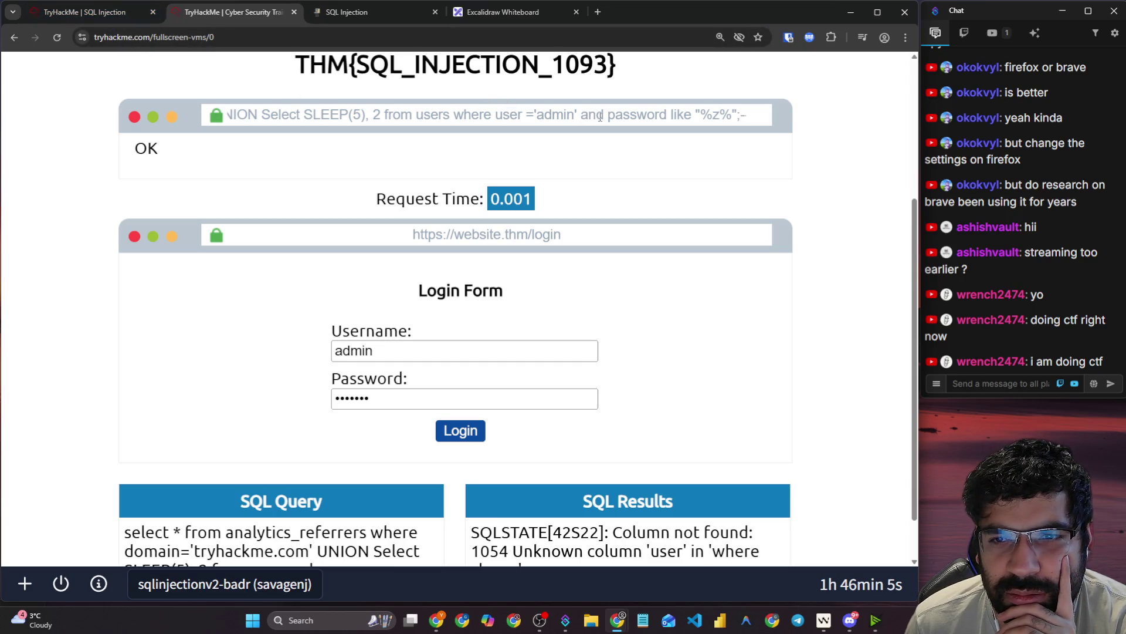
drag(603, 116, 498, 117)
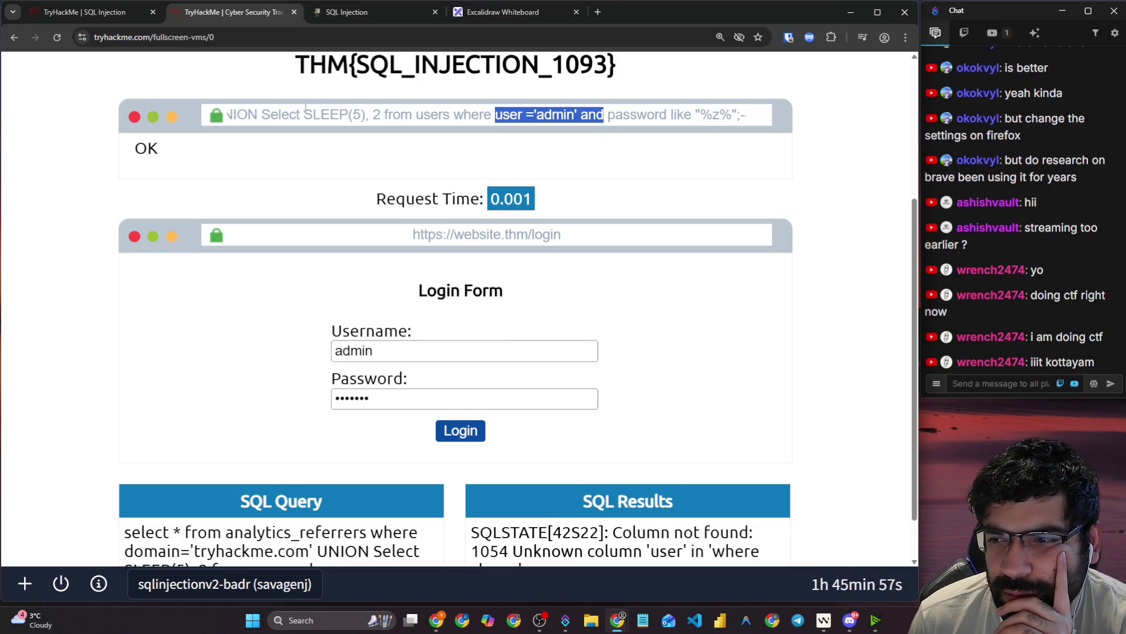
click(97, 13)
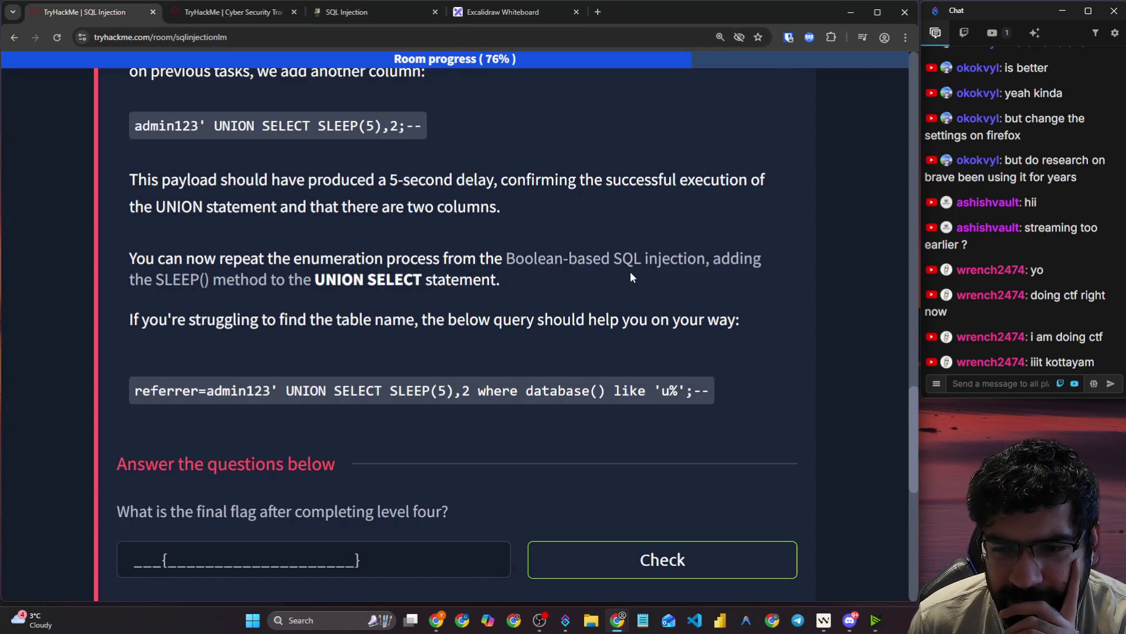
scroll(631, 276, down, 3)
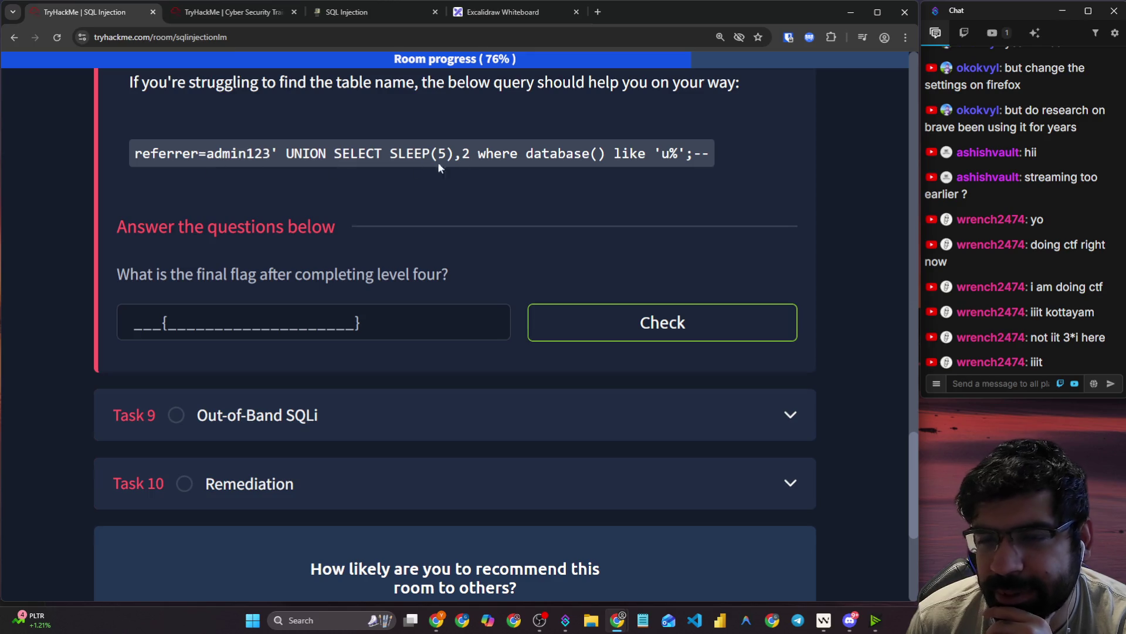
drag(674, 152, 680, 153)
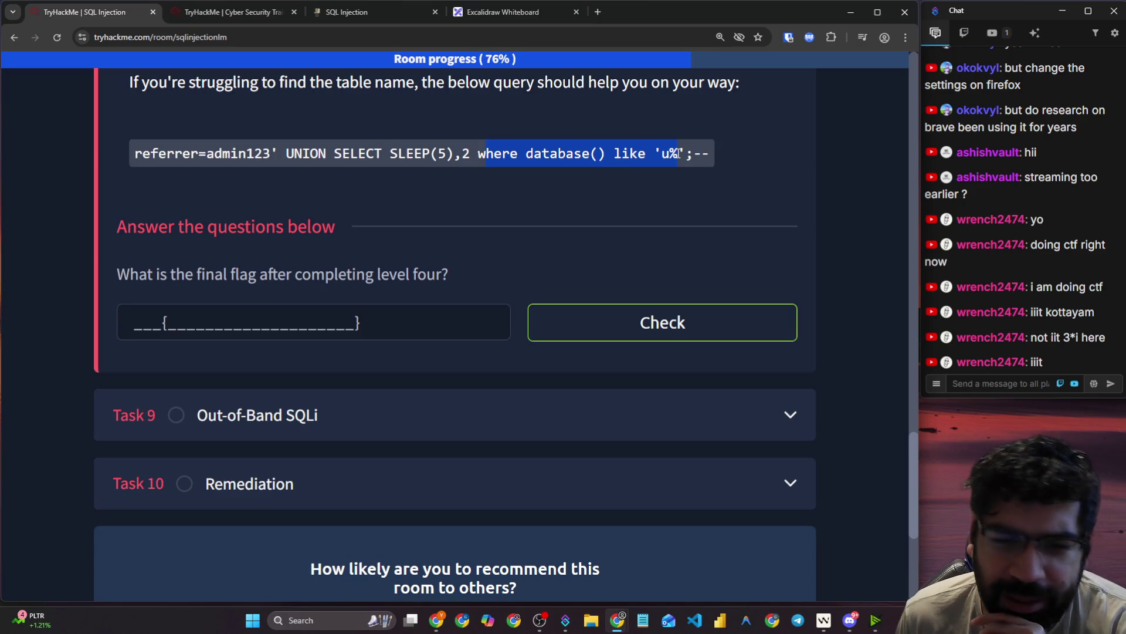
click(665, 160)
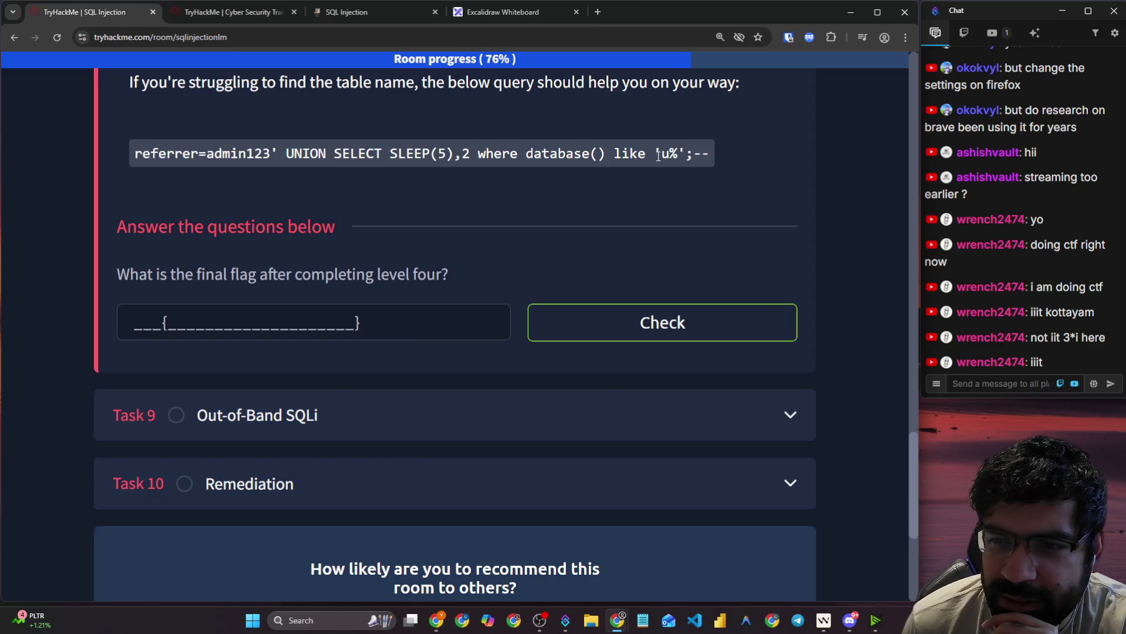
drag(659, 154, 690, 157)
click(690, 156)
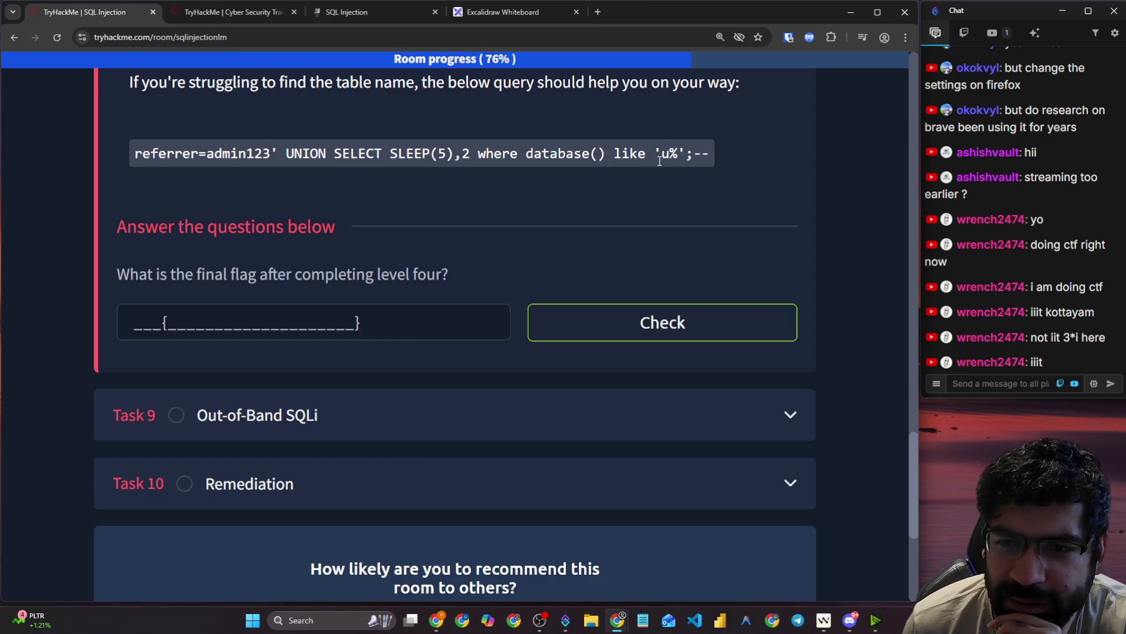
mouse_move(659, 158)
mouse_down()
mouse_move(691, 155)
mouse_move(679, 160)
mouse_up()
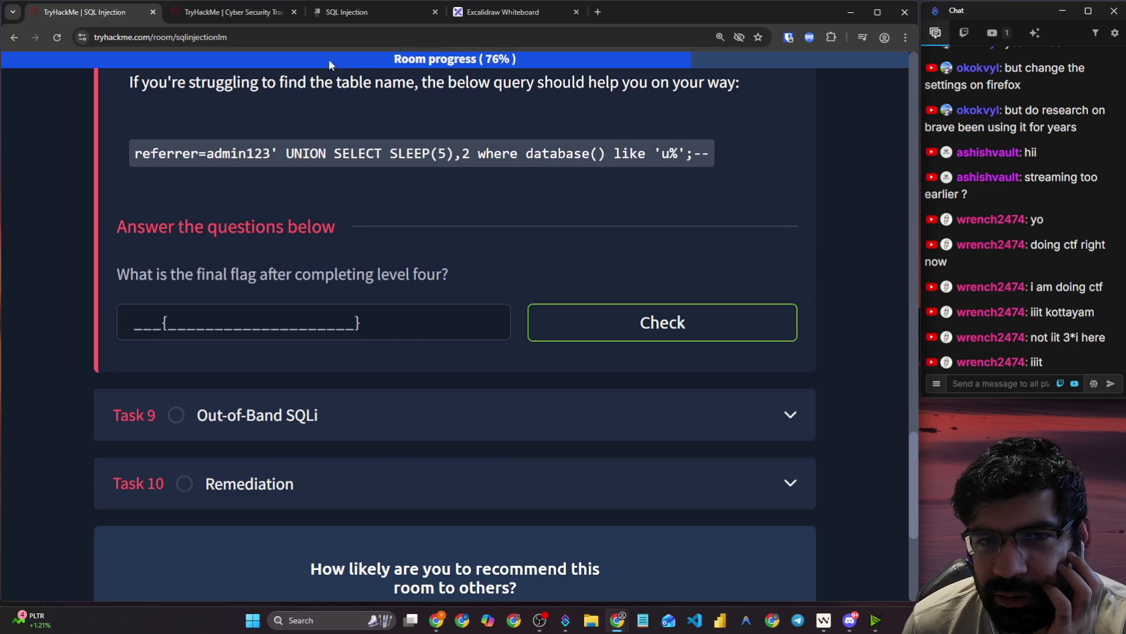
click(203, 14)
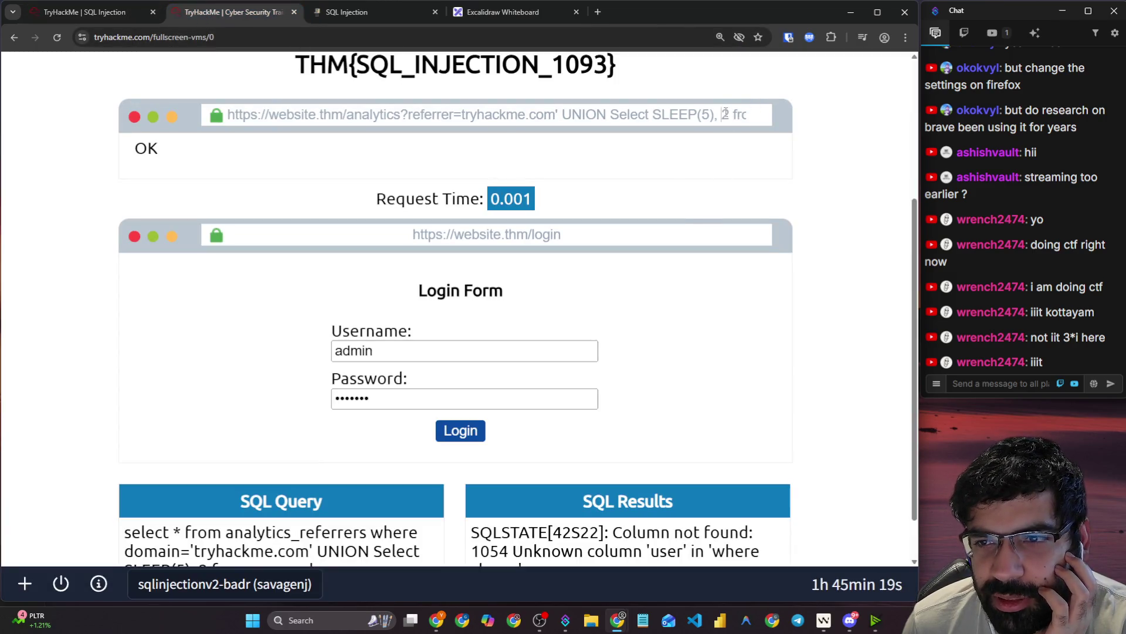
Step: Rewrite the payload condition to user like '%admin%', dropping the password check
drag(725, 114, 780, 116)
click(530, 114)
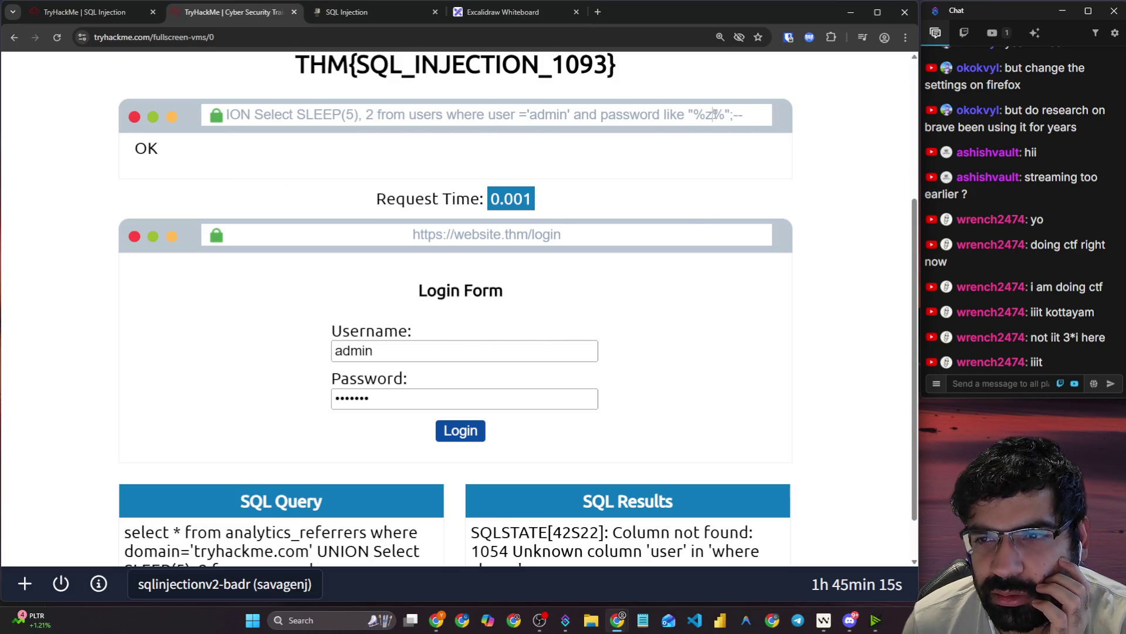
key(BackSpace)
text(2)
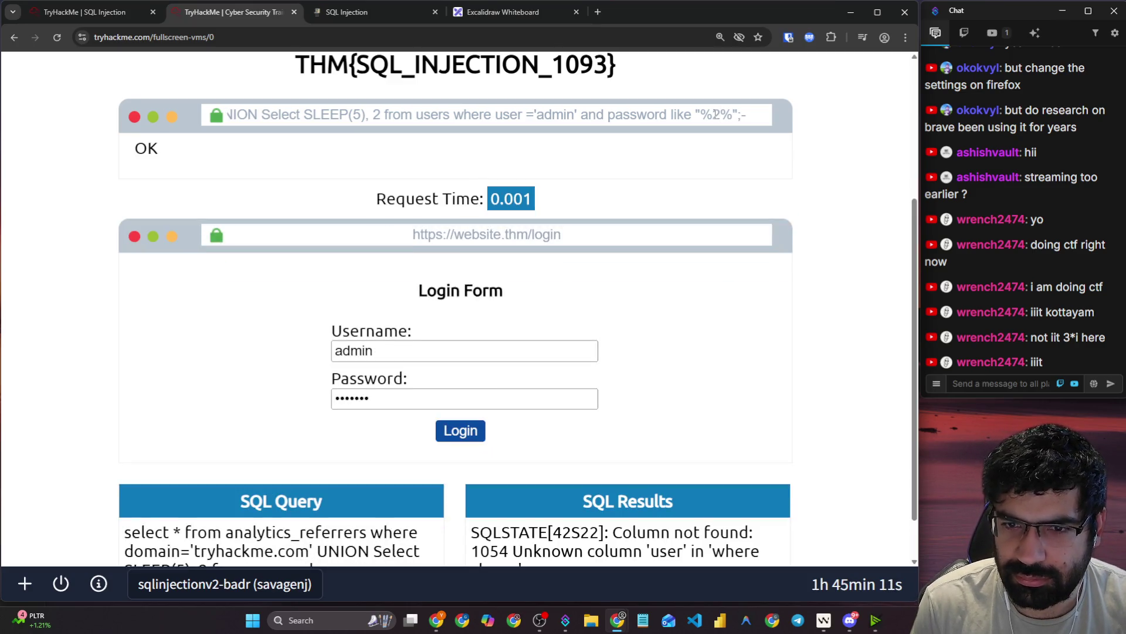
key(BackSpace)
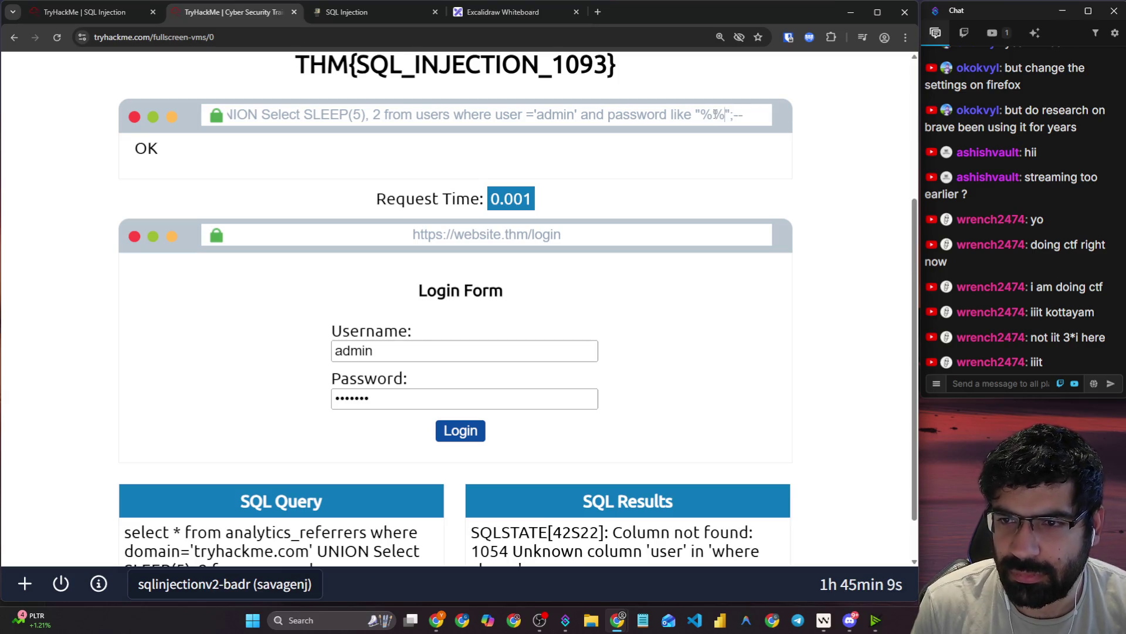
key(BackSpace)
key(BackSpace)
key(BackSpace)
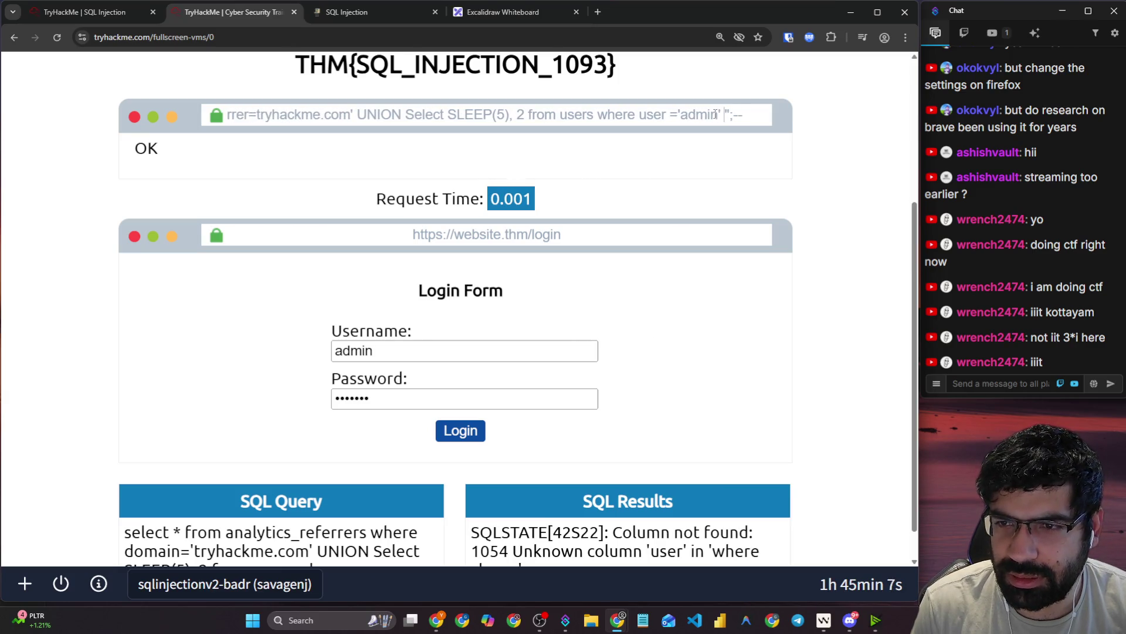
key(BackSpace)
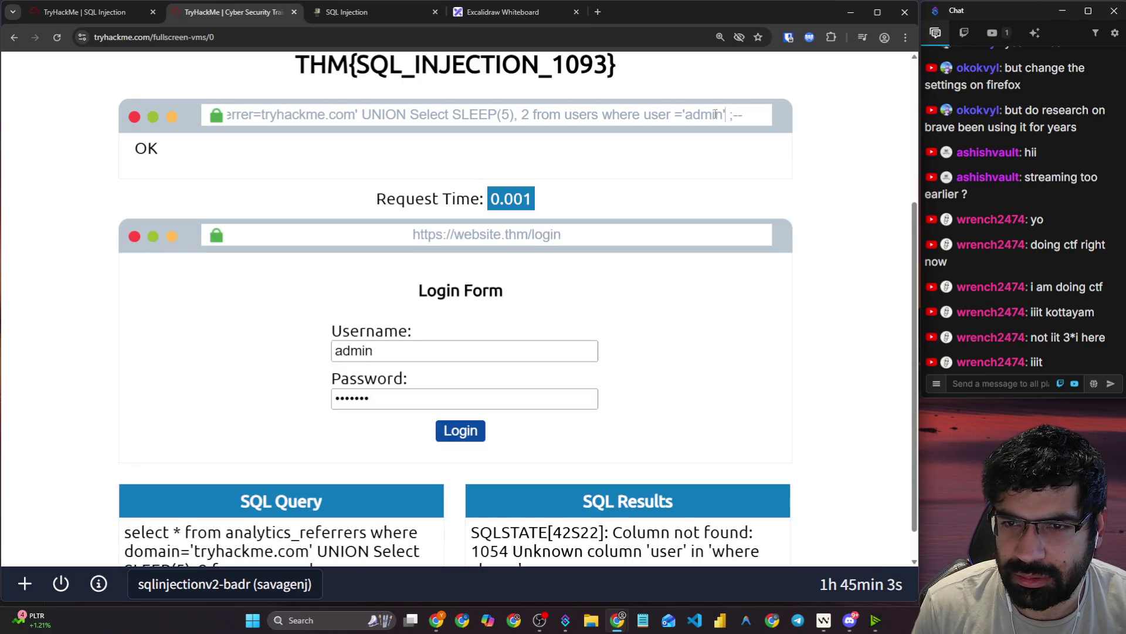
key(Right)
key(BackSpace)
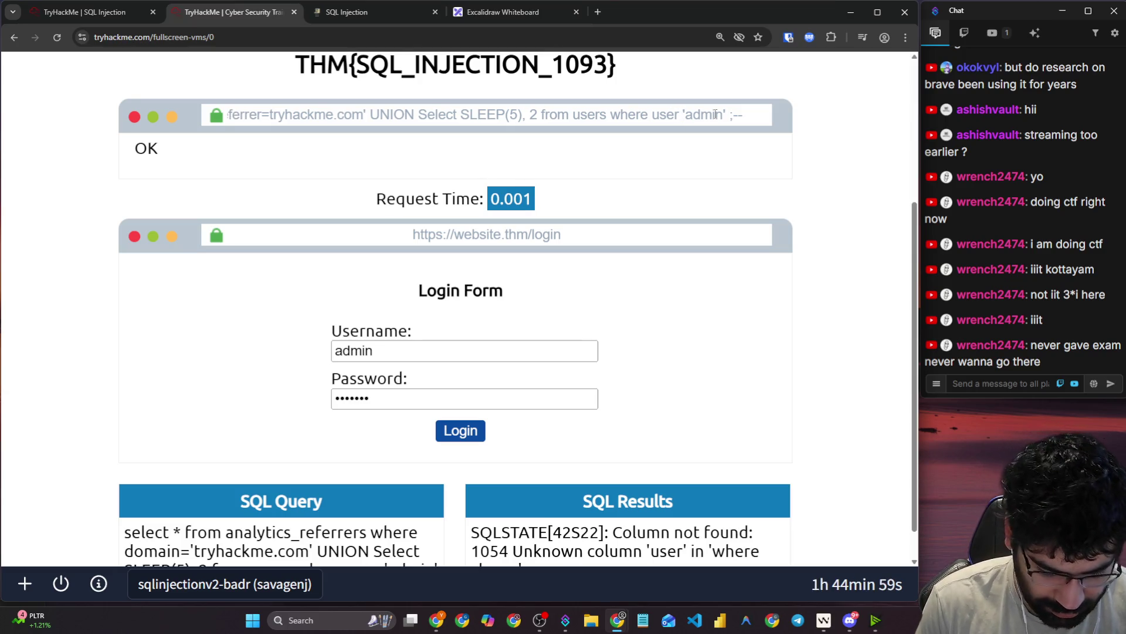
text(like ')
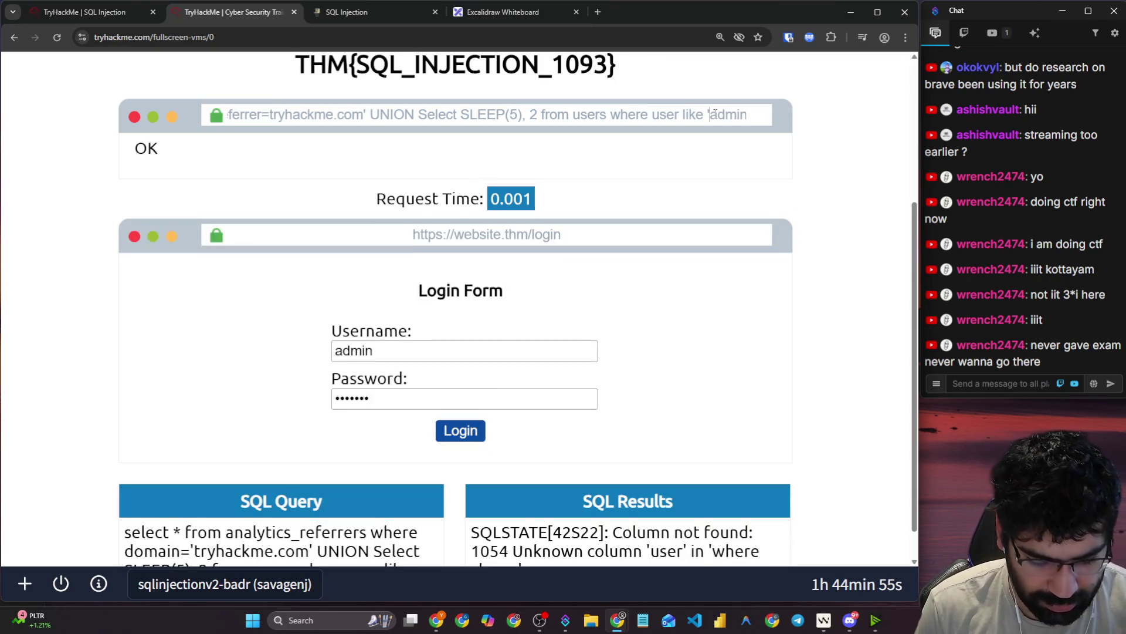
text(%)
key(End)
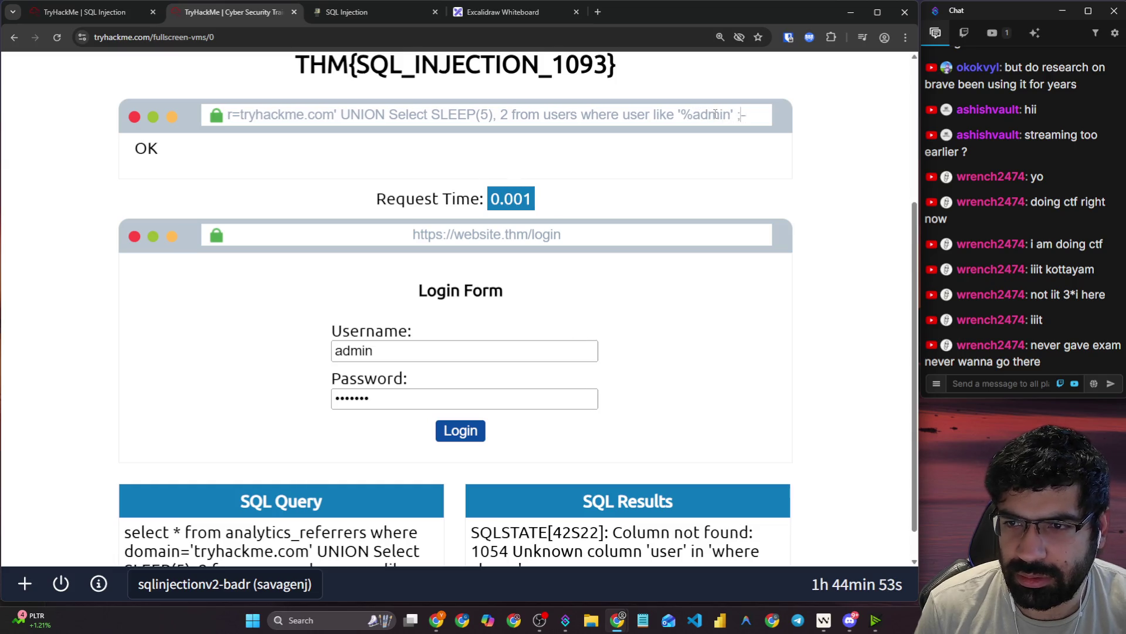
text(5)
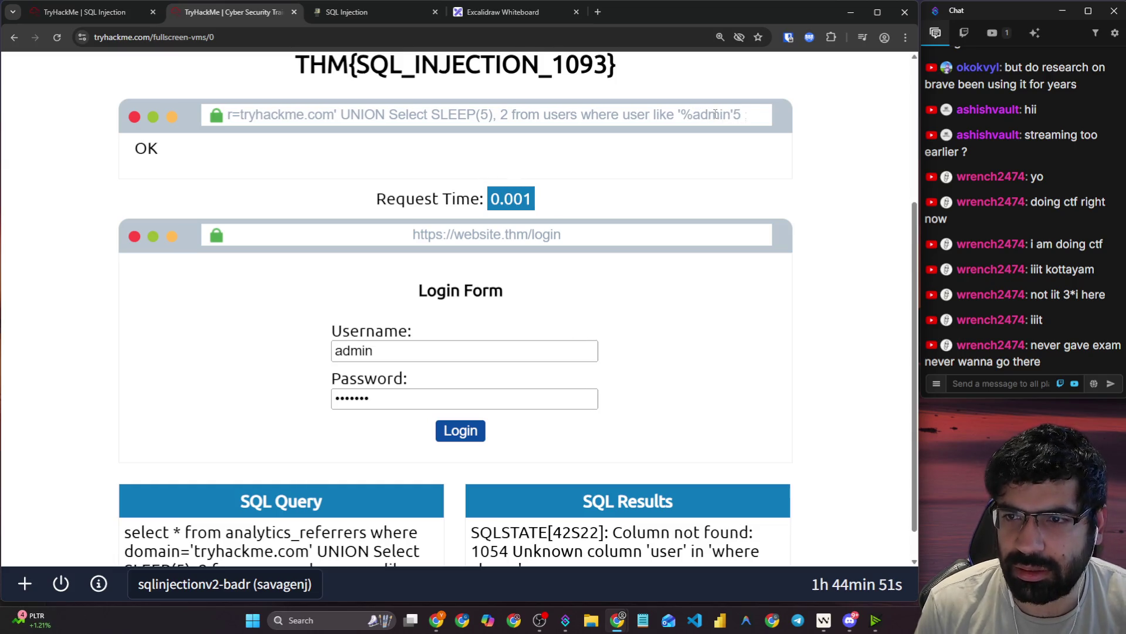
key(BackSpace)
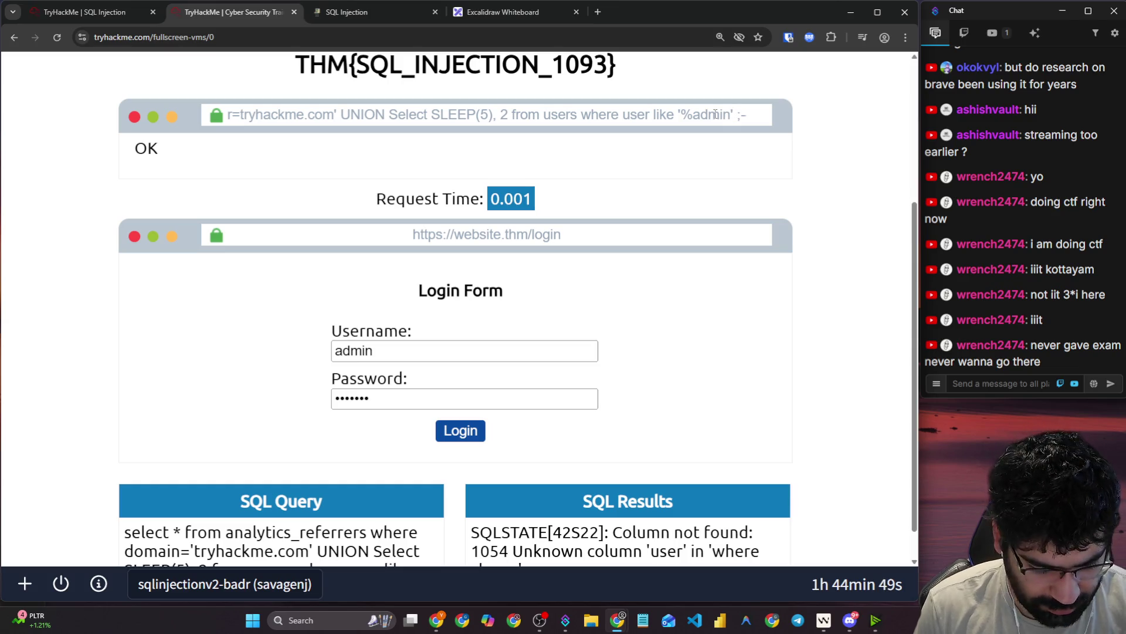
text(%)
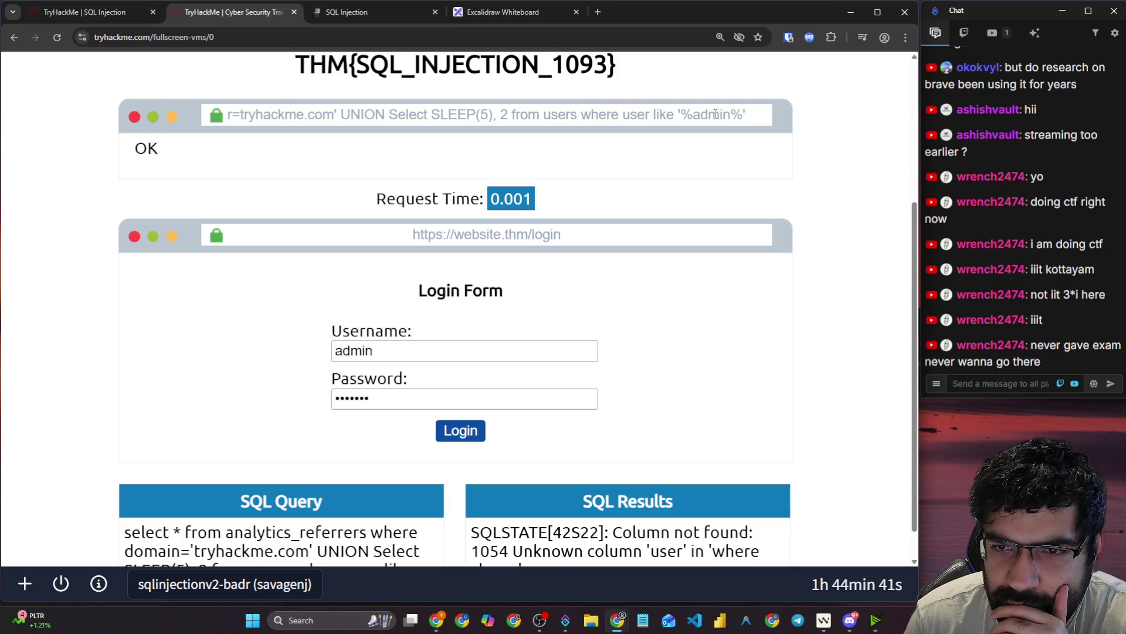
Step: Shorten the username pattern to '%a%' and resend the lab request
key(shift+End)
key(shift+Left)
key(shift+Left)
key(shift+Left)
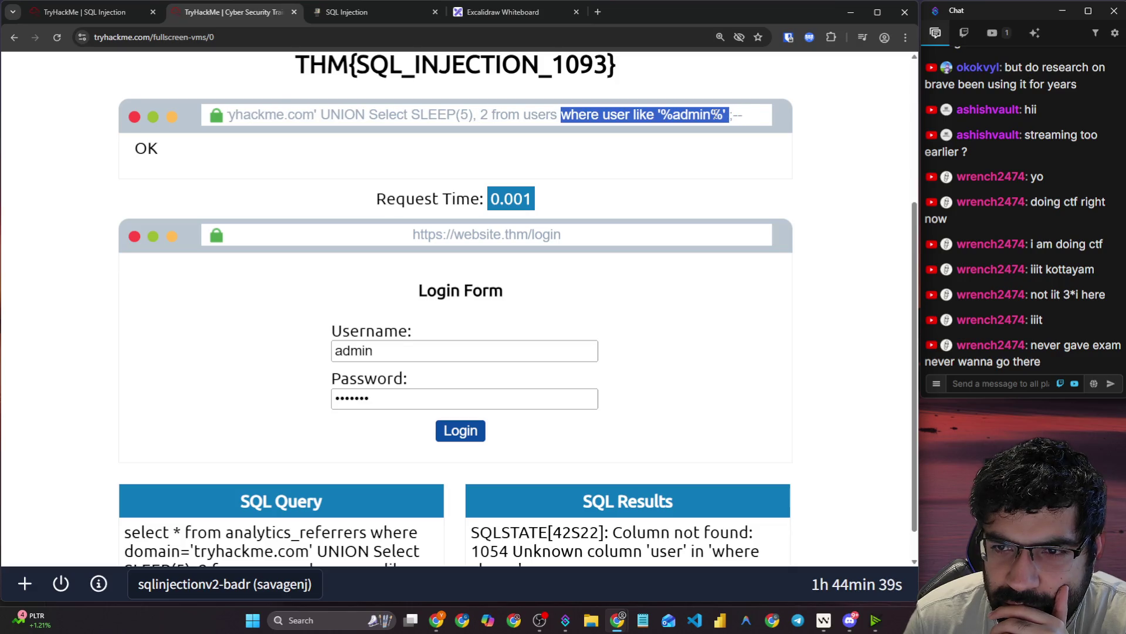
key(shift+Left)
key(Right)
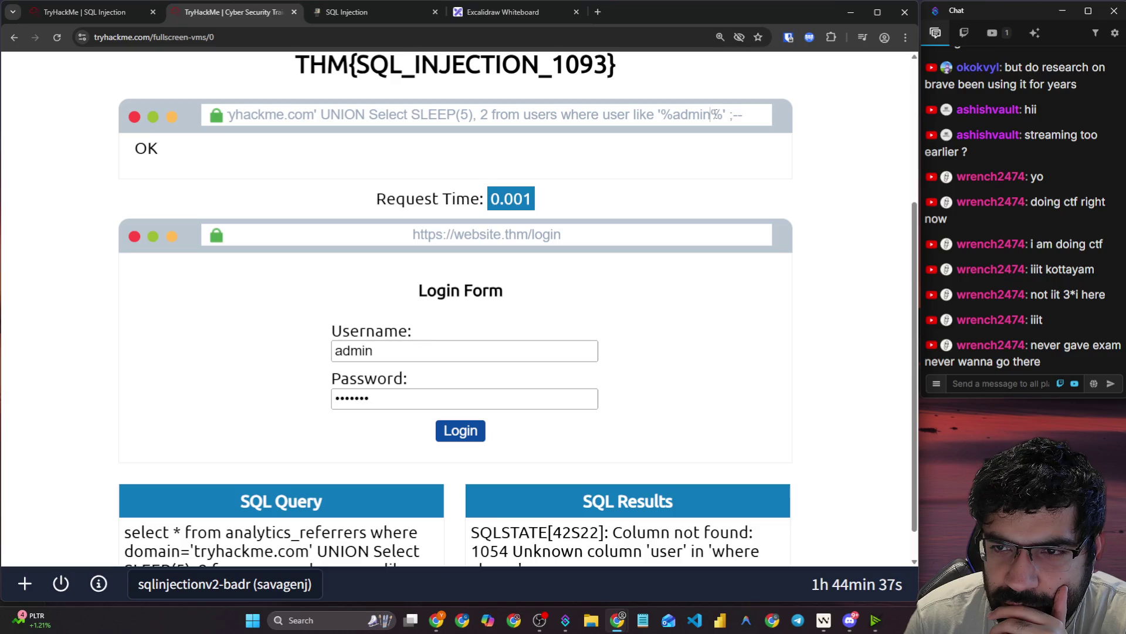
key(BackSpace)
key(BackSpace)
key(BackSpace)
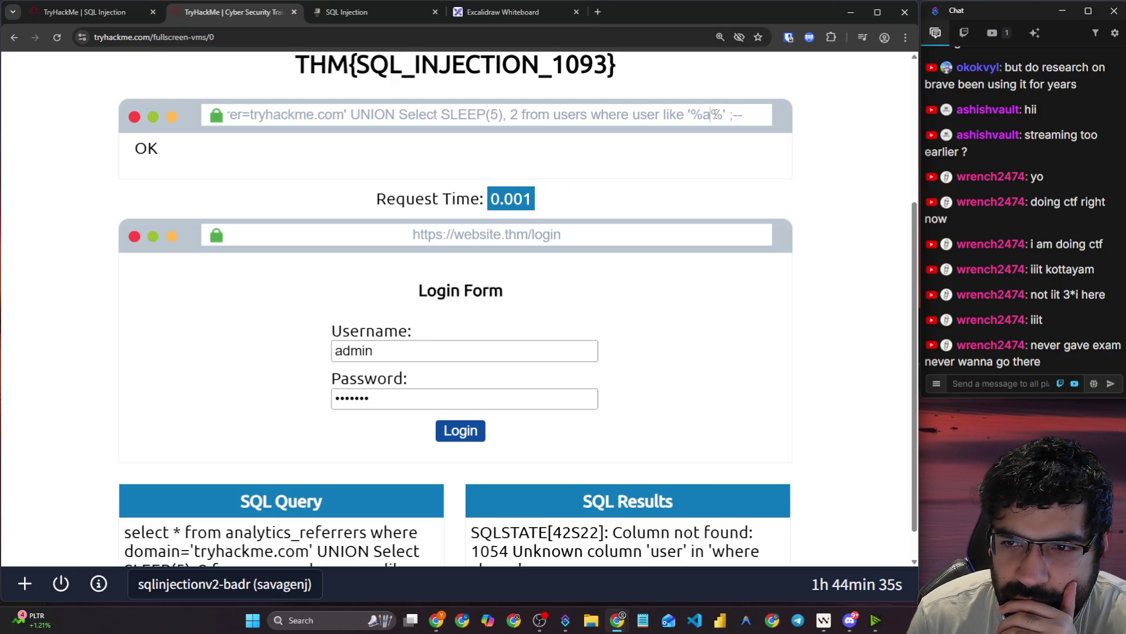
key(Return)
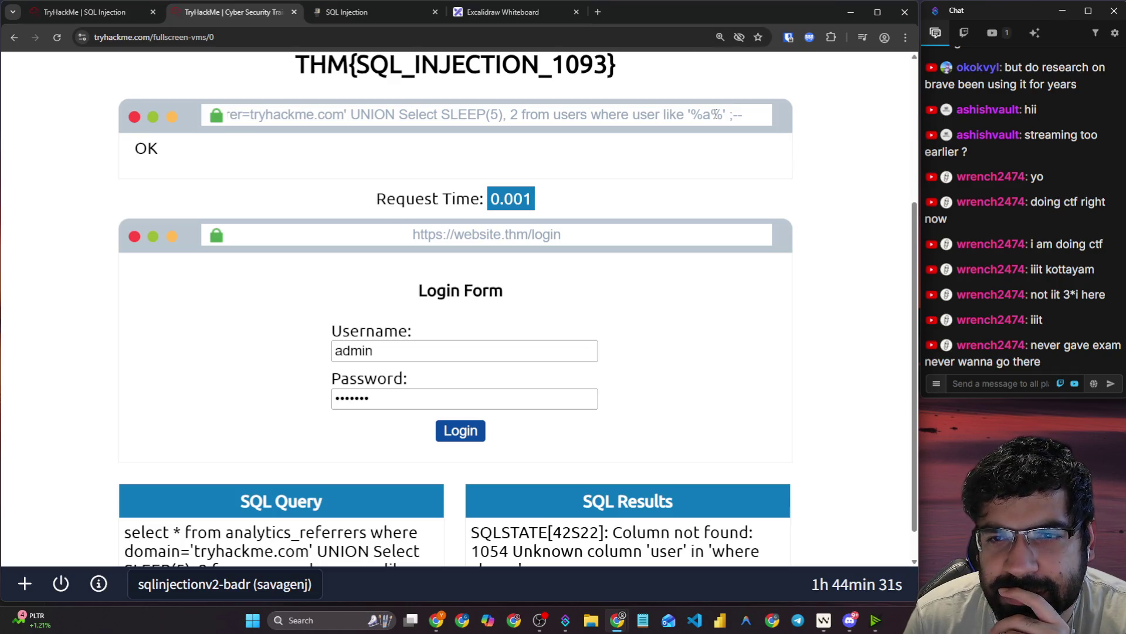
Step: Retype the SLEEP(5) duration and add a dash to the payload
key(BackSpace)
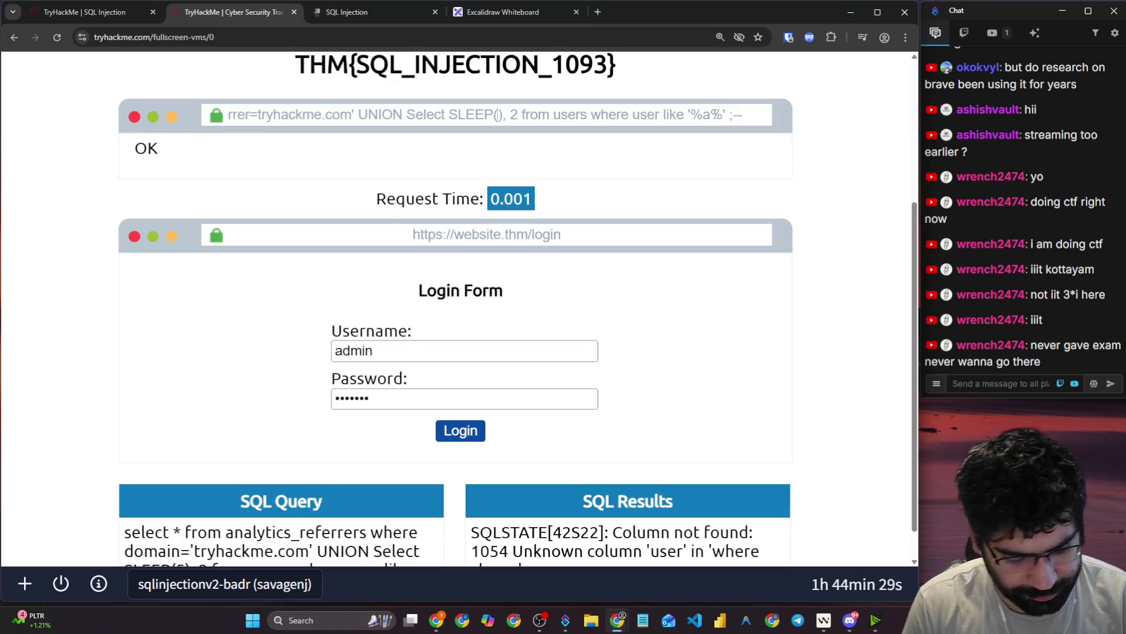
text(5)
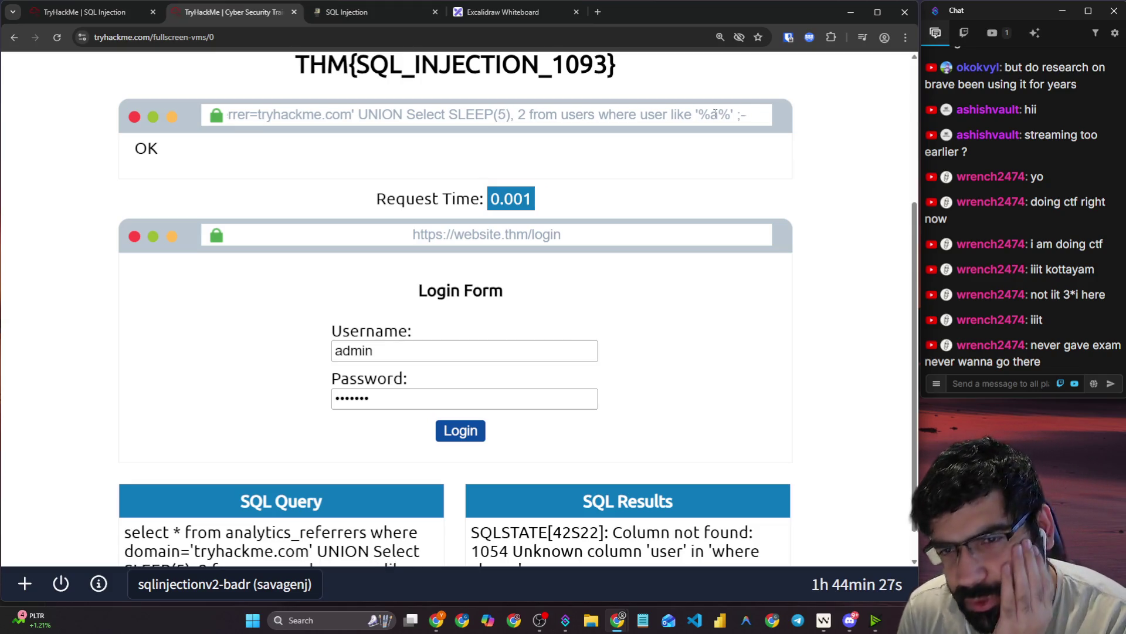
key(Right)
key(Right)
key(Right)
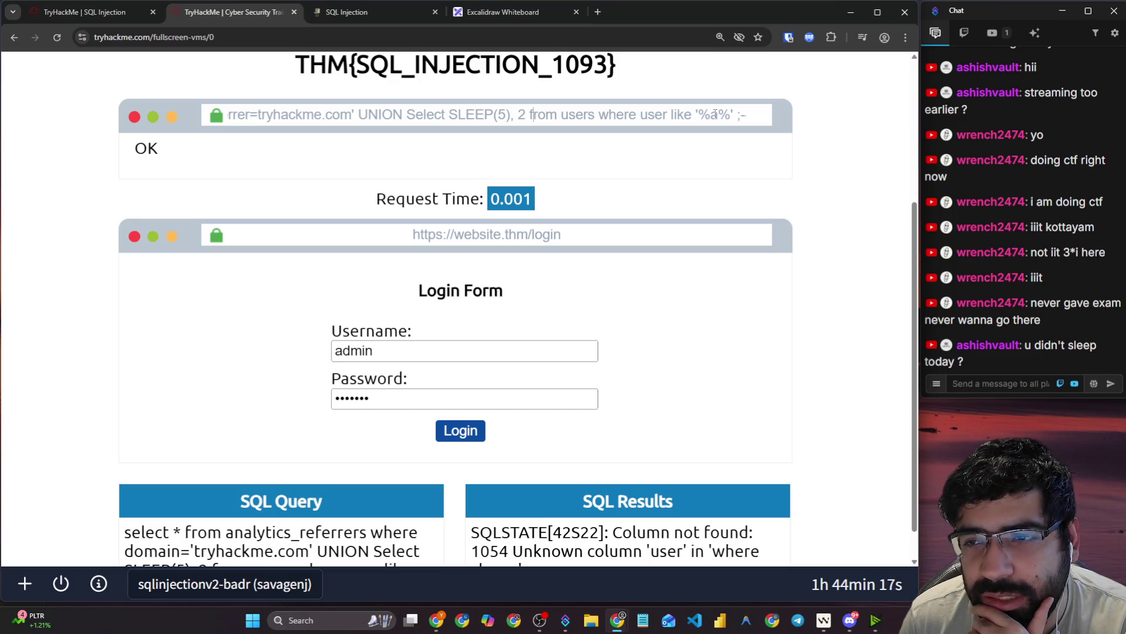
text(-)
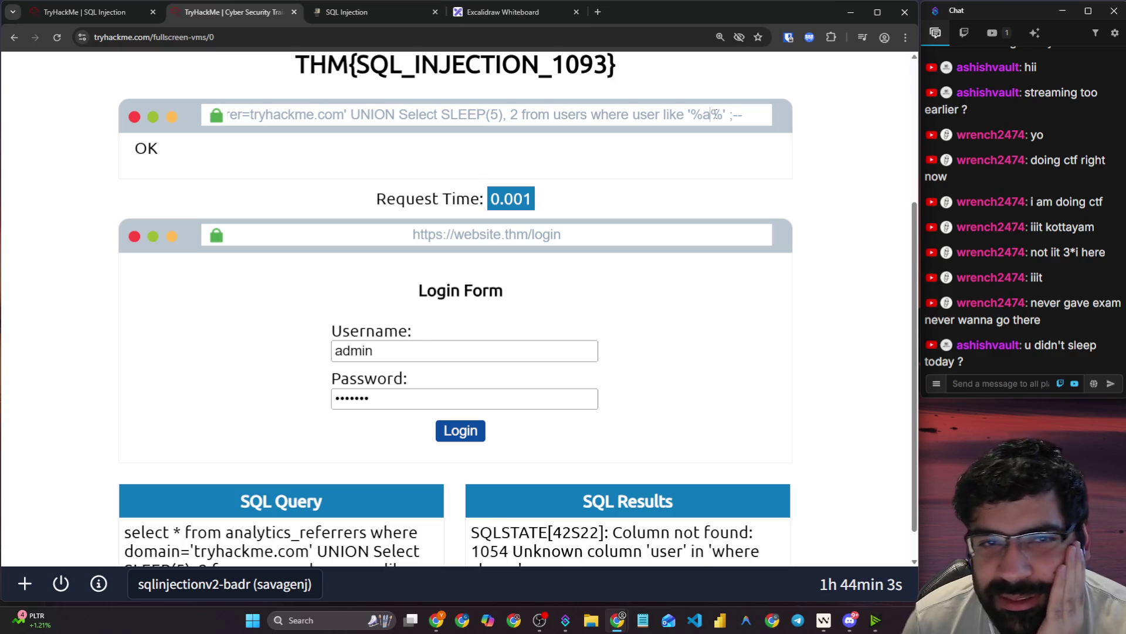
key(ctrl+1)
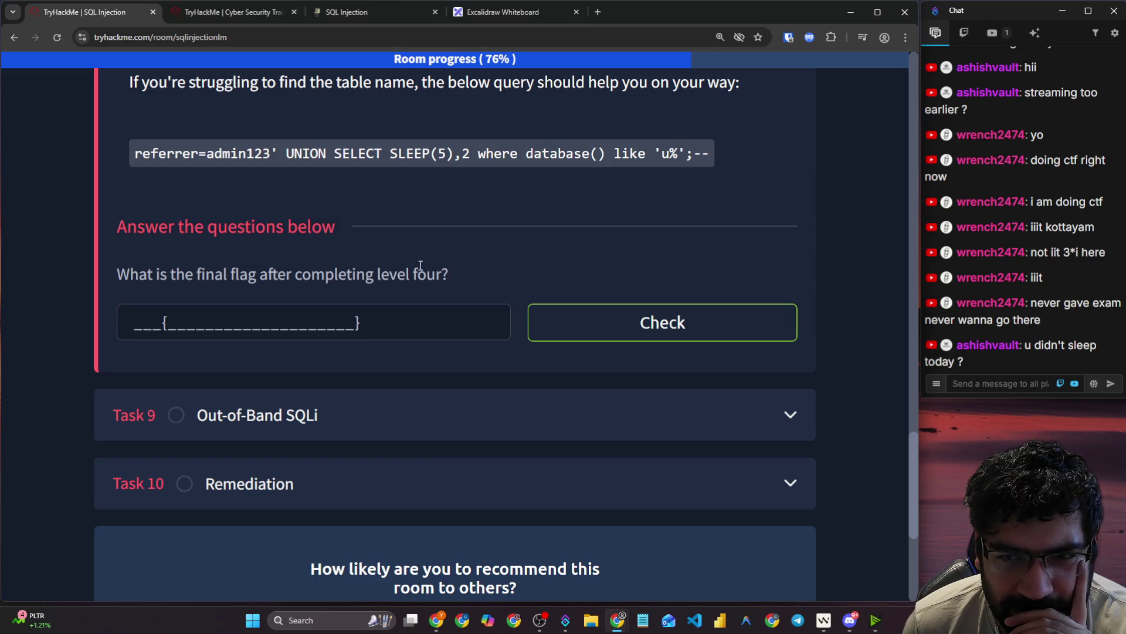
Step: Remove the 'from users' clause from the lab payload
drag(518, 154, 655, 157)
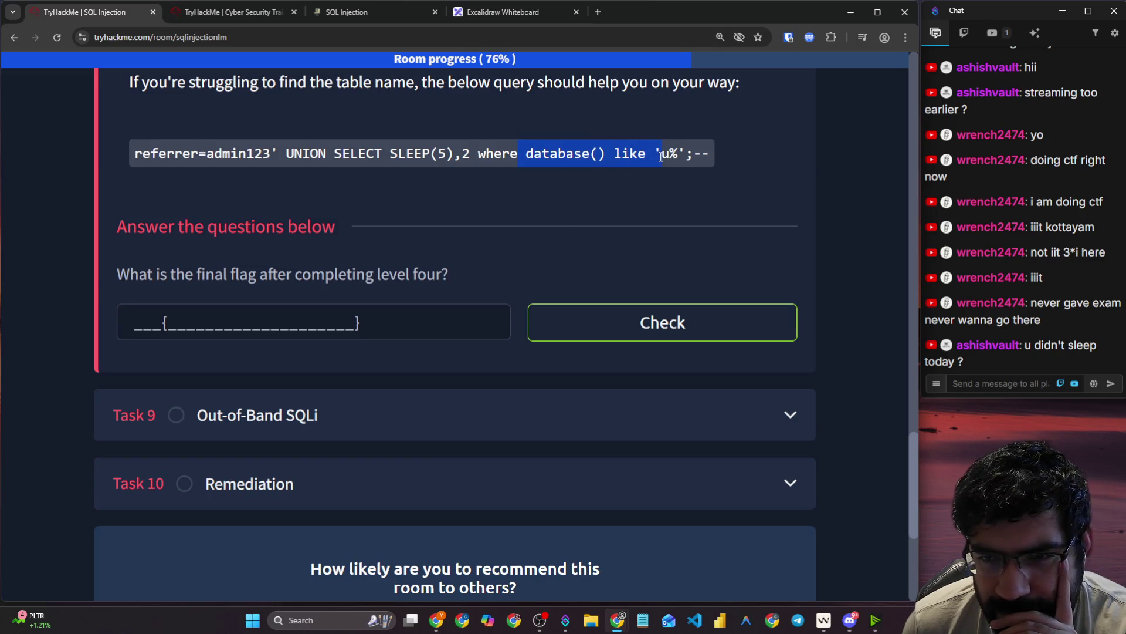
click(459, 163)
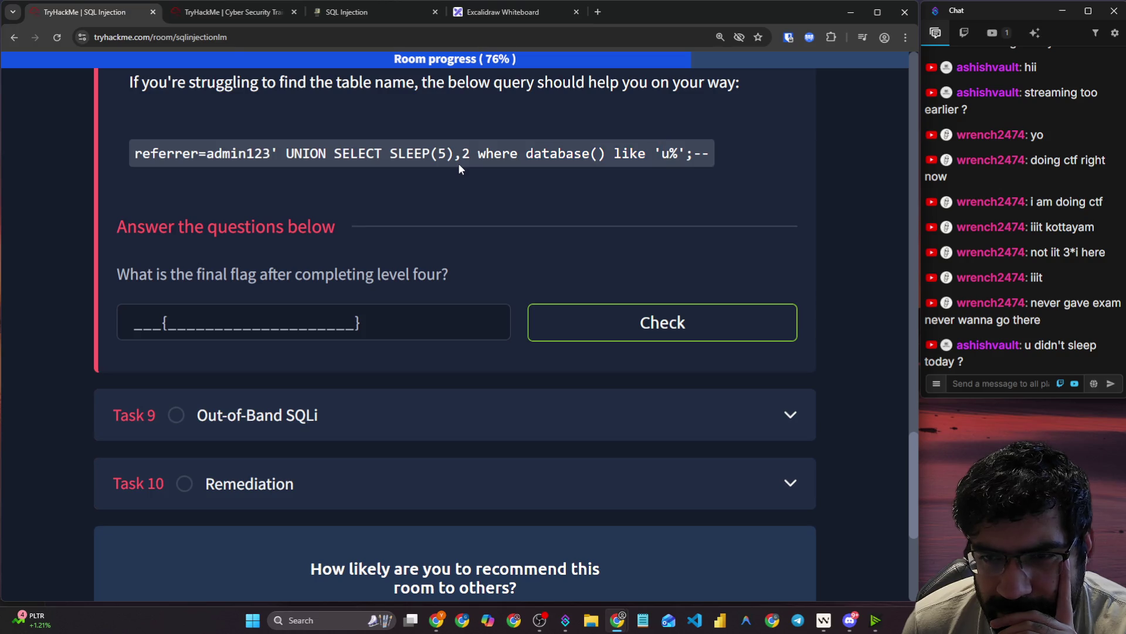
click(227, 5)
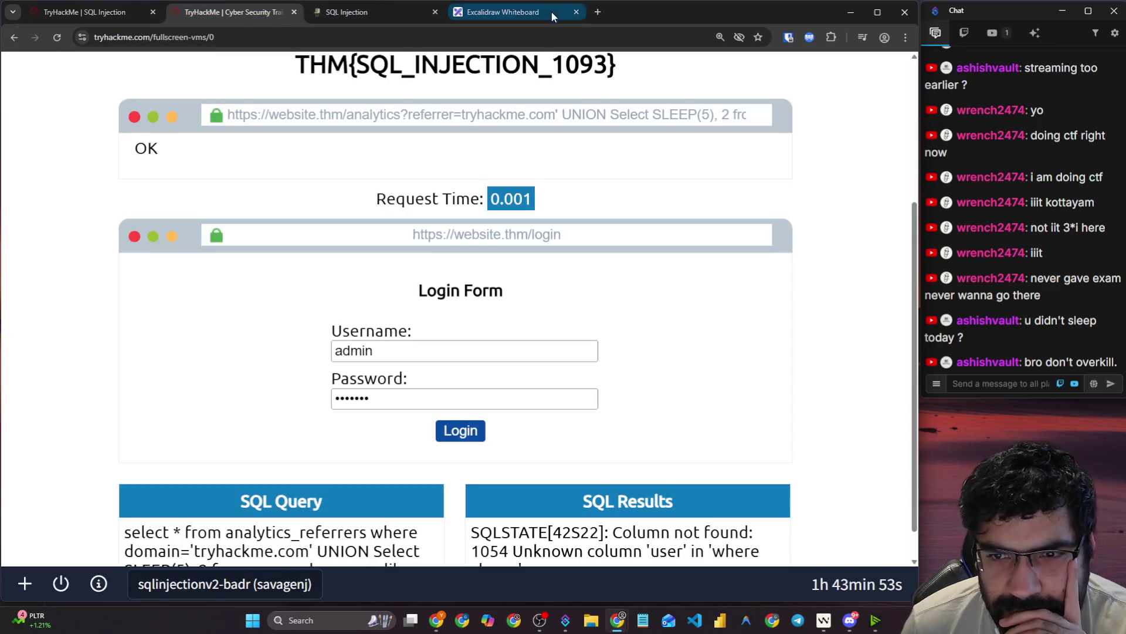
drag(693, 111, 776, 105)
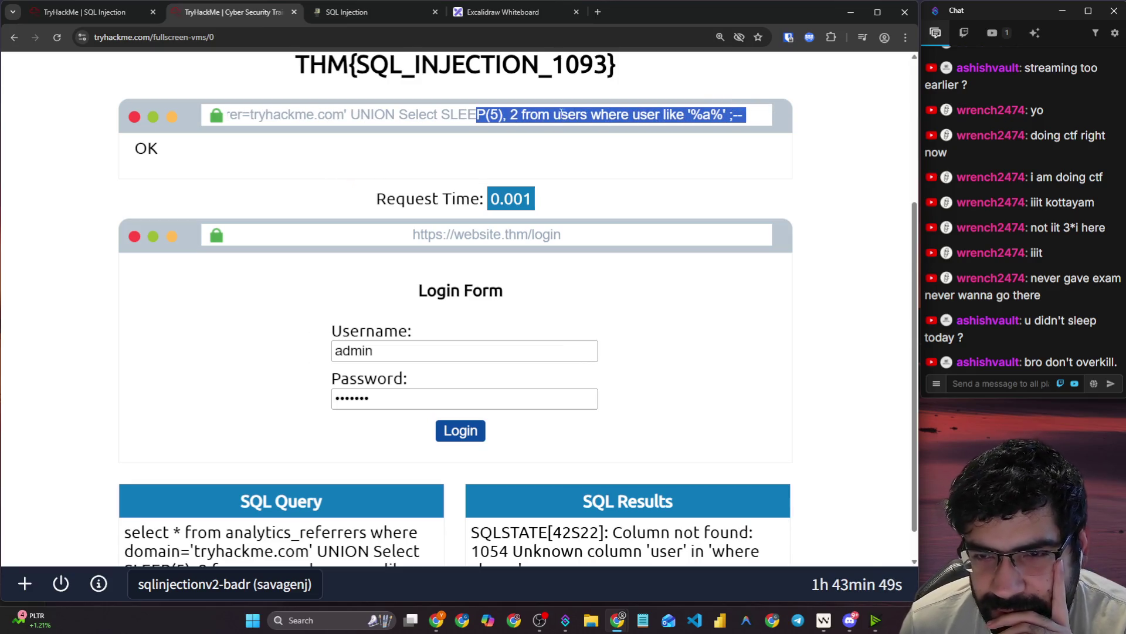
click(585, 116)
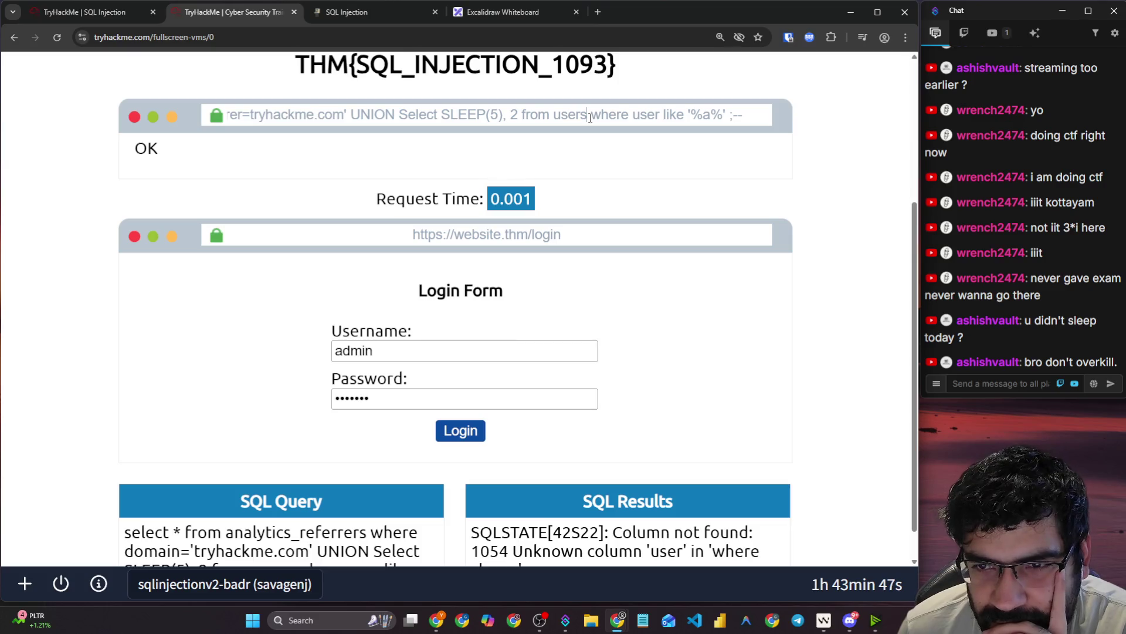
drag(590, 117, 521, 117)
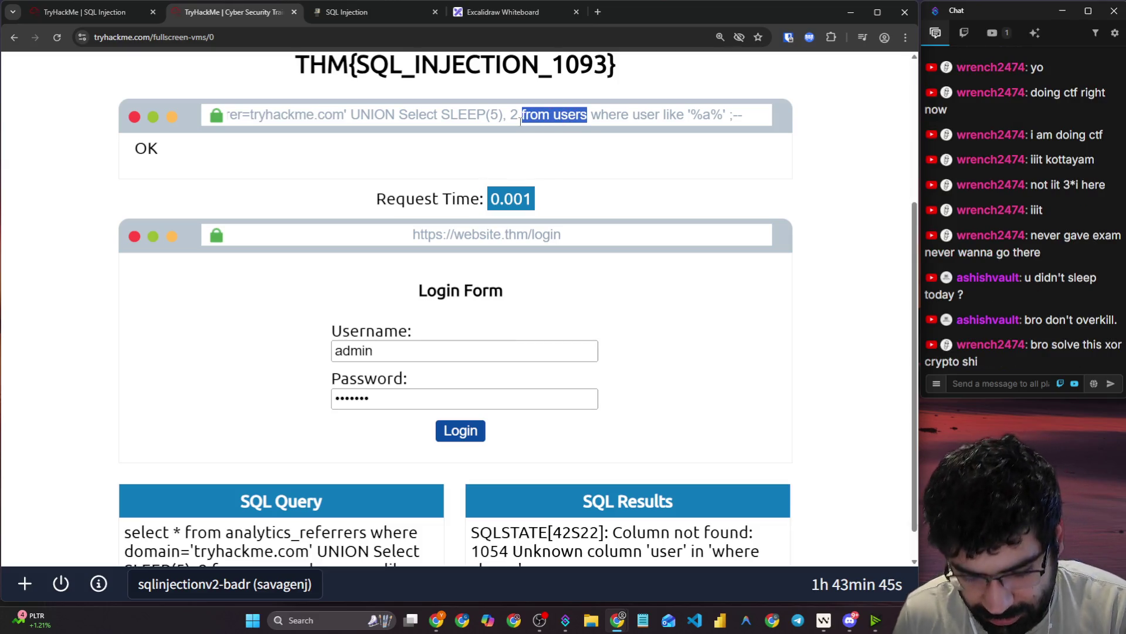
key(BackSpace)
key(BackSpace)
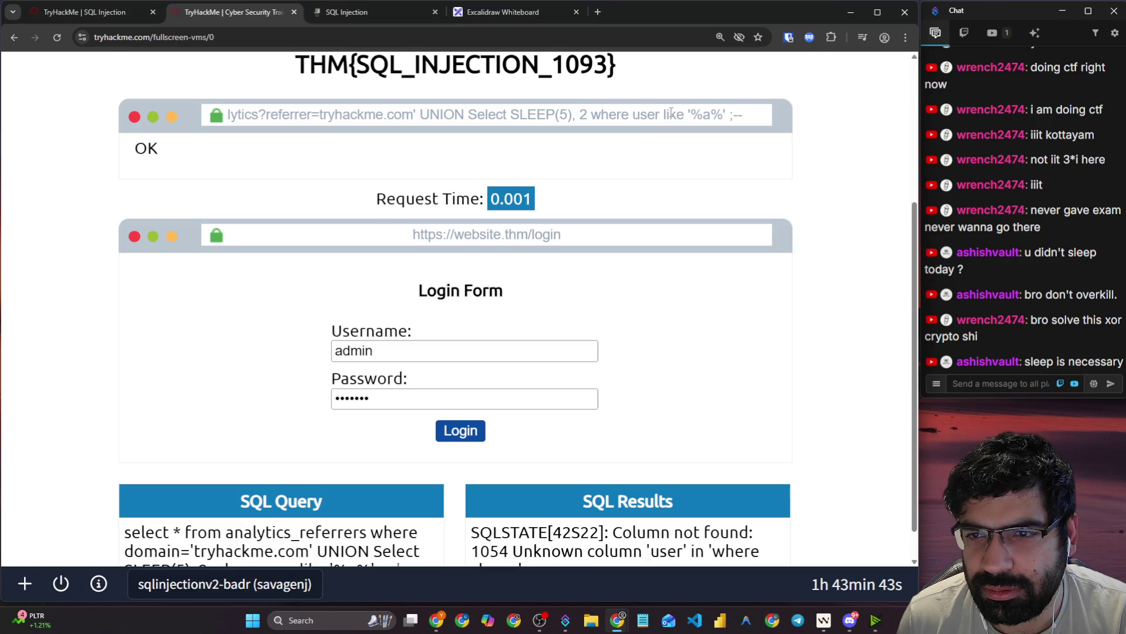
Step: Replace the user condition with database() like 'u%', removing the extra spaces and quote
key(Right)
key(Right)
key(Right)
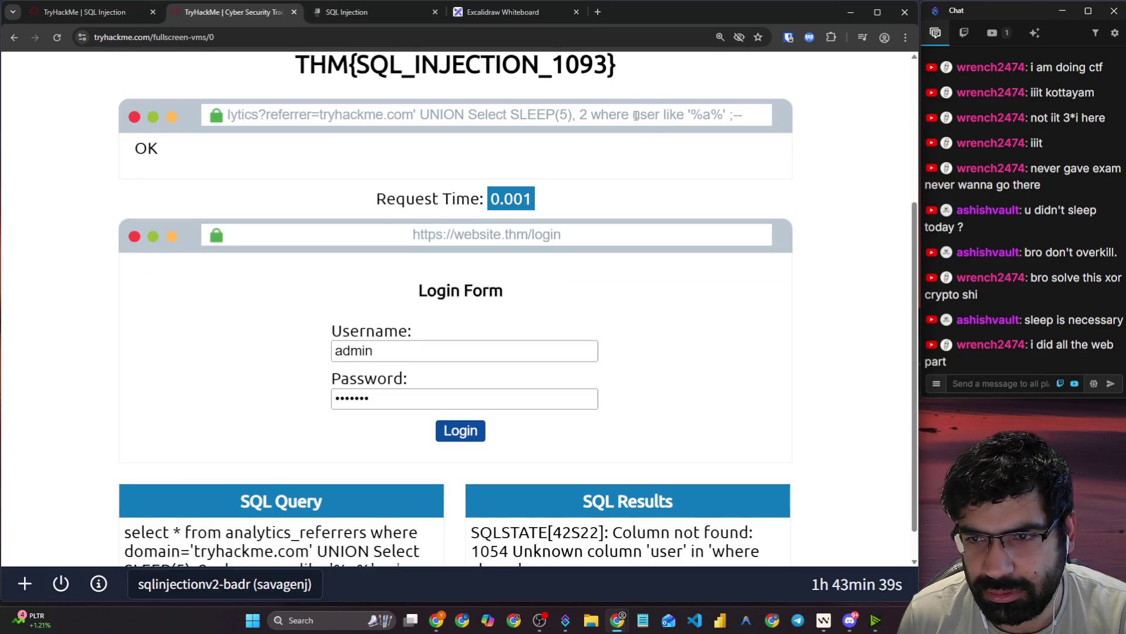
drag(633, 115, 728, 116)
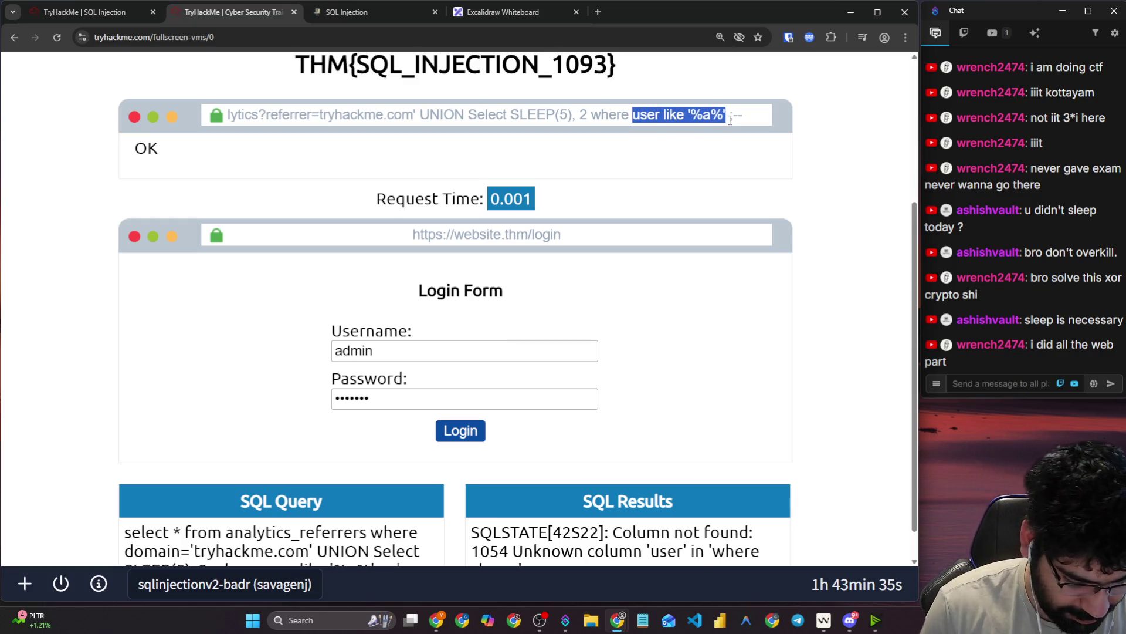
text(d)
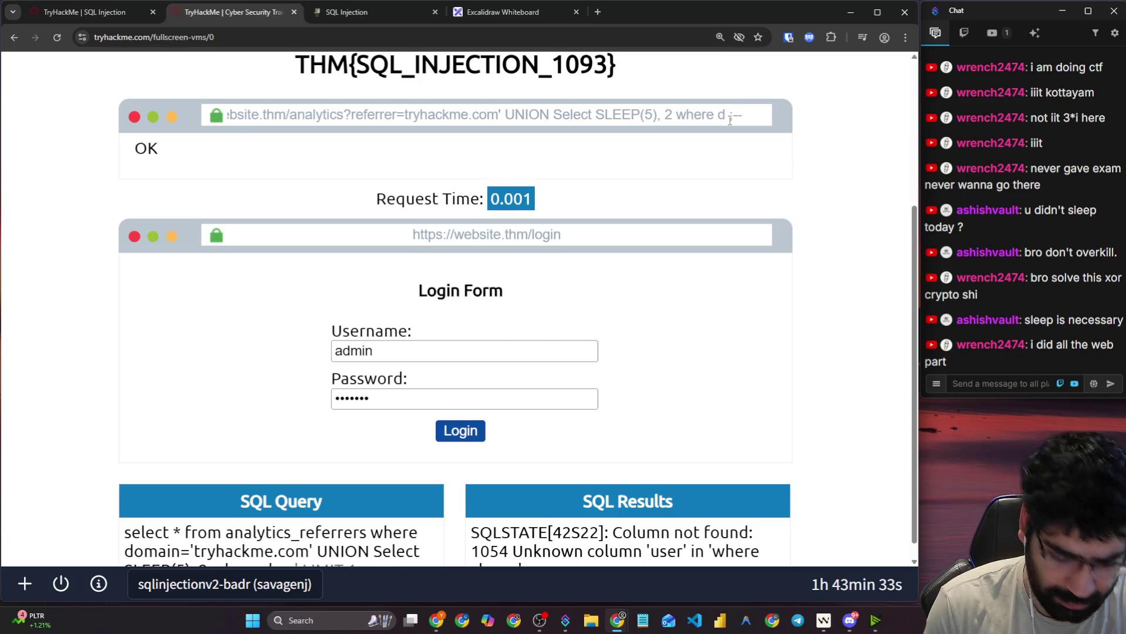
text(tabase)
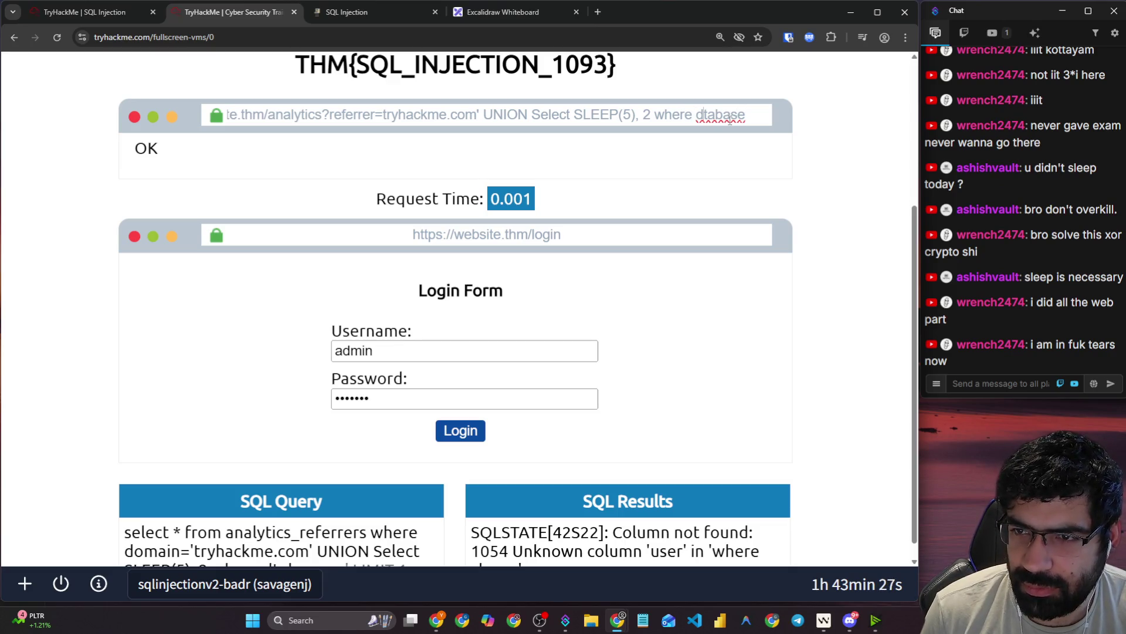
text(a)
key(End)
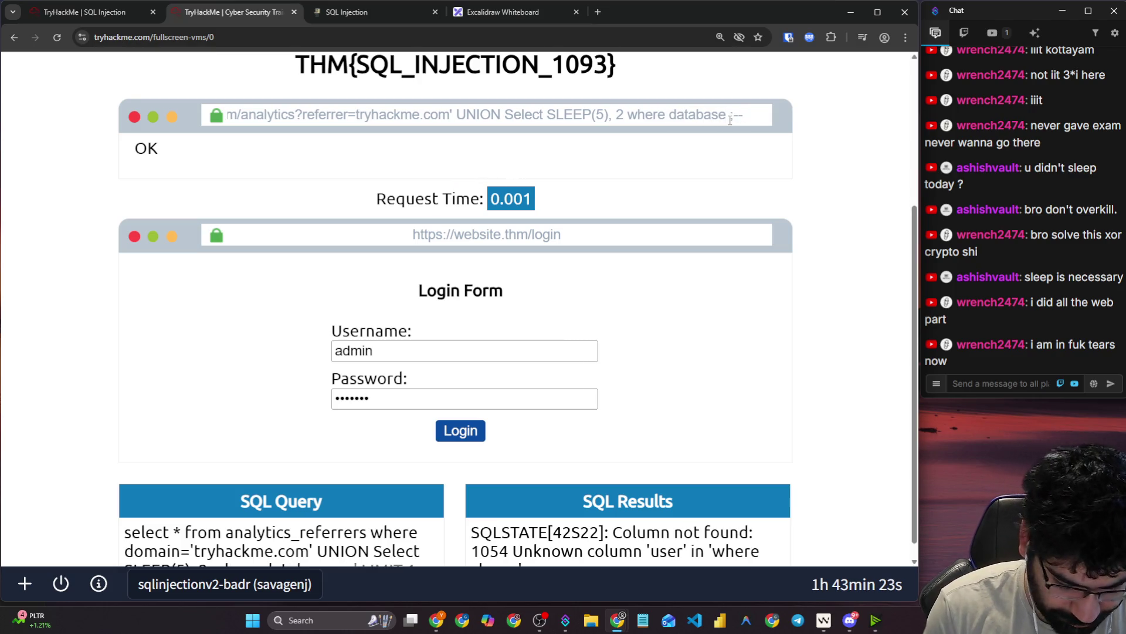
text(() like ')
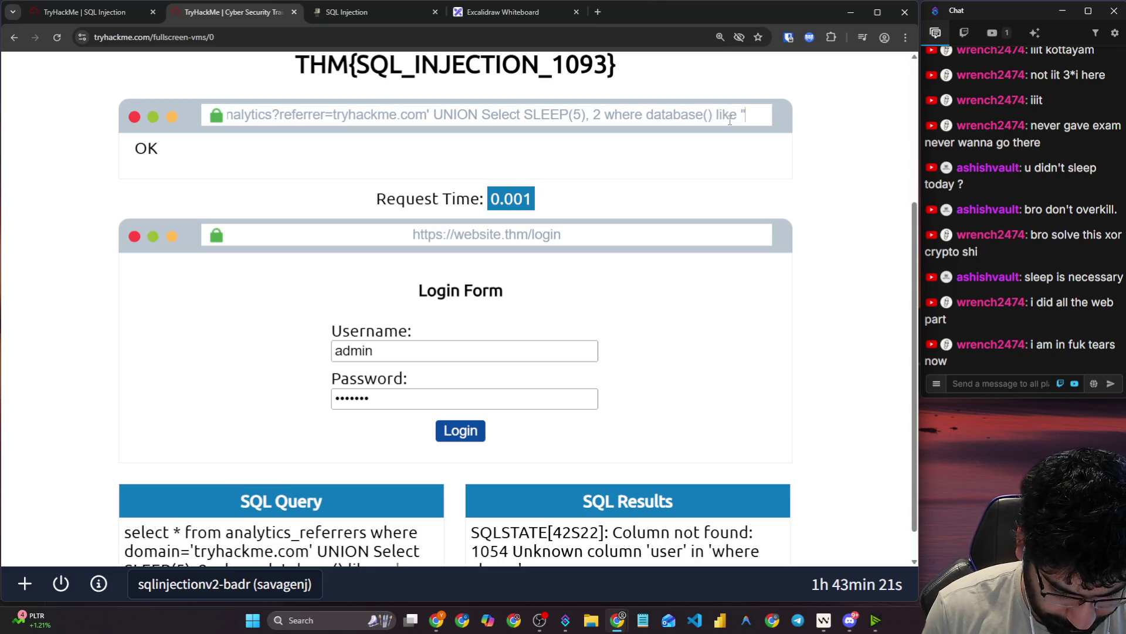
text(u%)
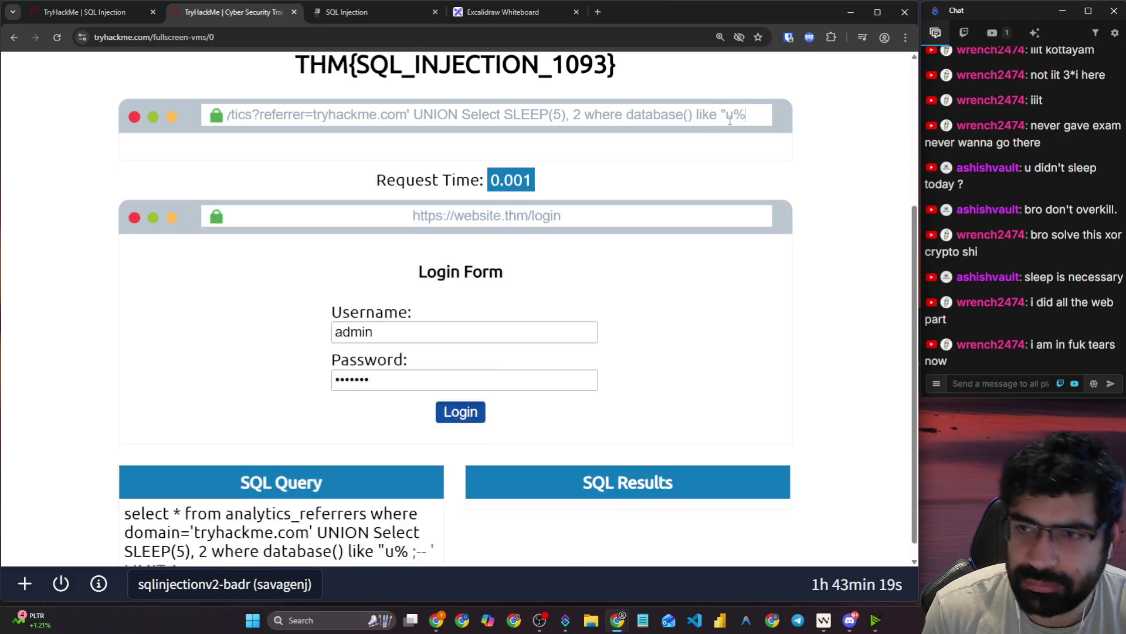
text( ;--)
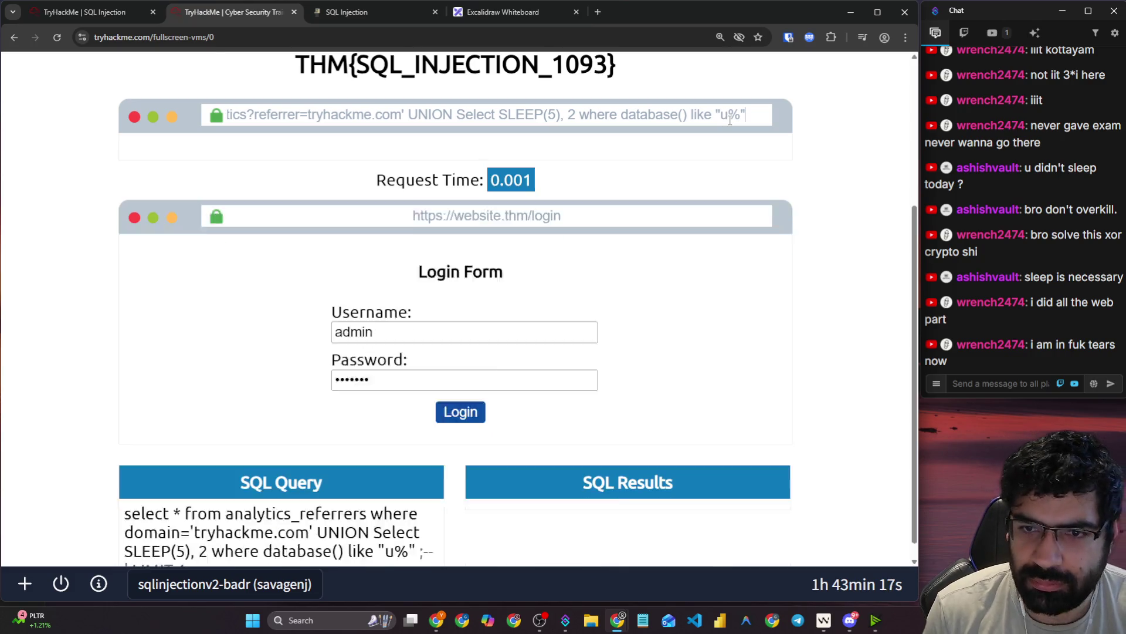
key(BackSpace)
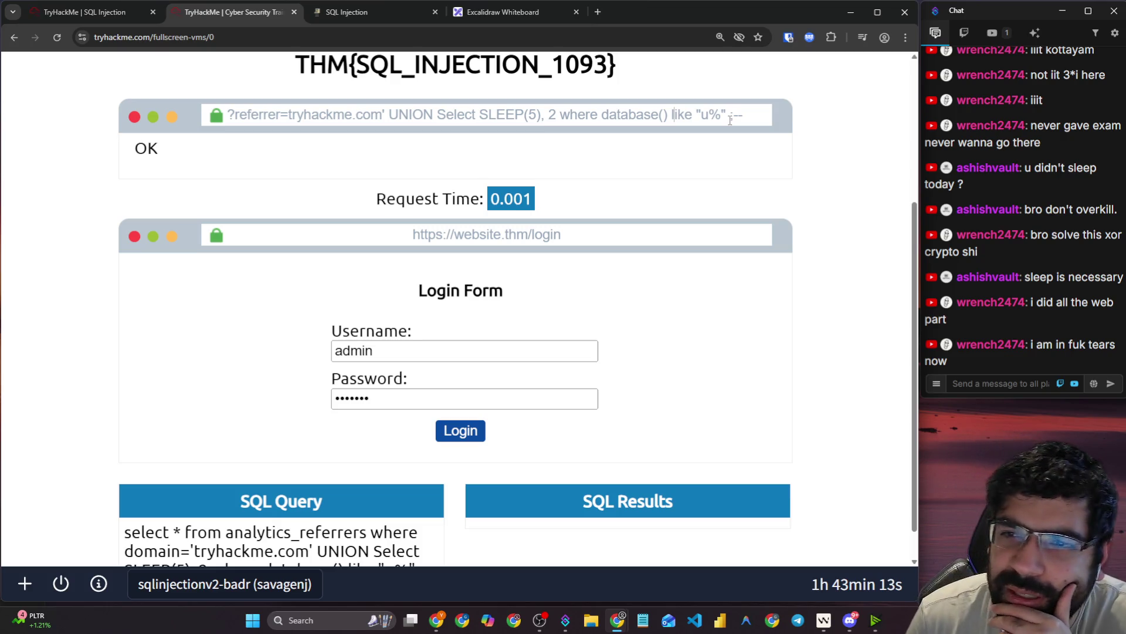
key(Right)
key(Right)
key(Right)
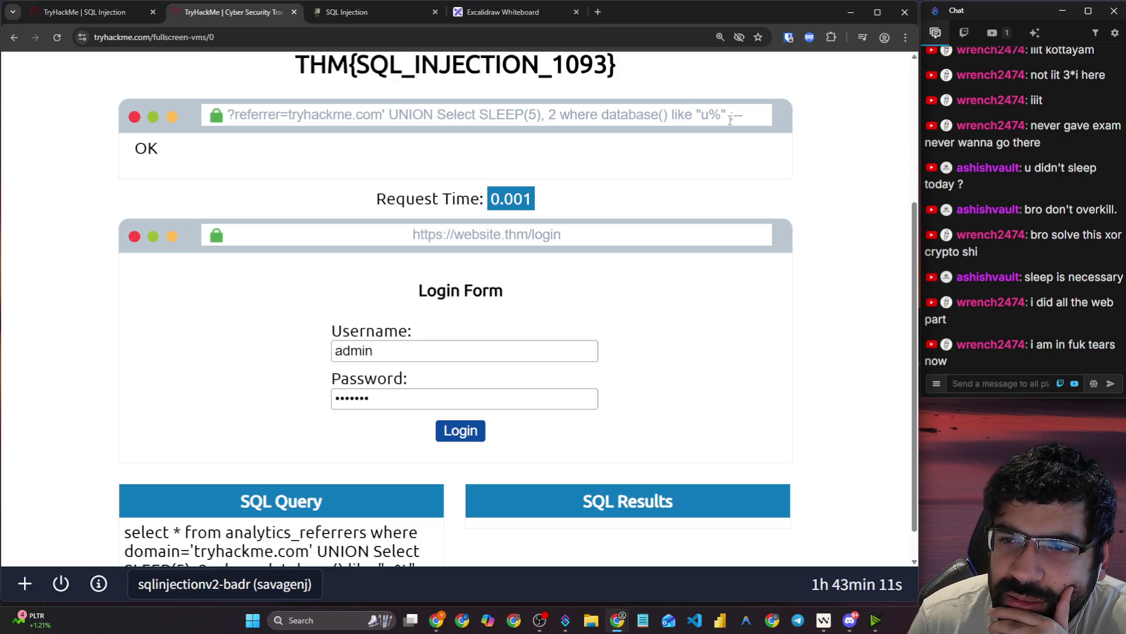
key(BackSpace)
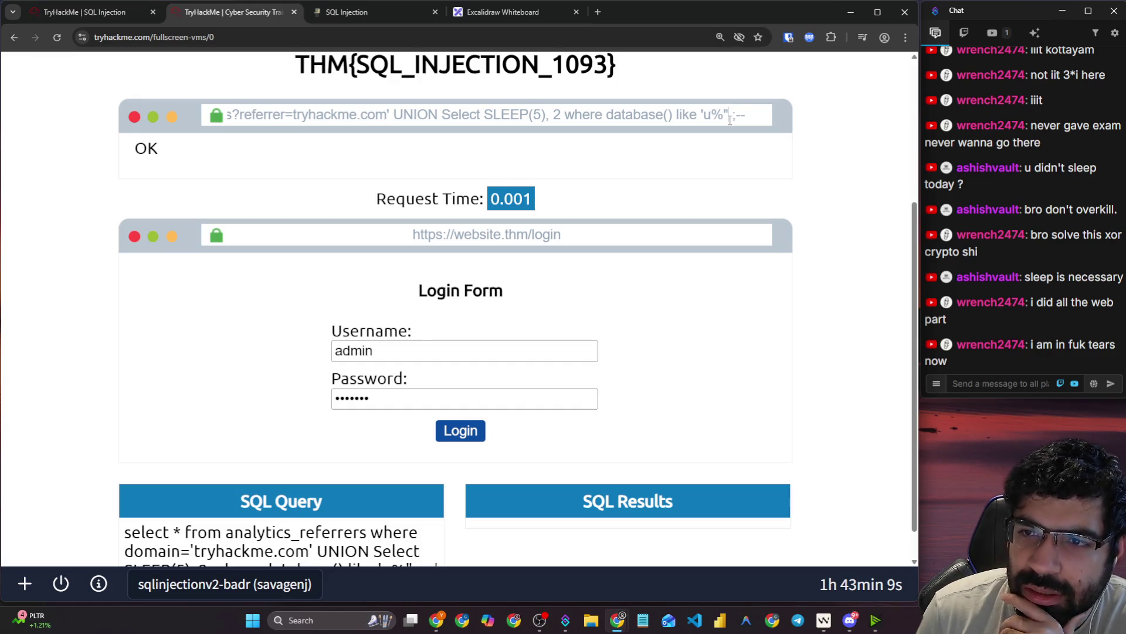
key(BackSpace)
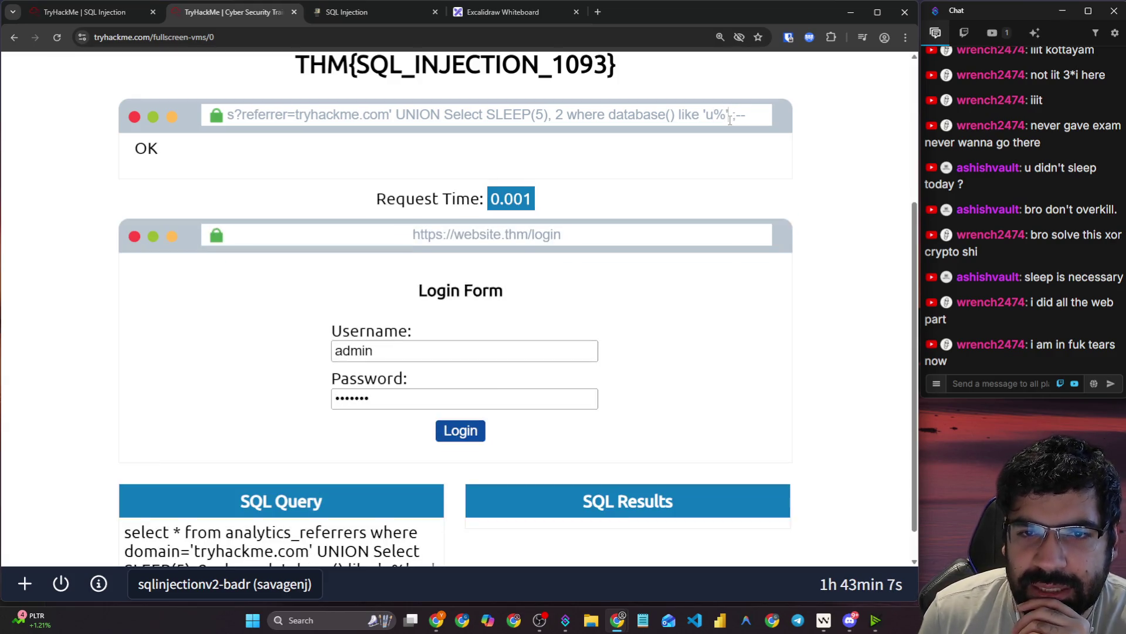
click(90, 22)
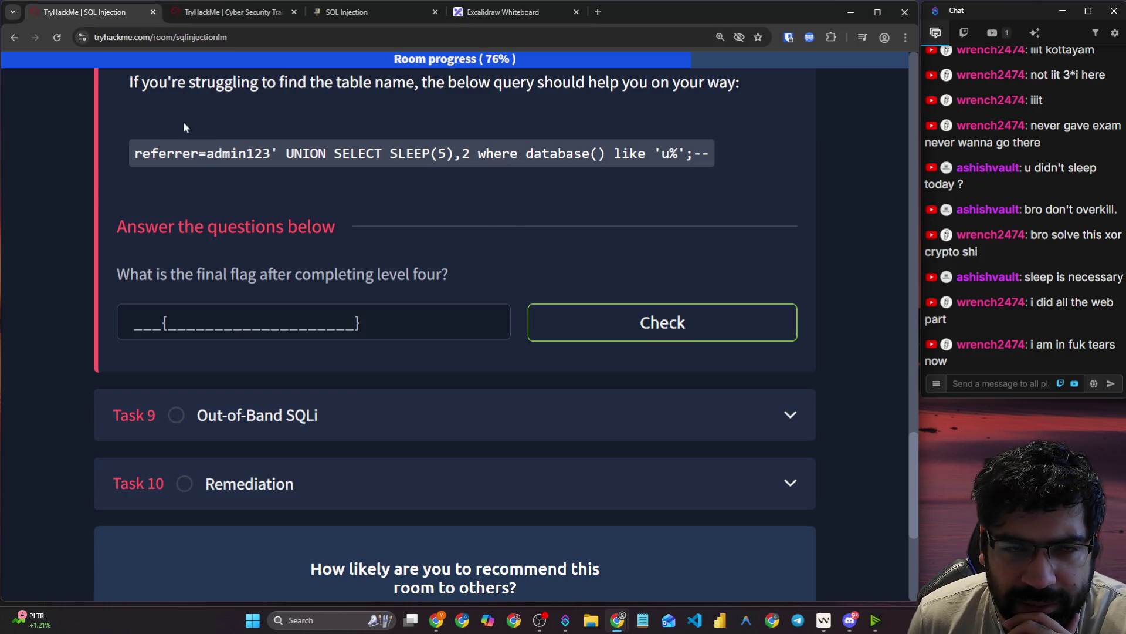
Step: Replace tryhackme.com with admin123 as the referrer value in the analytics URL
click(228, 12)
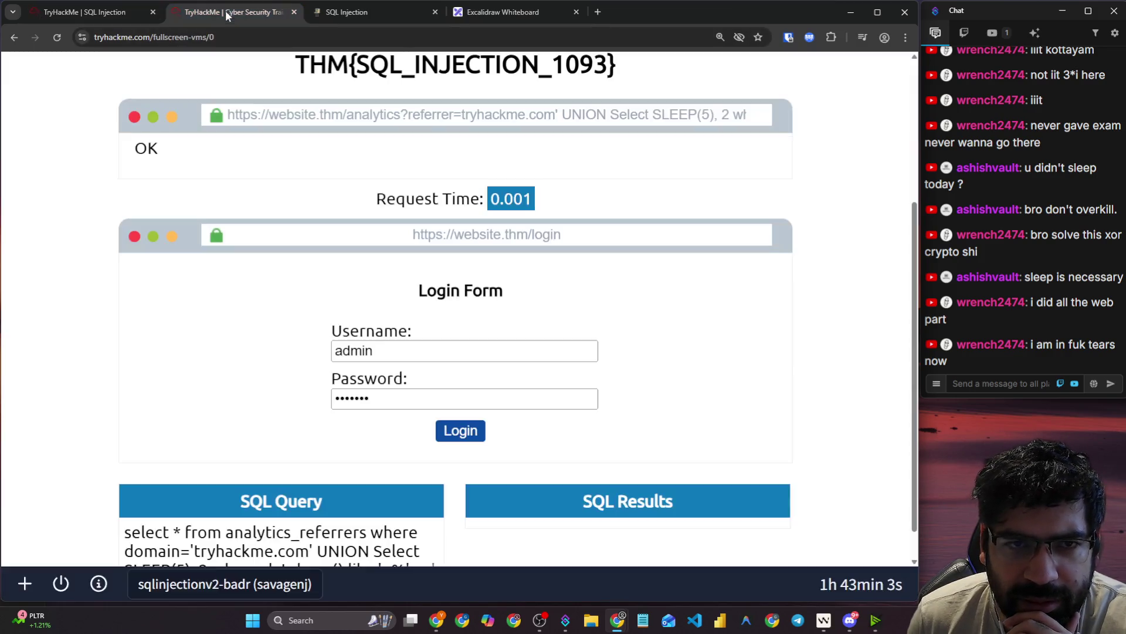
click(554, 117)
text(1)
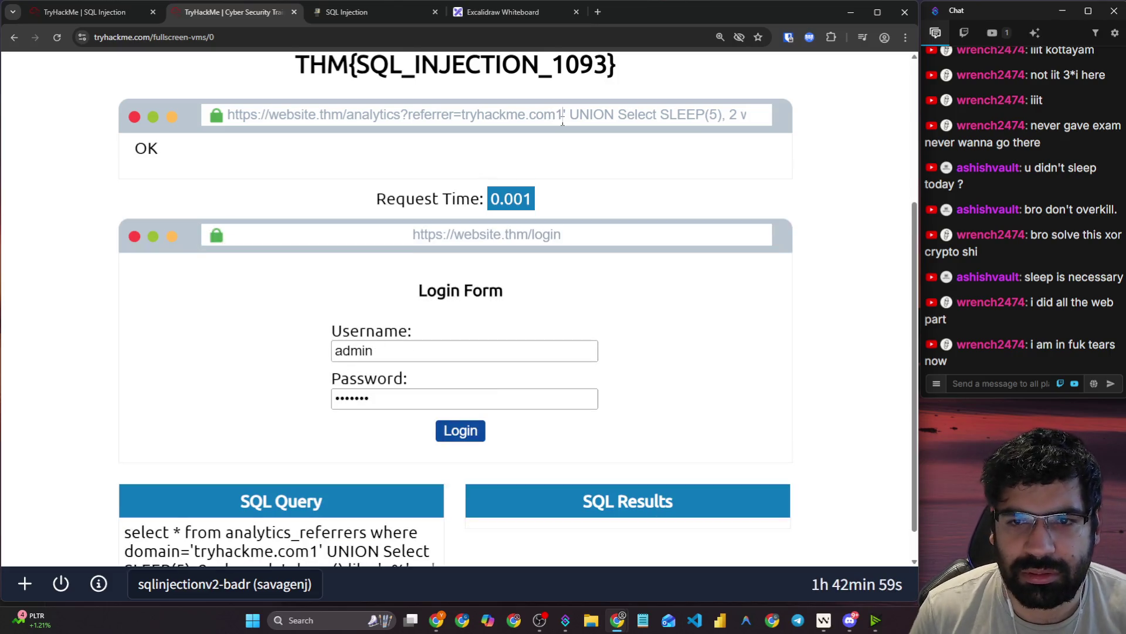
key(BackSpace)
key(BackSpace)
key(BackSpace)
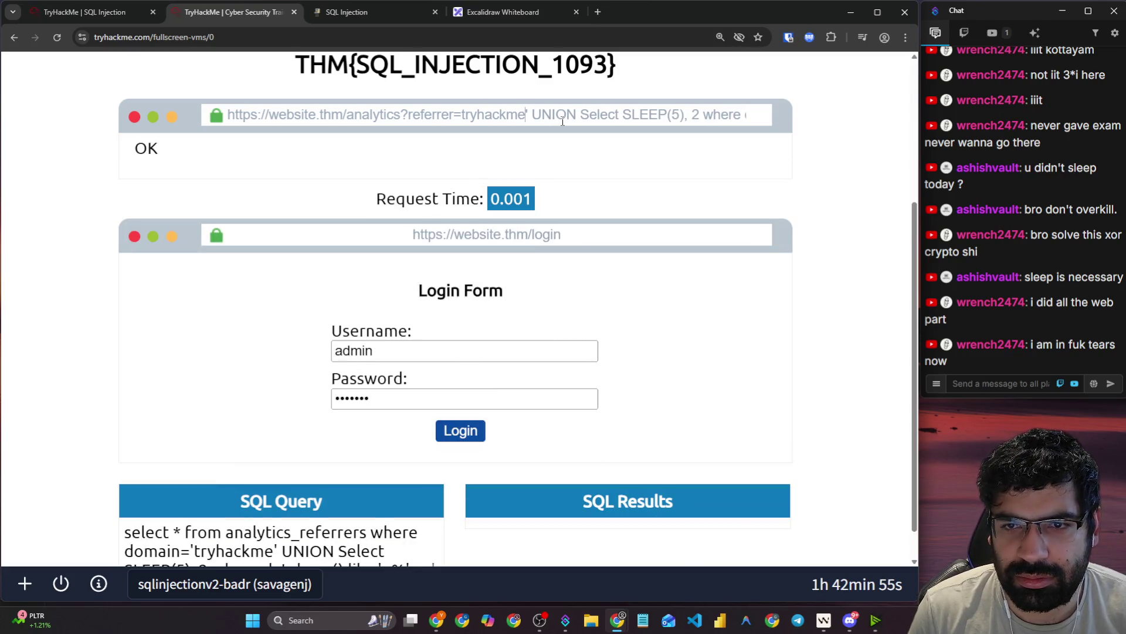
text(w)
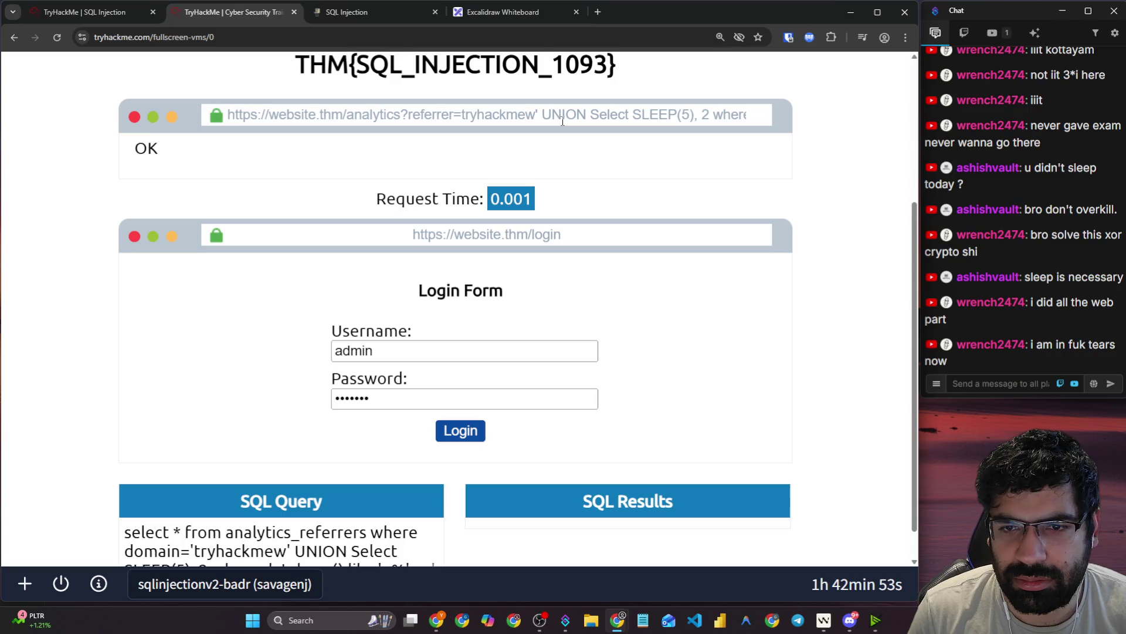
key(BackSpace)
text(.com)
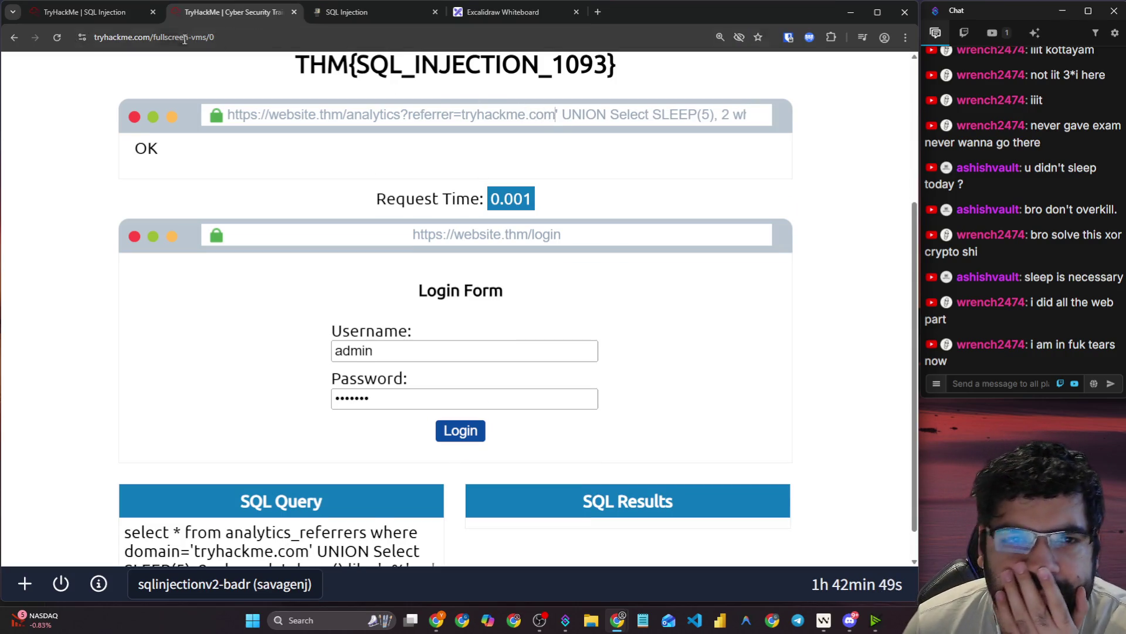
drag(467, 115, 557, 115)
text(admin123)
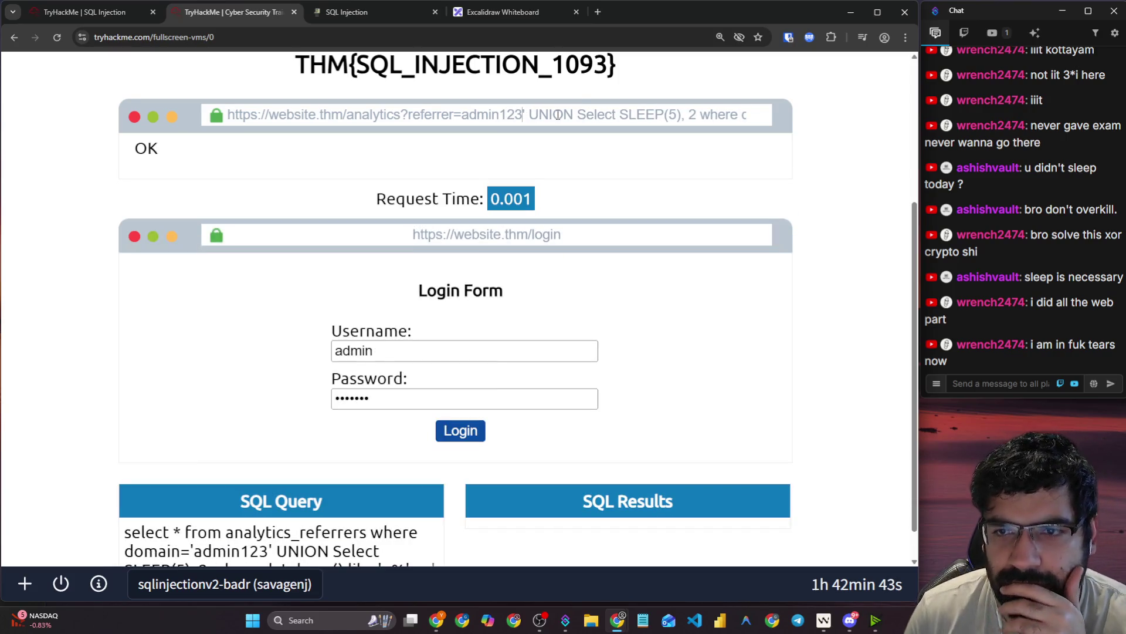
key(Right)
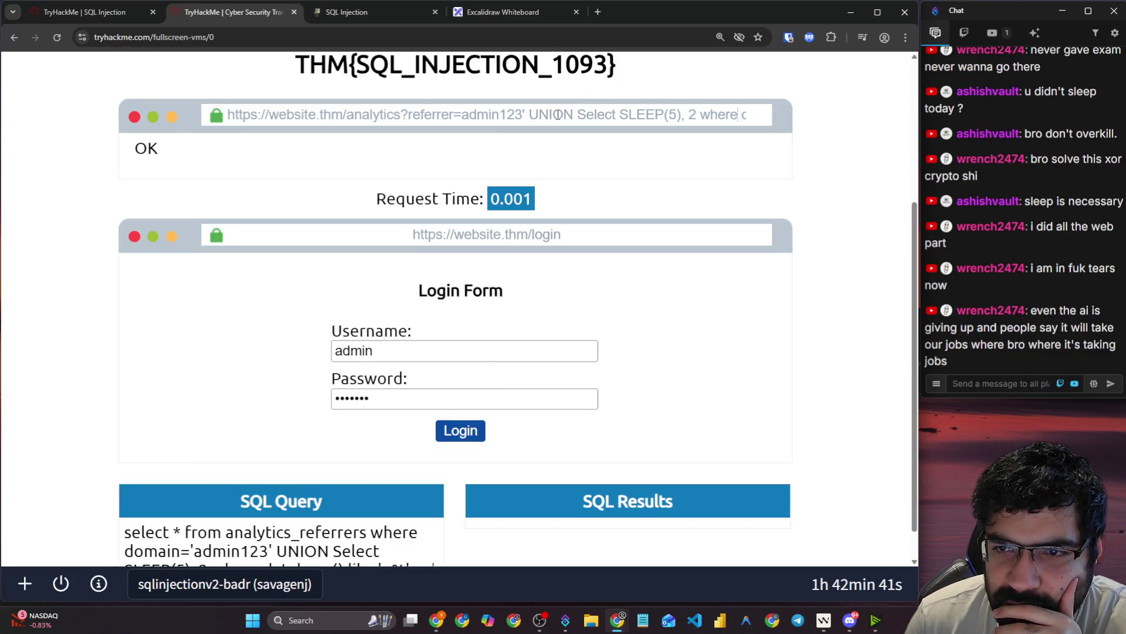
key(Right)
key(Right)
key(Right)
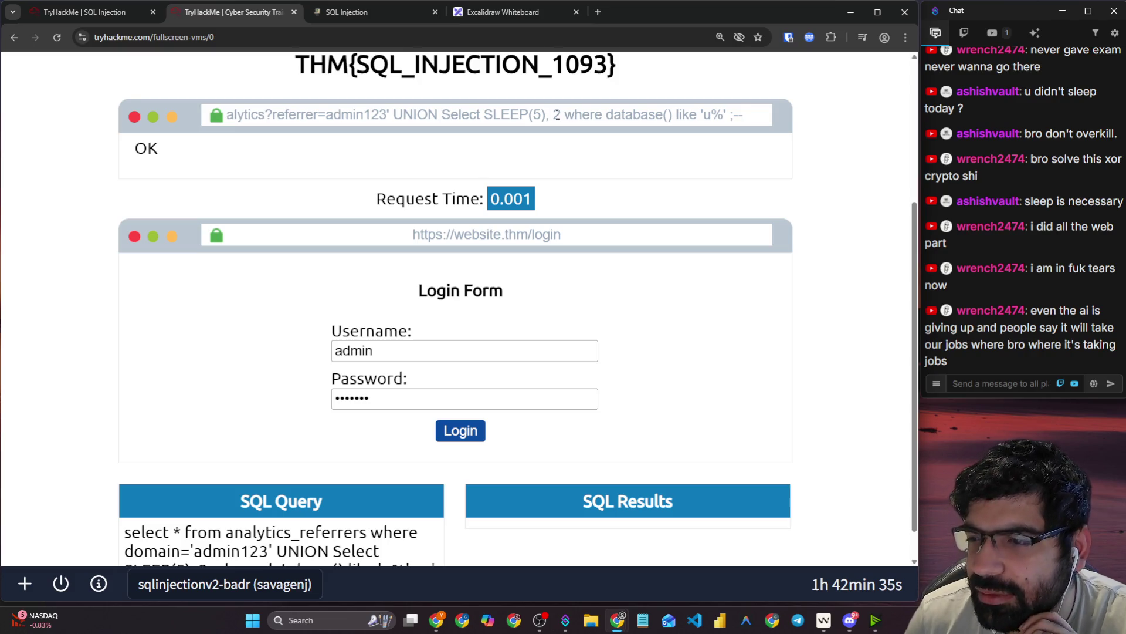
click(51, 6)
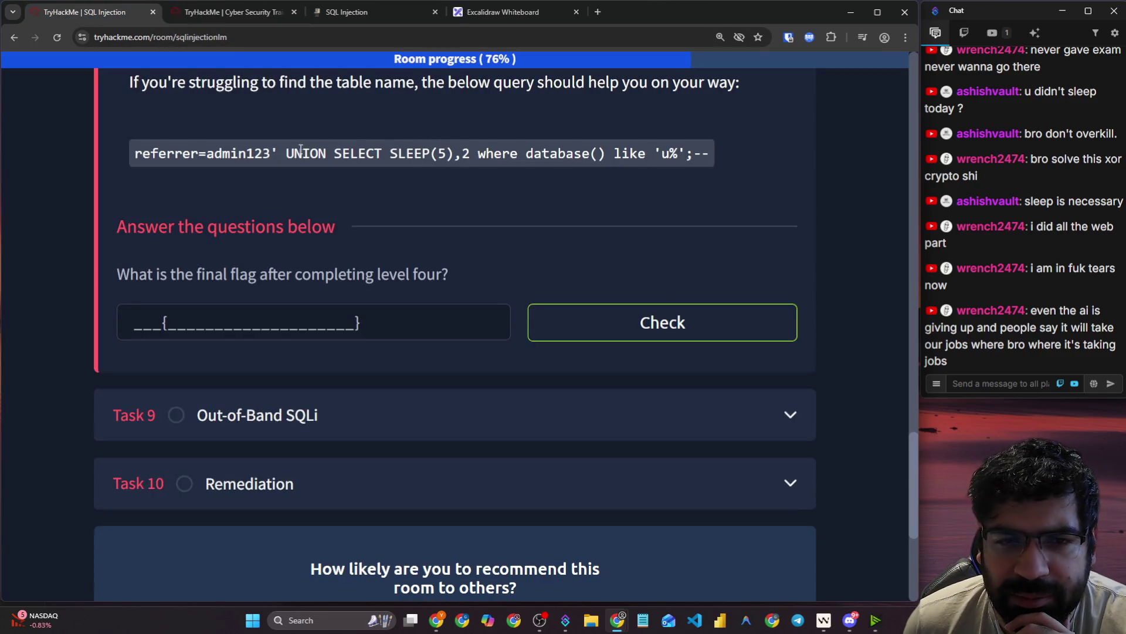
Step: Copy the hint query admin123' UNION SELECT SLEEP(5),2 where database() like 'u%';--
mouse_move(208, 158)
mouse_down()
mouse_move(659, 166)
mouse_move(708, 157)
mouse_up()
right_click(709, 157)
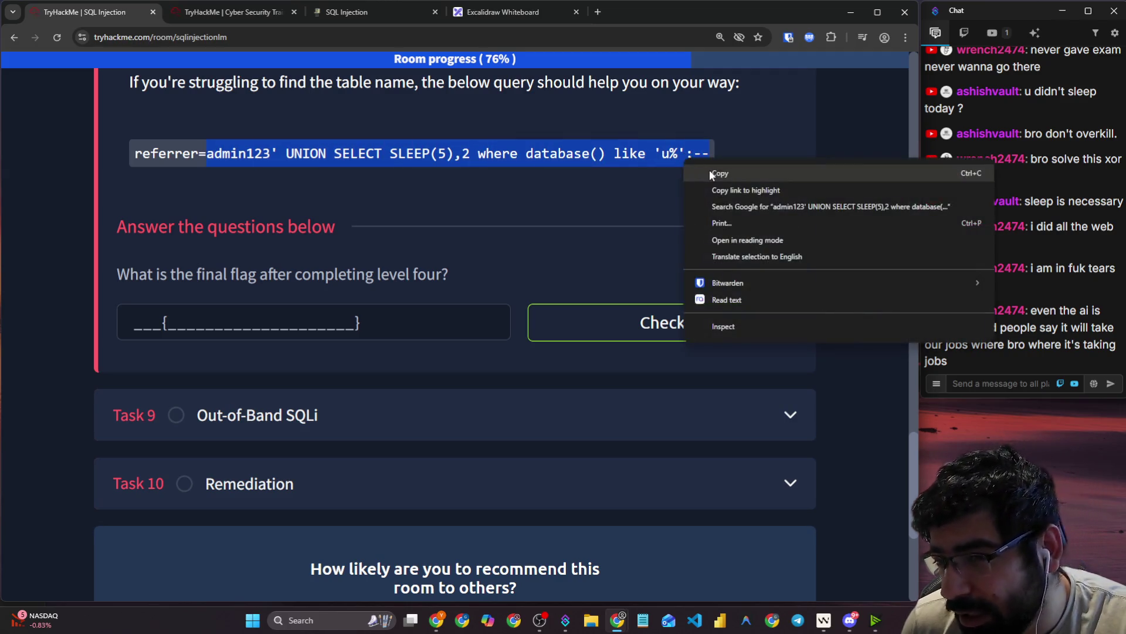
click(709, 170)
click(245, 17)
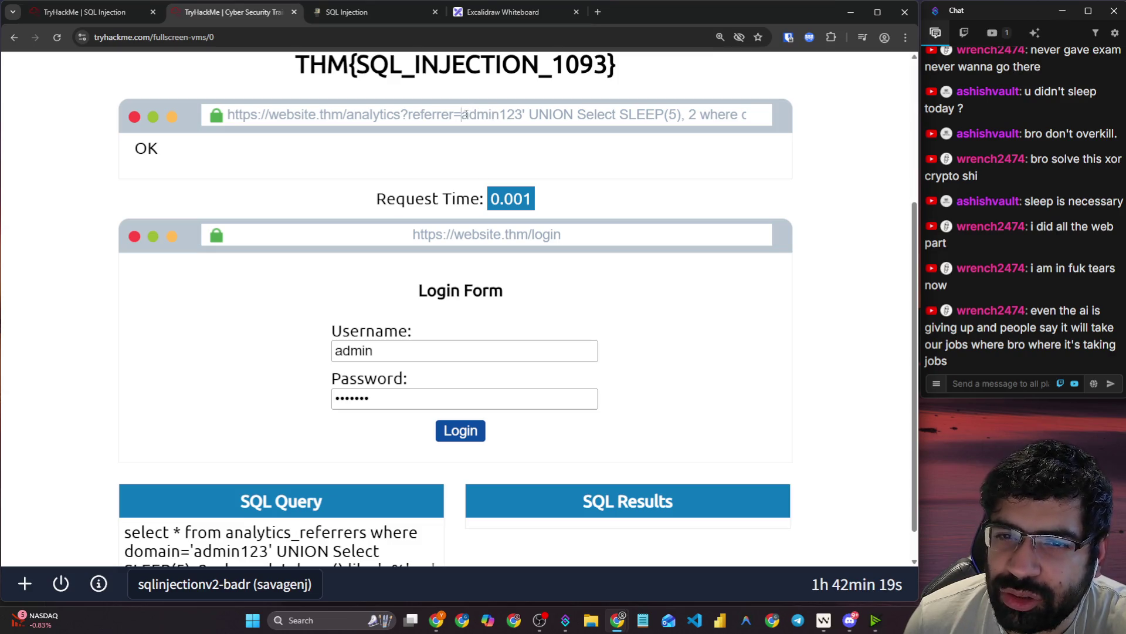
Step: Paste the UNION SELECT SLEEP(5),2 query over the old injection and trim the referrer to admin1
drag(469, 115, 793, 126)
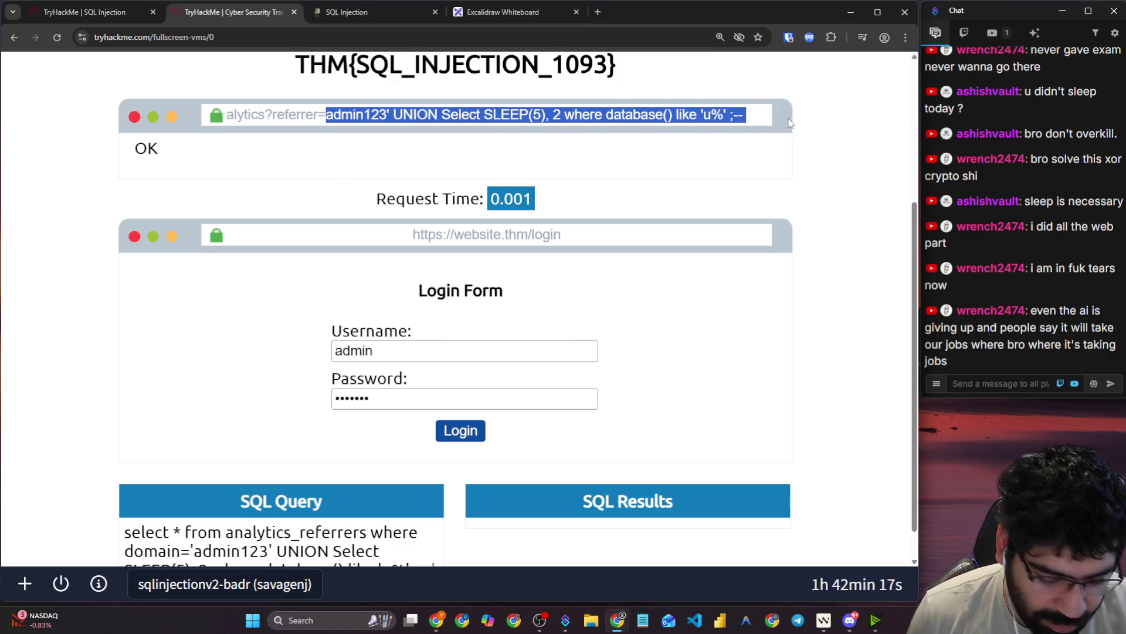
key(ctrl+v)
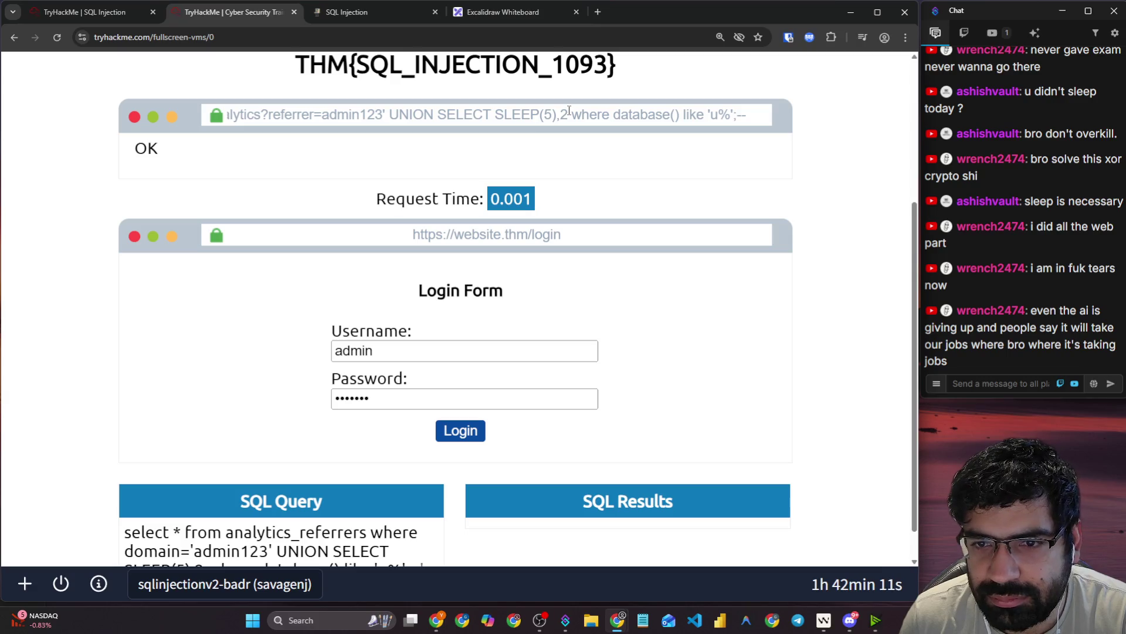
click(568, 114)
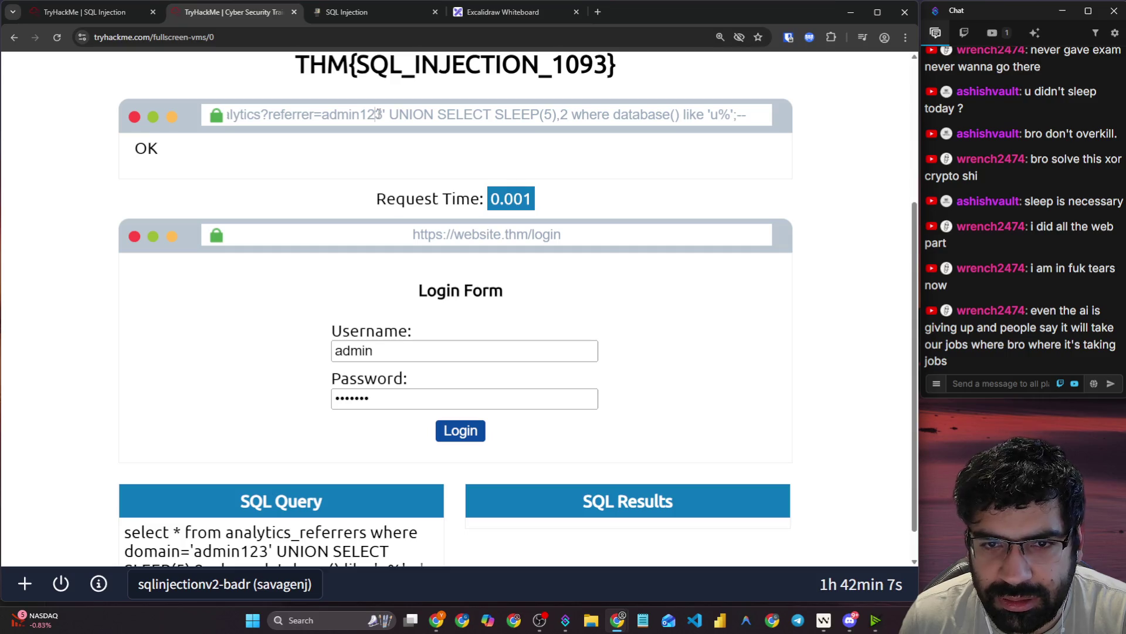
drag(383, 113, 368, 114)
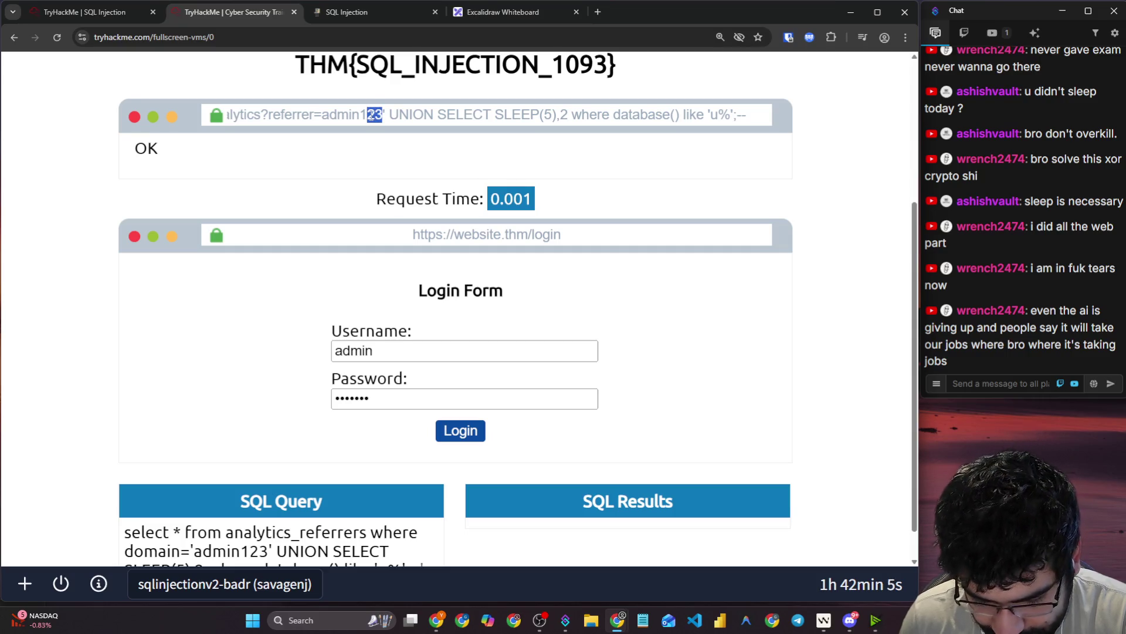
key(BackSpace)
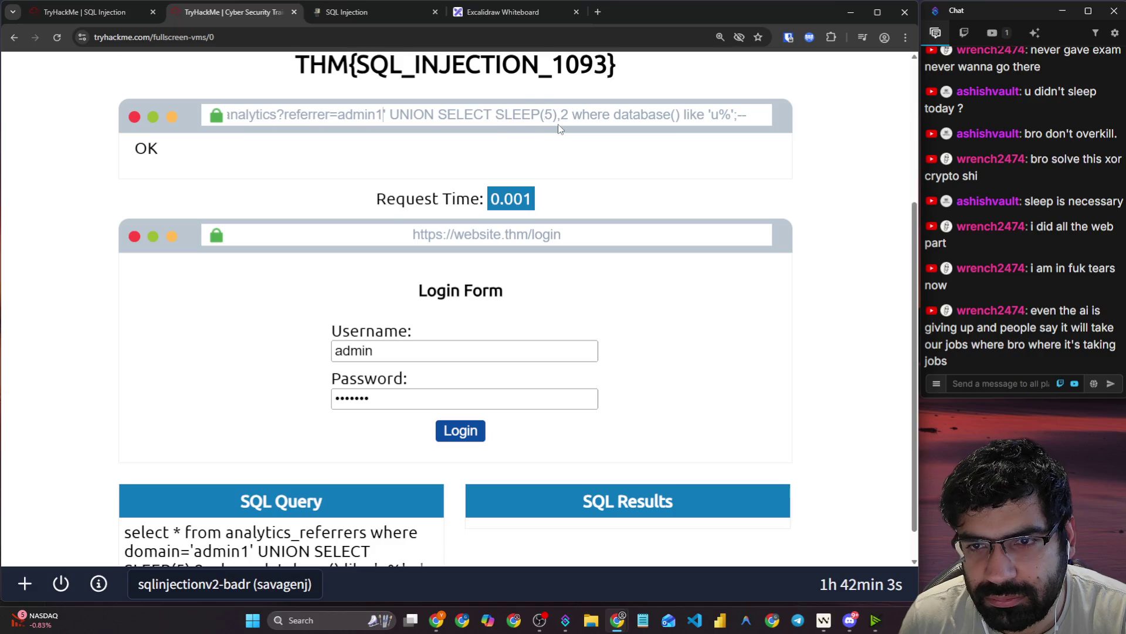
key(Return)
key(ctrl+a)
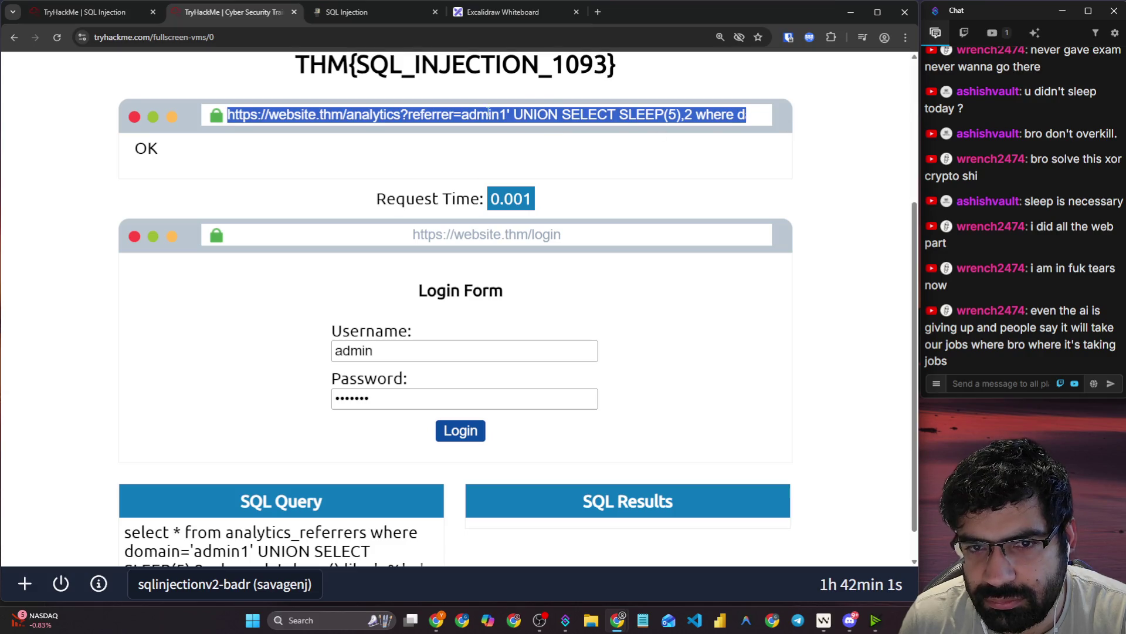
drag(346, 114, 745, 111)
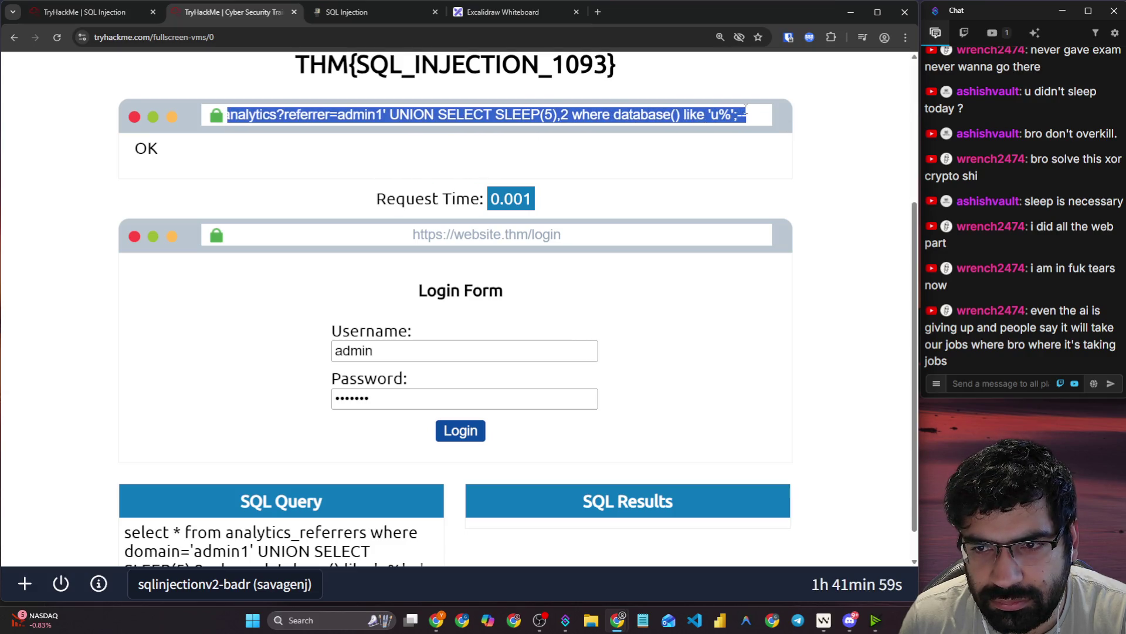
click(711, 114)
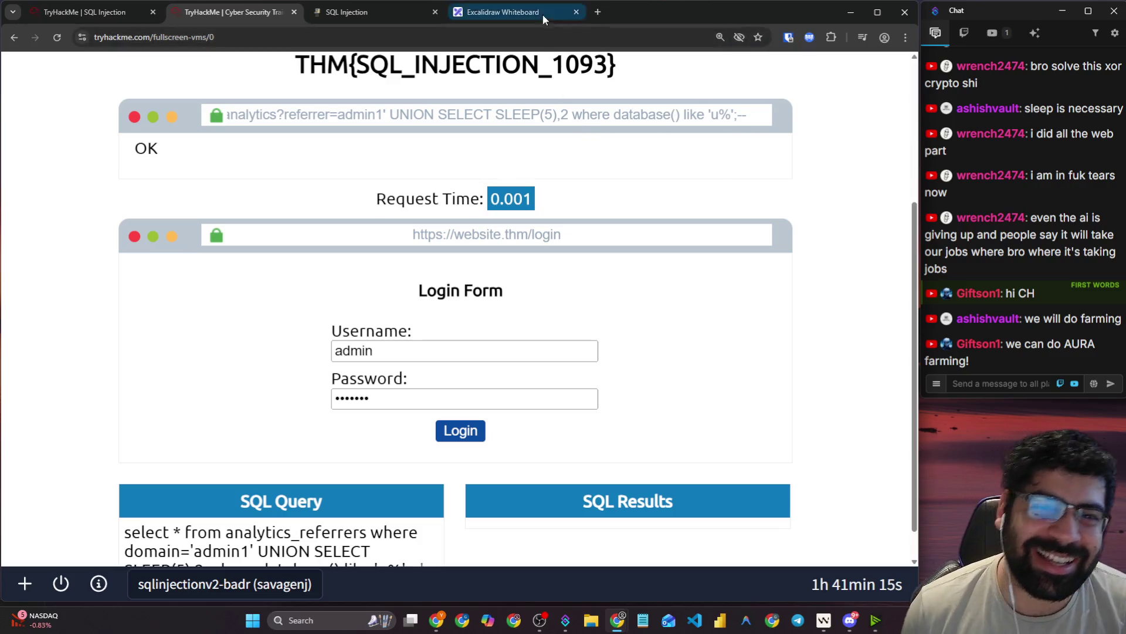
Step: Retype the trailing -- comment at the end of the lab payload
click(467, 114)
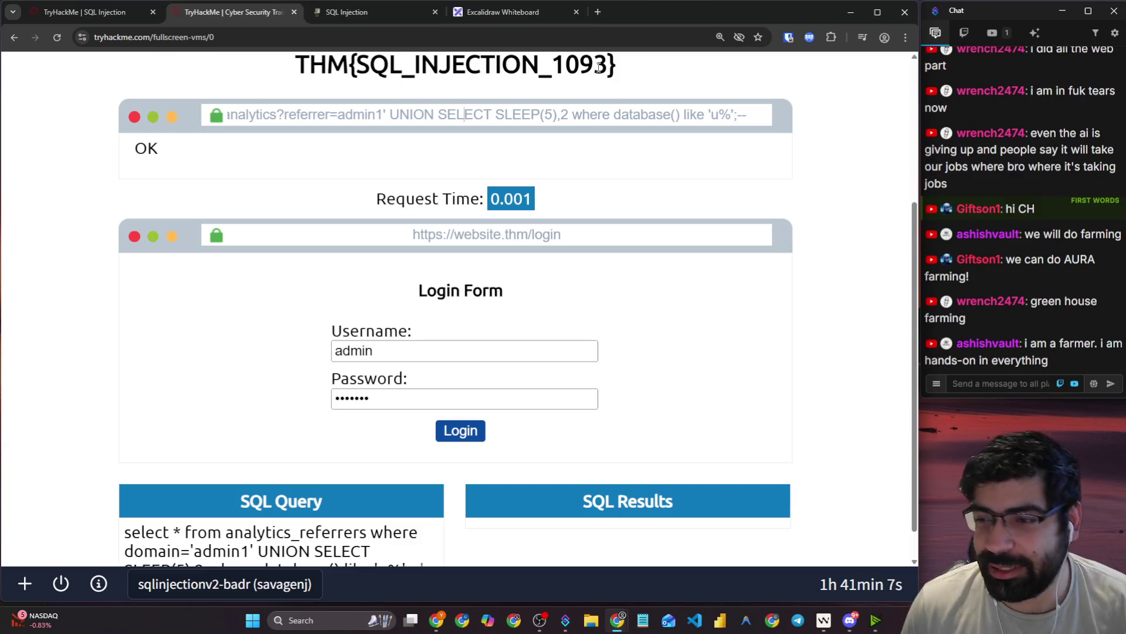
click(782, 268)
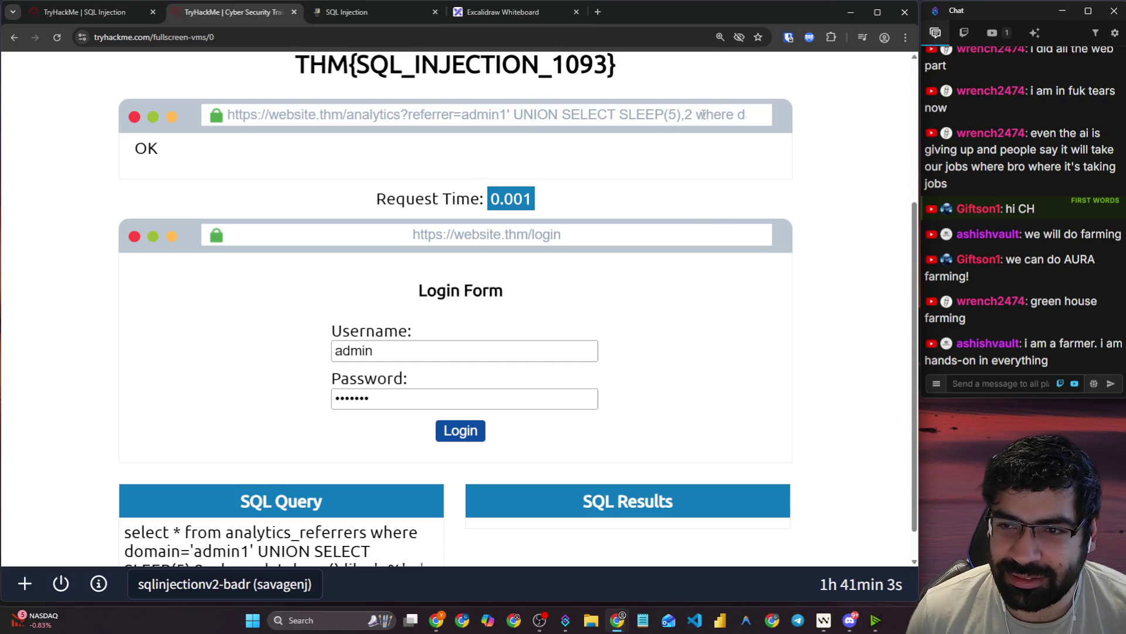
drag(704, 114, 739, 114)
click(739, 114)
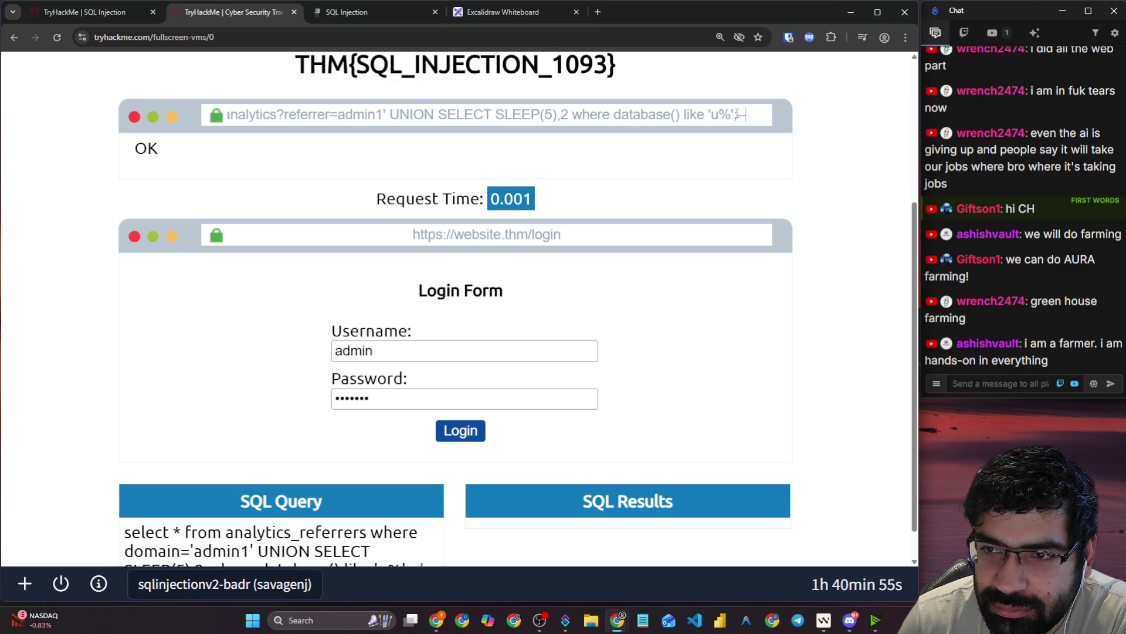
key(BackSpace)
key(BackSpace)
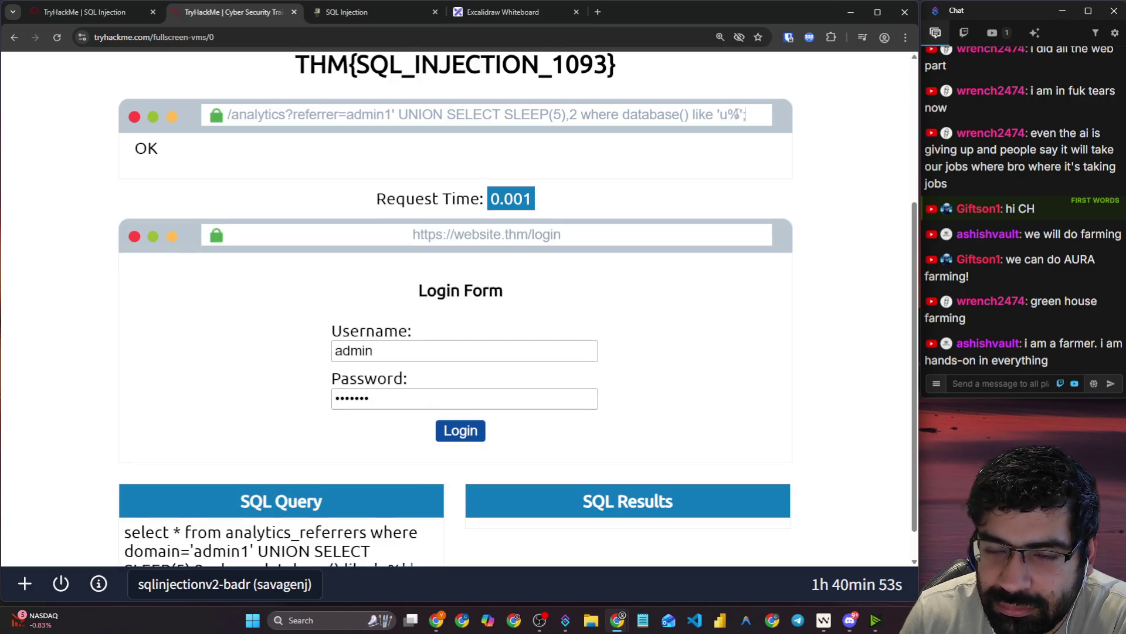
text(--)
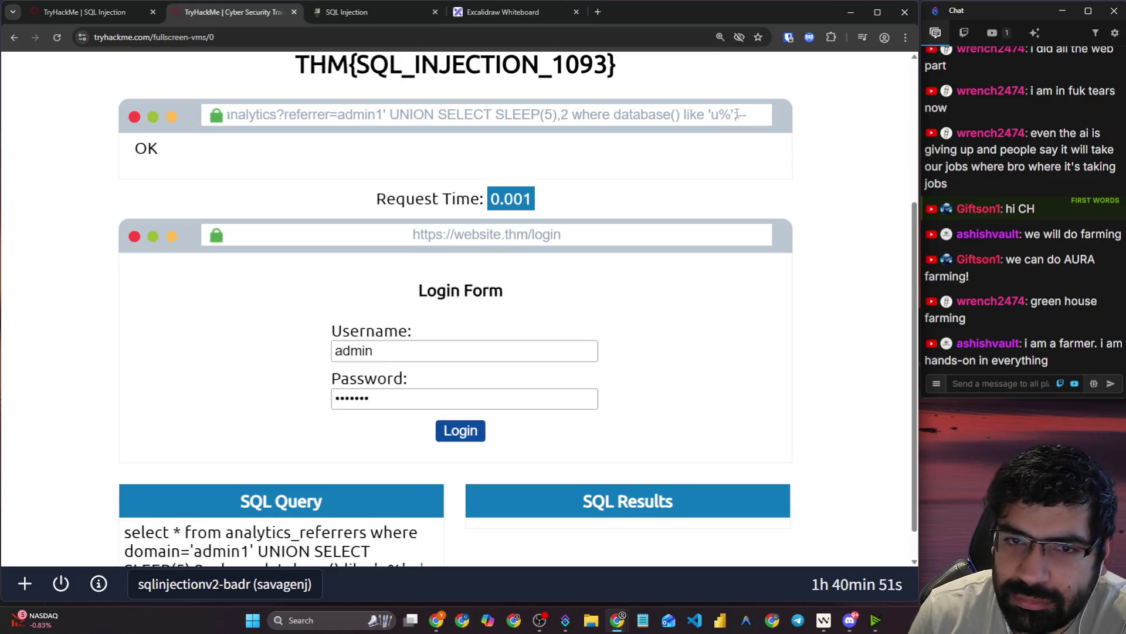
click(115, 13)
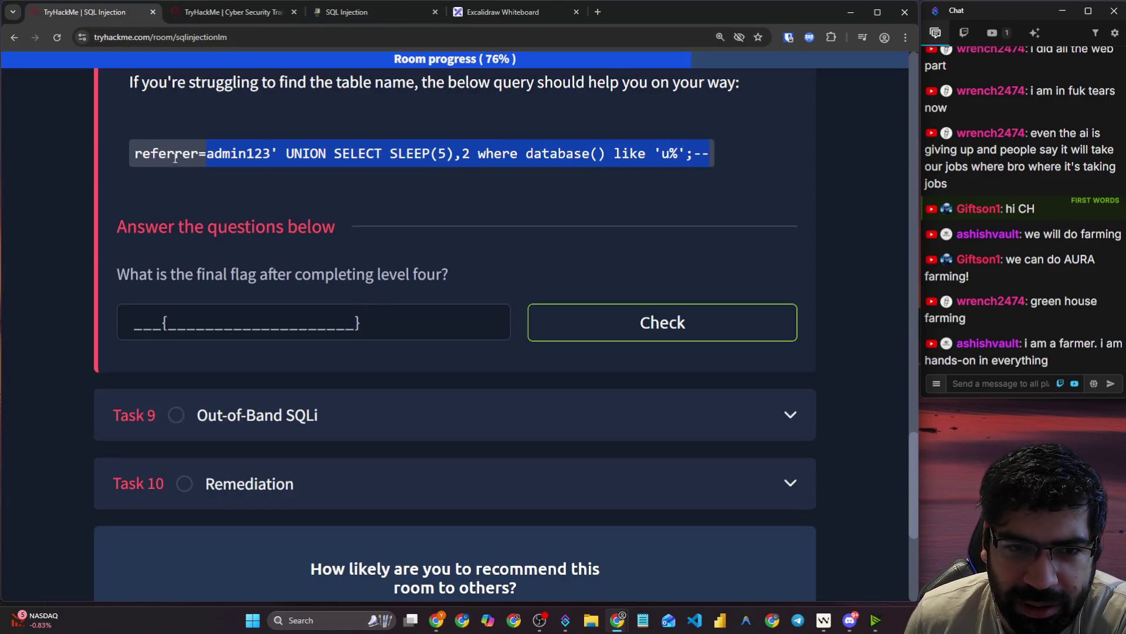
Step: Copy the full suggested referrer=admin123 query line from the room
drag(134, 154, 712, 153)
right_click(687, 153)
click(703, 162)
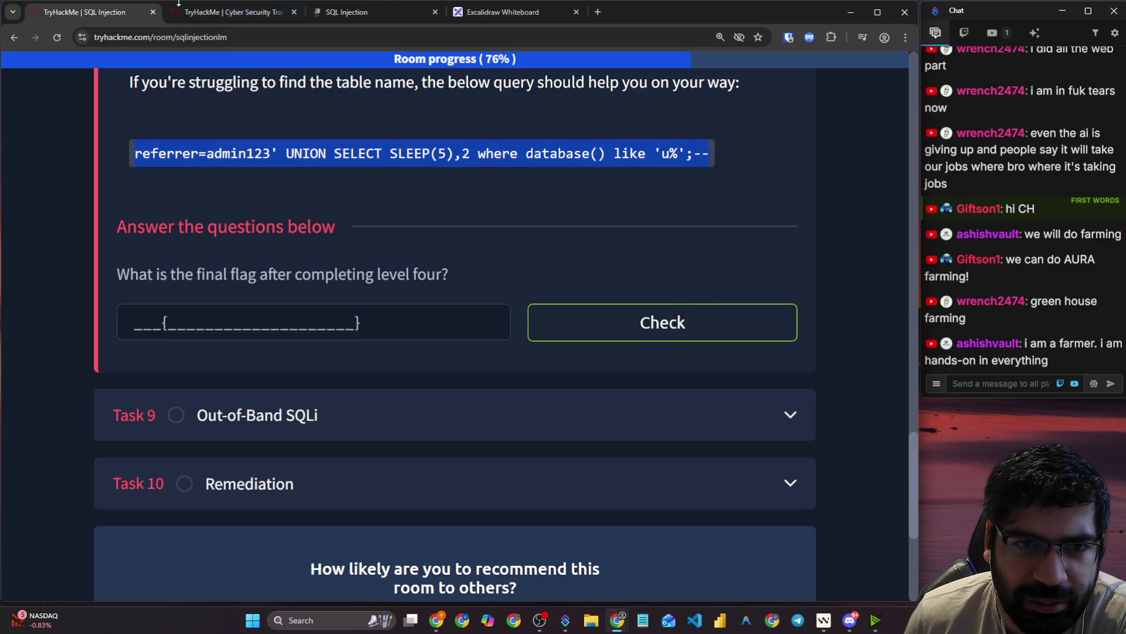
click(193, 12)
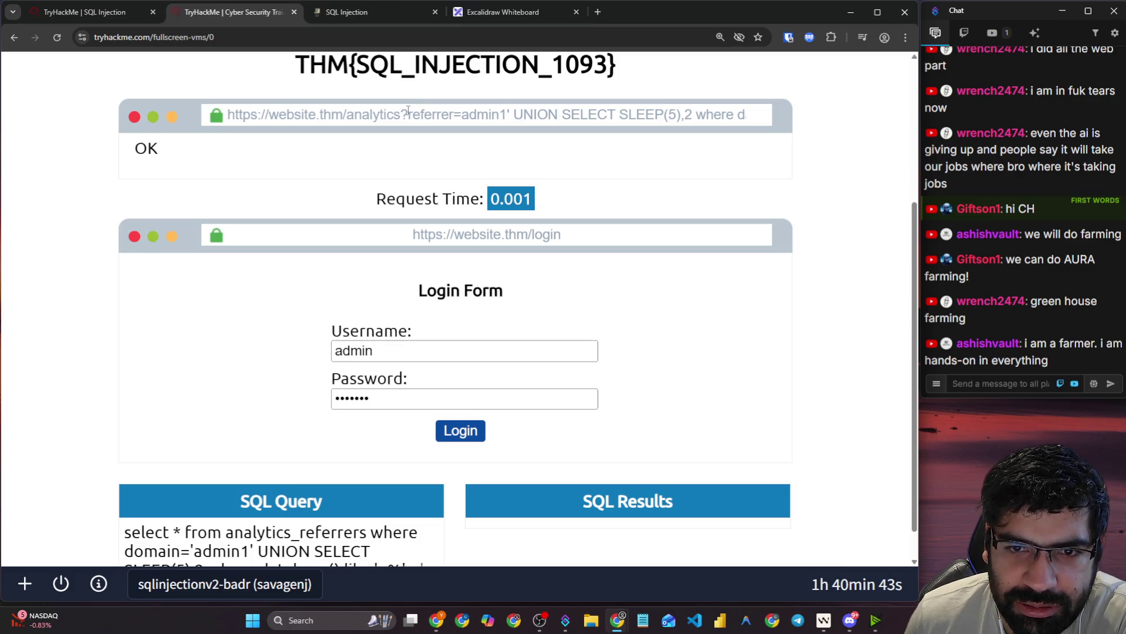
Step: Paste the query over the lab URL's referrer part, resubmit, and select the existing password
drag(408, 112, 979, 117)
right_click(678, 114)
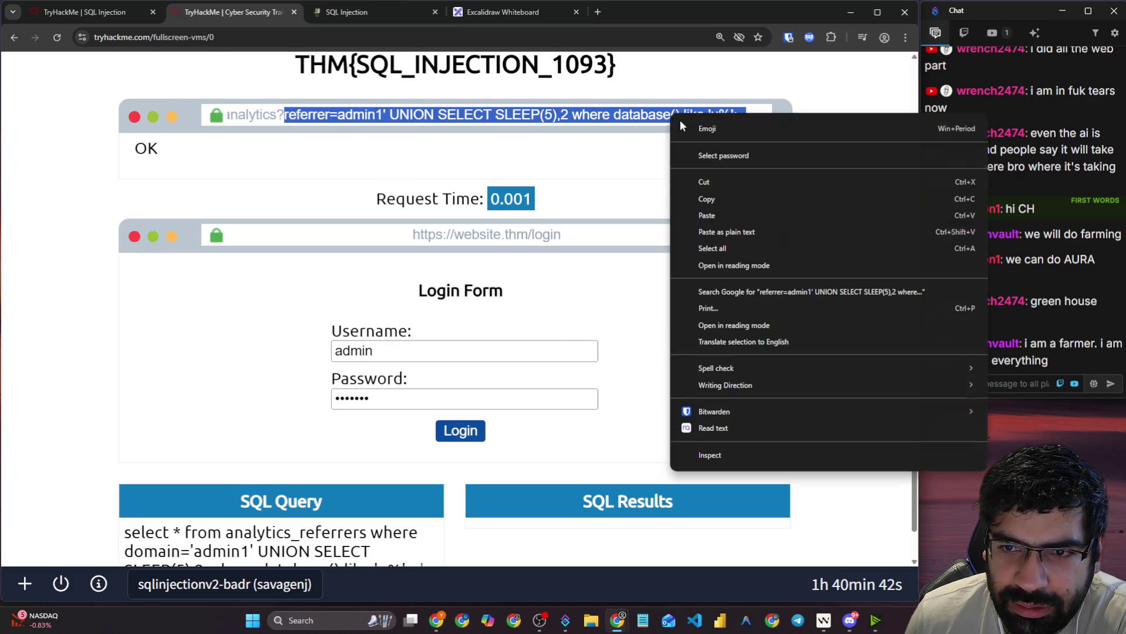
click(703, 207)
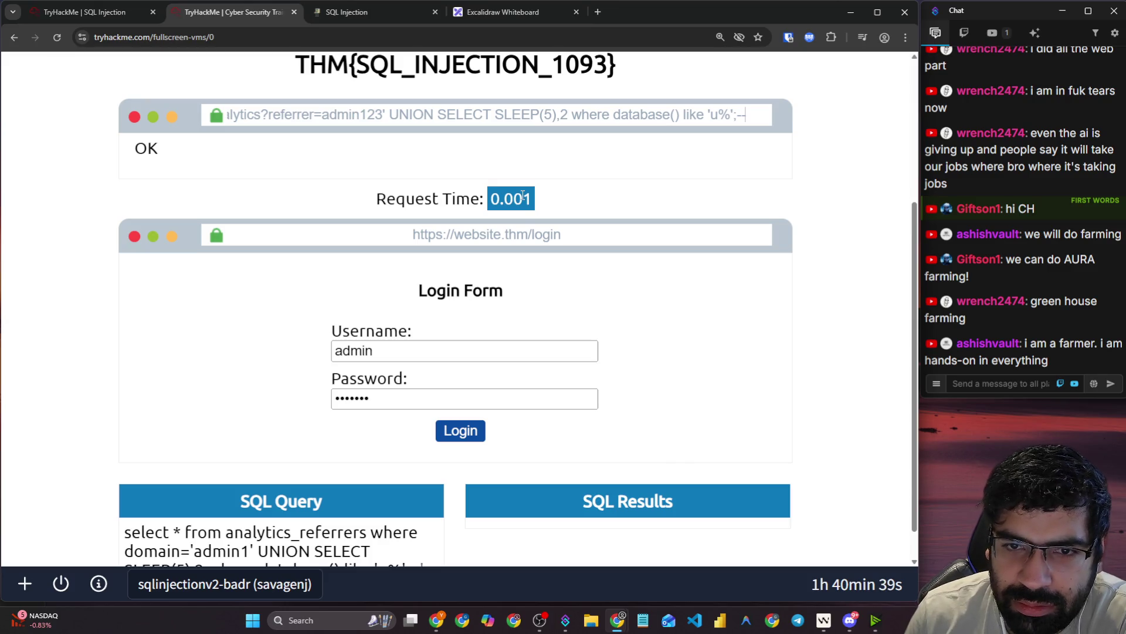
key(Return)
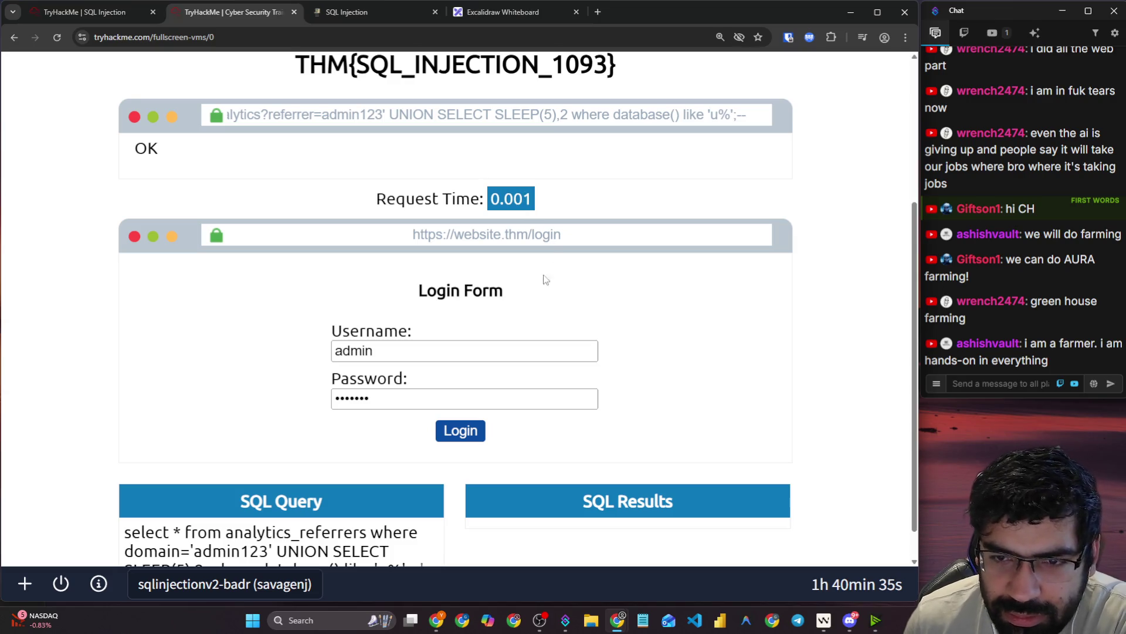
drag(382, 398, 312, 400)
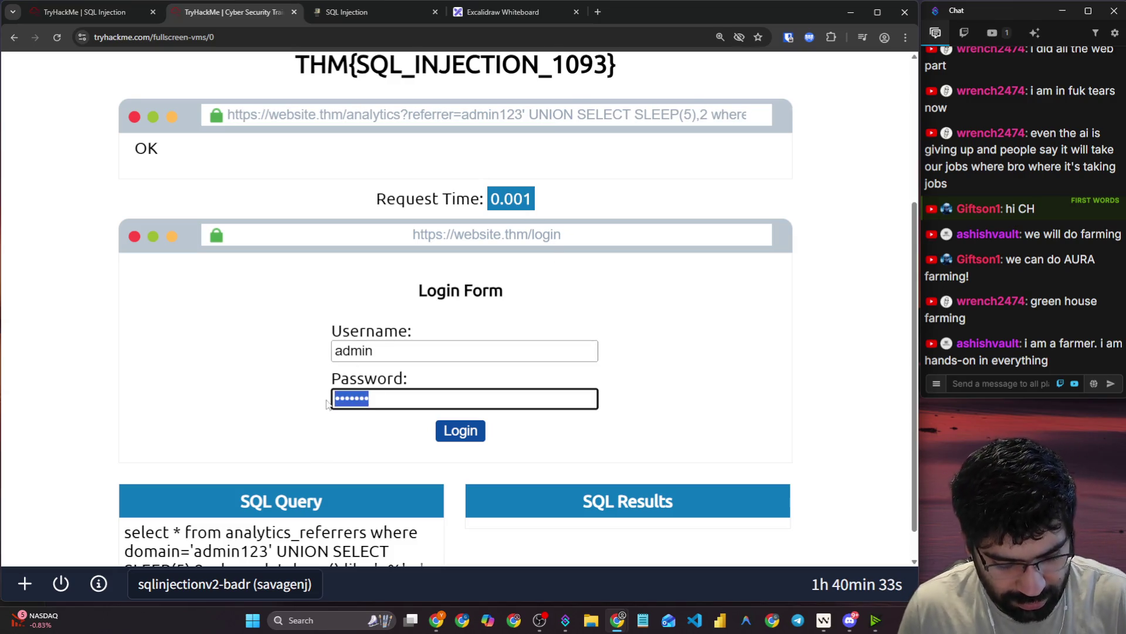
Step: Log in with the pasted long payload as password and dismiss the incorrect-login error
key(ctrl+v)
click(451, 434)
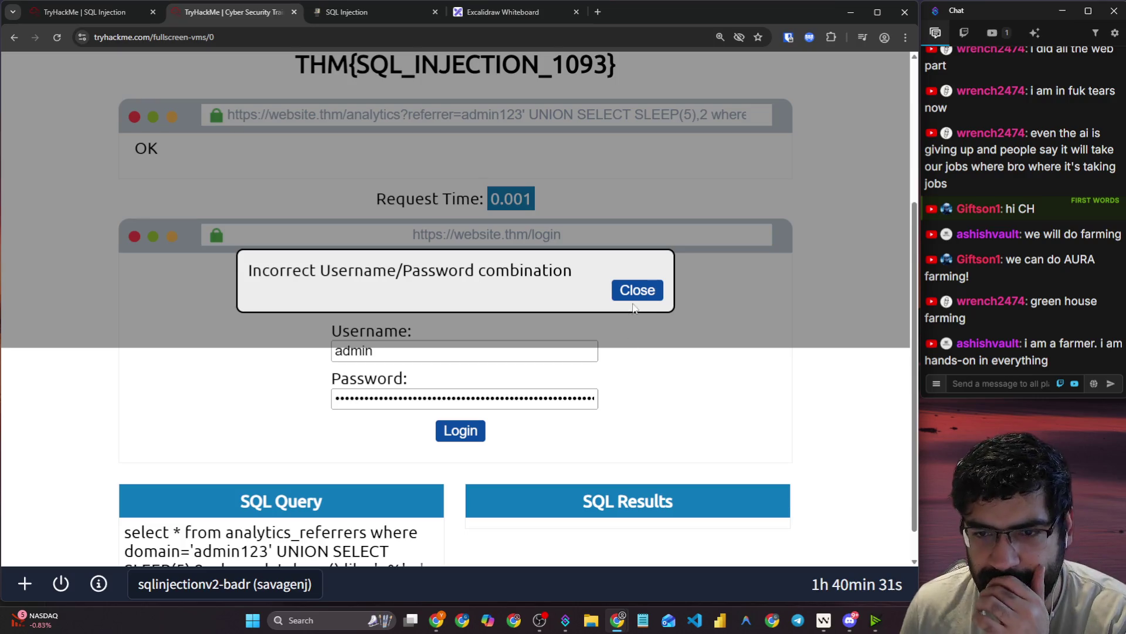
click(633, 298)
scroll(573, 335, down, 1)
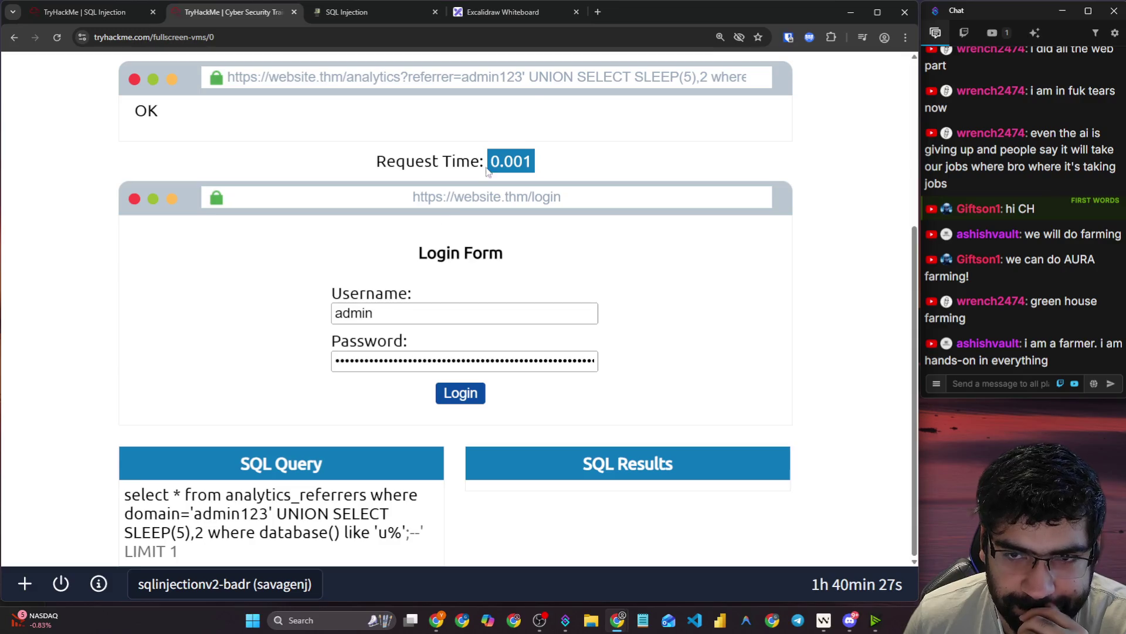
key(ctrl+shift+Tab)
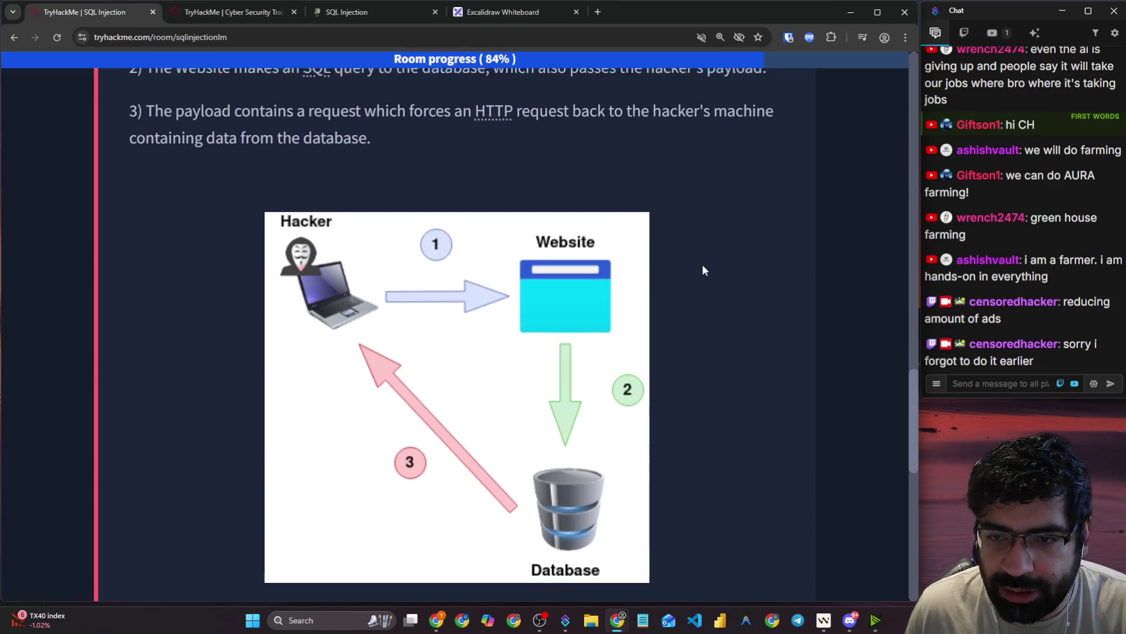
Step: Scroll up to Task 9 Out-of-Band SQLi and highlight the lines about attack and data-gathering channels
scroll(702, 264, up, 5)
click(516, 234)
scroll(516, 234, up, 1)
scroll(515, 234, up, 1)
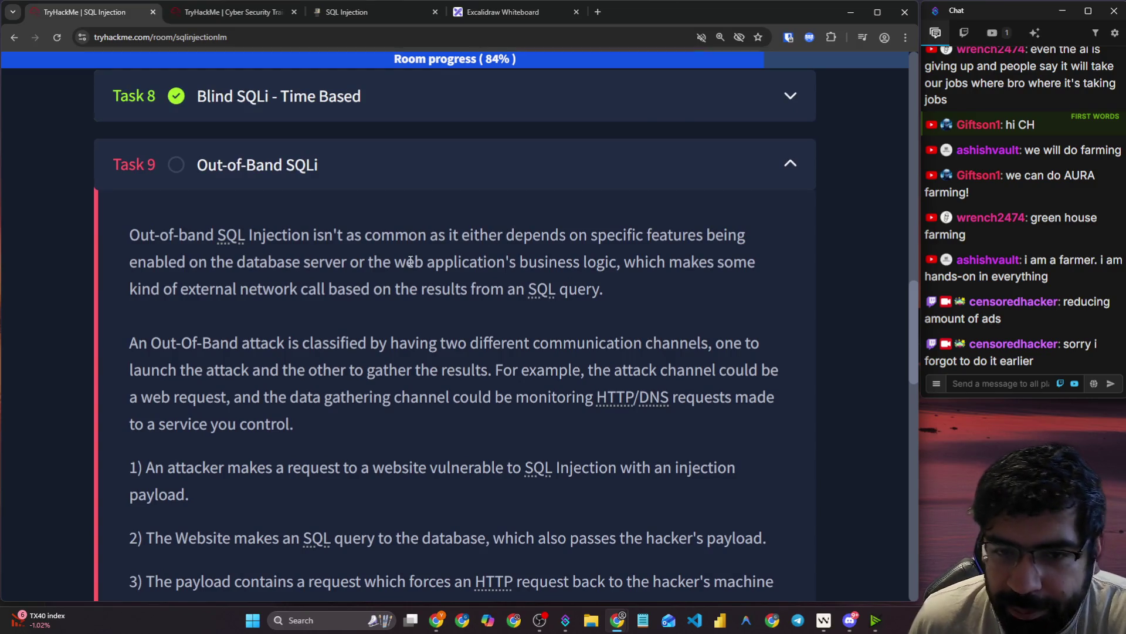
drag(405, 261, 606, 267)
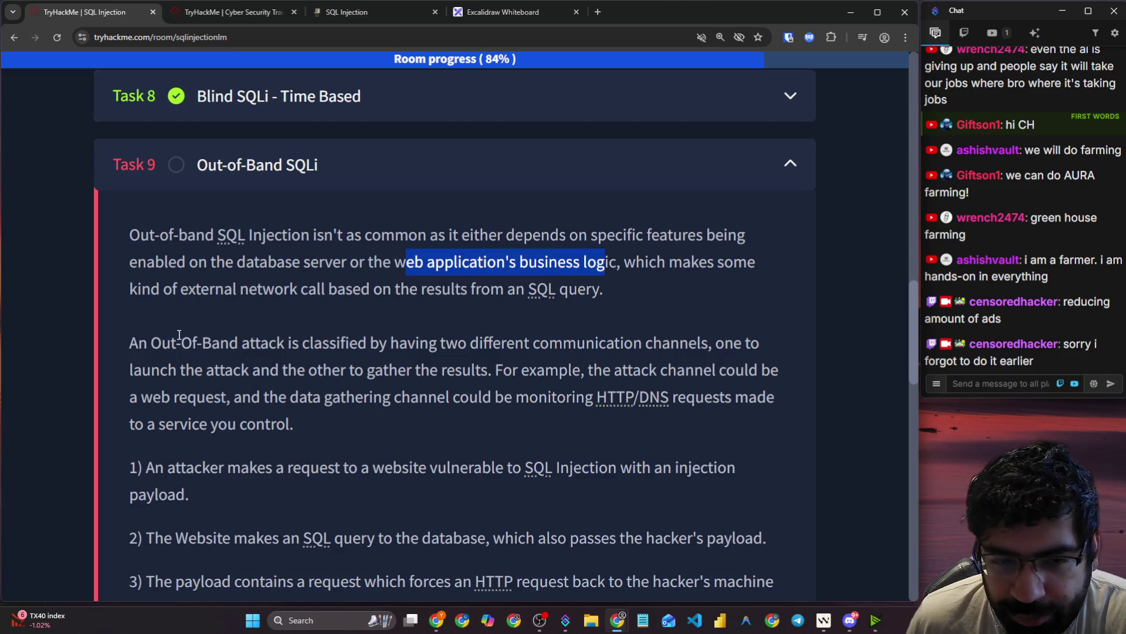
drag(130, 346, 771, 349)
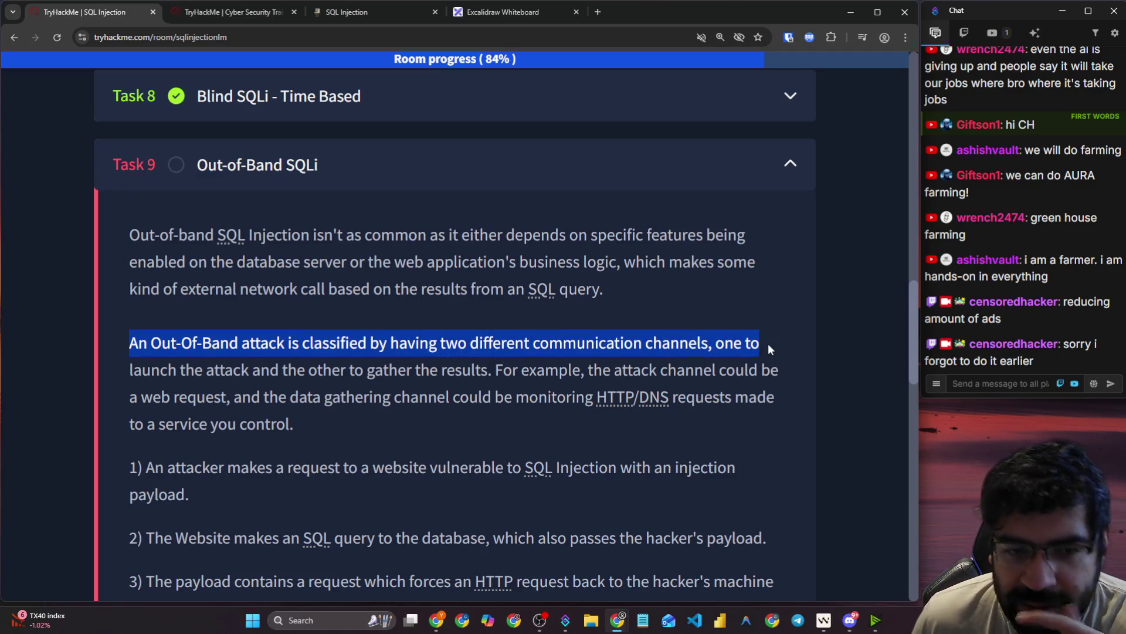
click(308, 370)
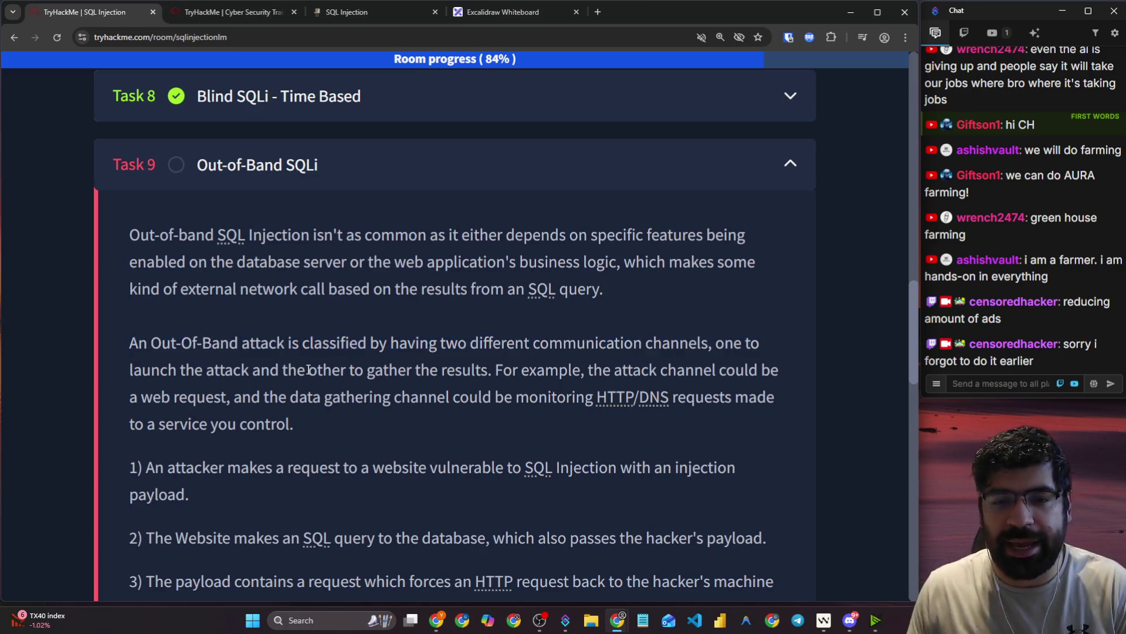
drag(308, 370, 389, 374)
drag(462, 378, 760, 370)
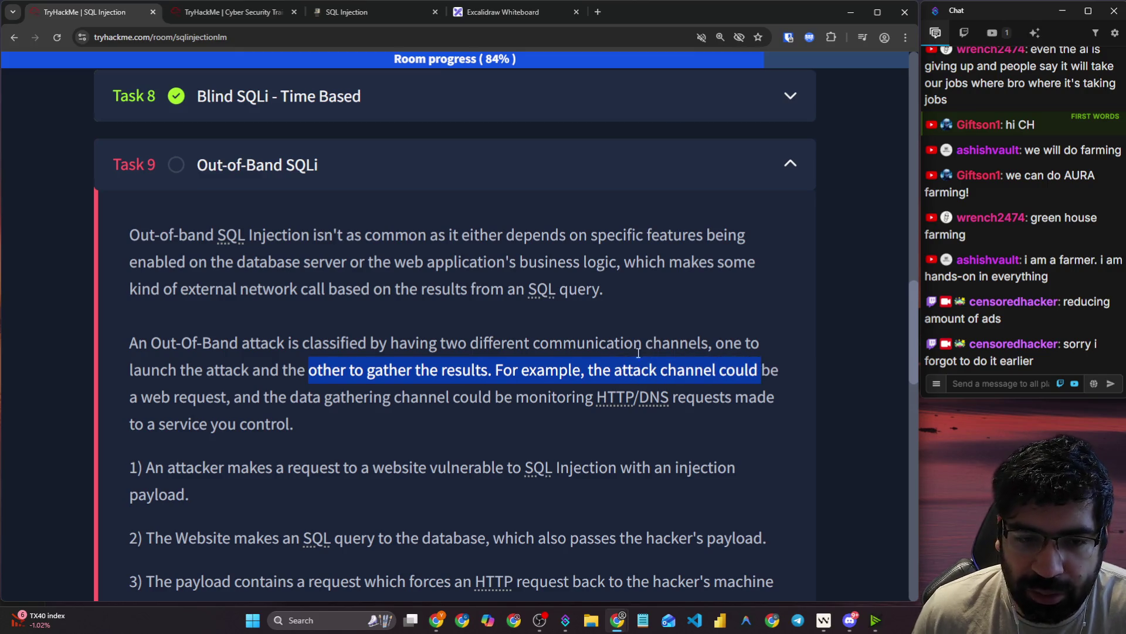
mouse_move(252, 399)
mouse_down()
mouse_move(499, 418)
mouse_move(502, 400)
mouse_move(756, 402)
mouse_up()
Step: In Excalidraw, draw a rectangle at the top-left and another on the right
drag(147, 418, 206, 415)
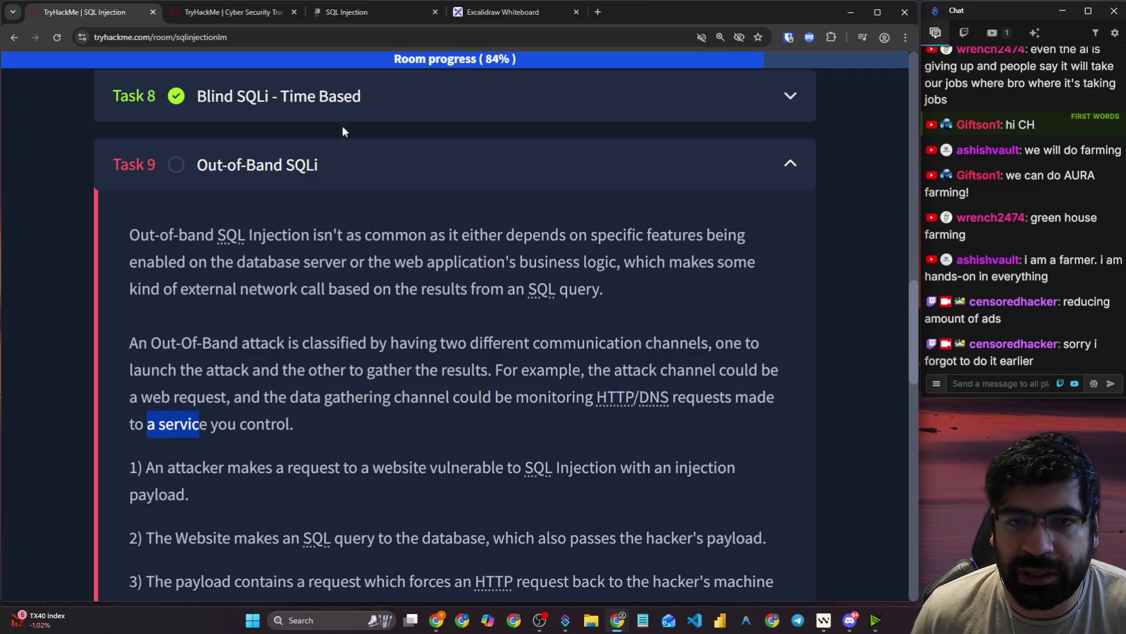
click(238, 14)
click(472, 14)
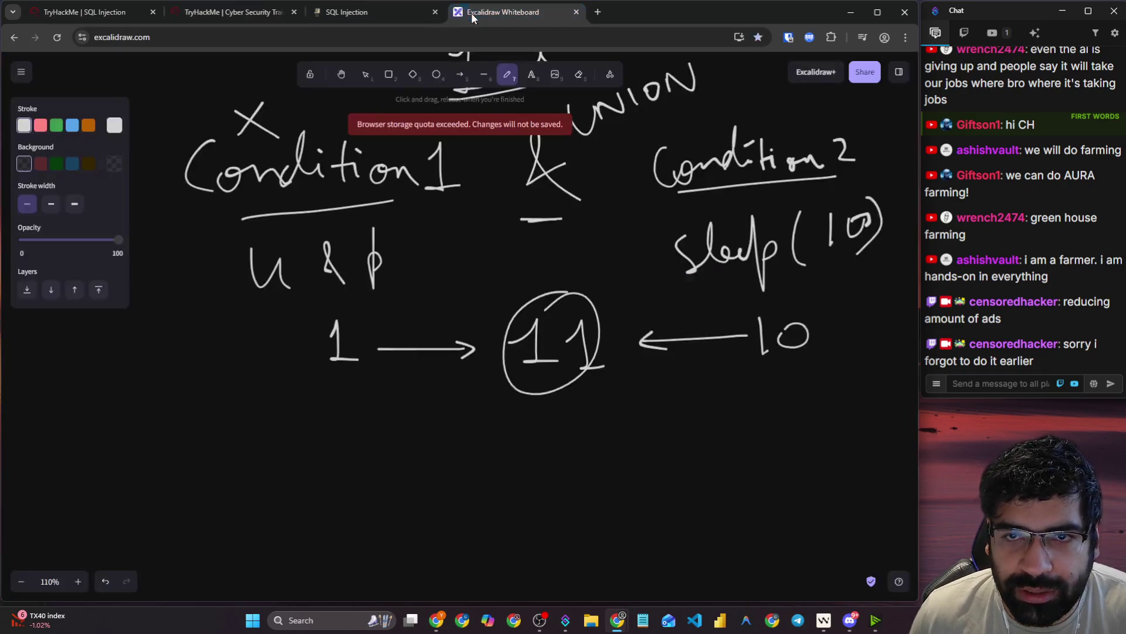
scroll(257, 277, down, 10)
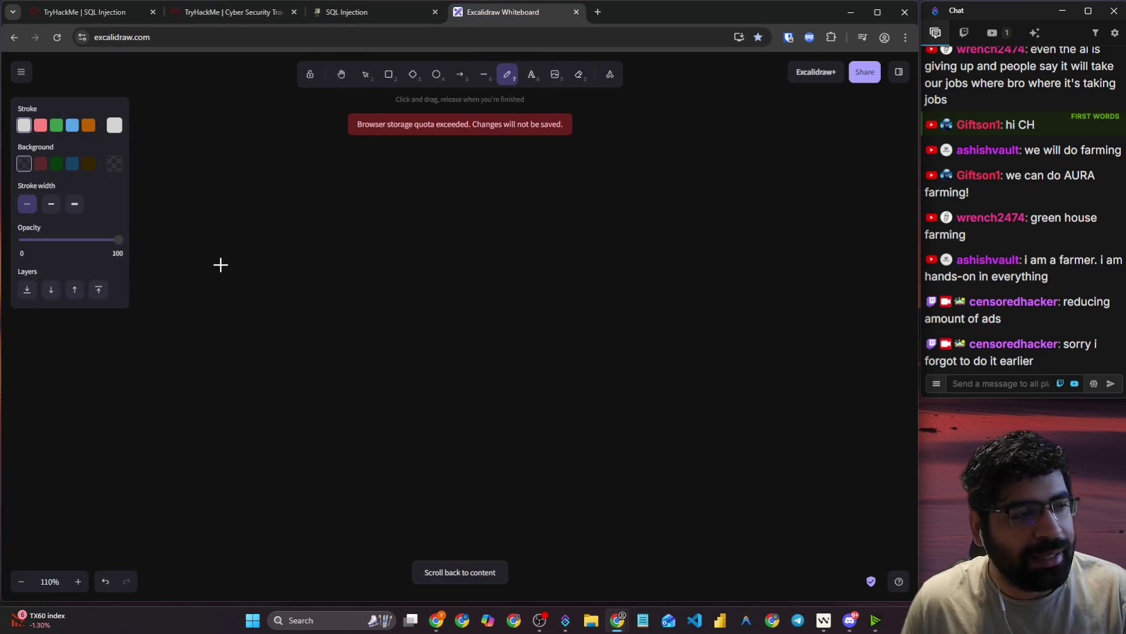
click(389, 75)
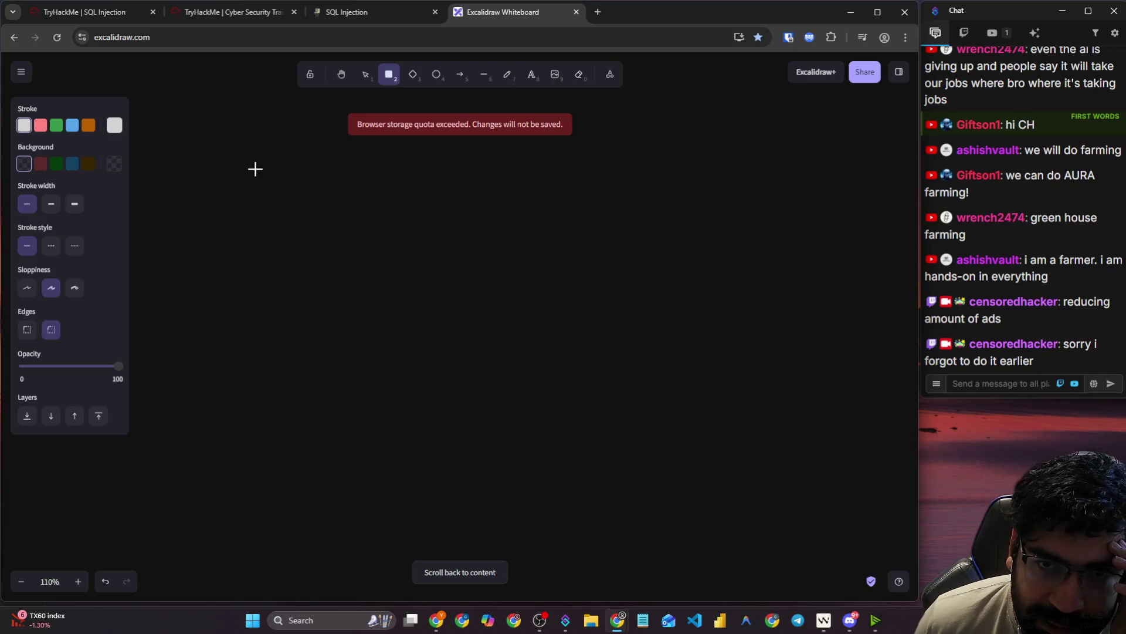
mouse_move(234, 164)
mouse_down()
mouse_move(372, 291)
mouse_move(401, 298)
mouse_up()
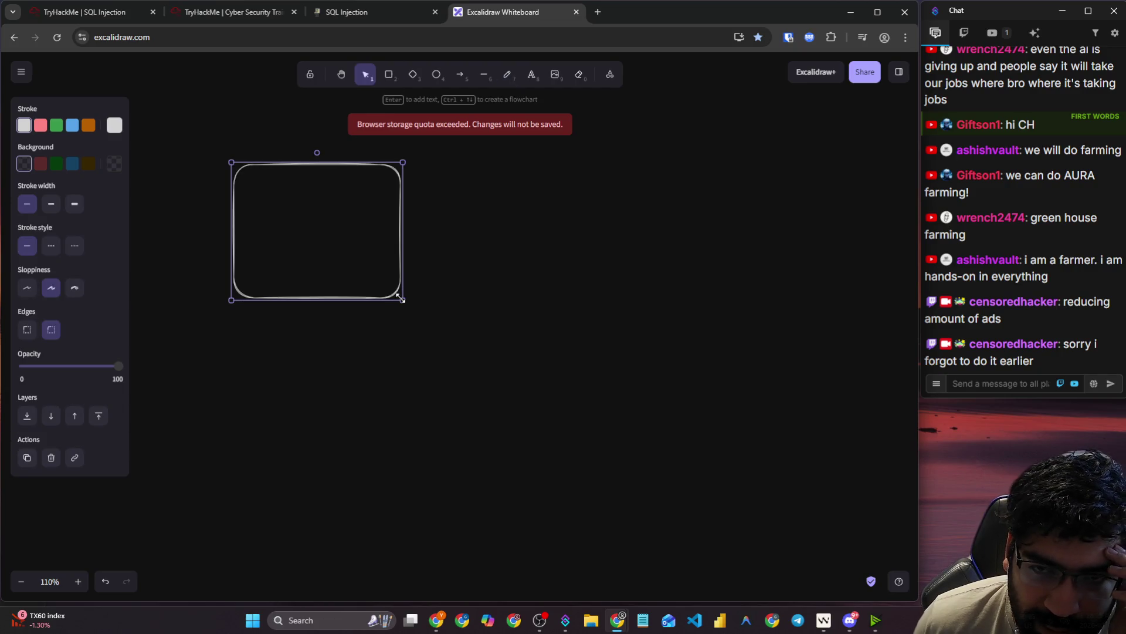
click(412, 75)
click(389, 75)
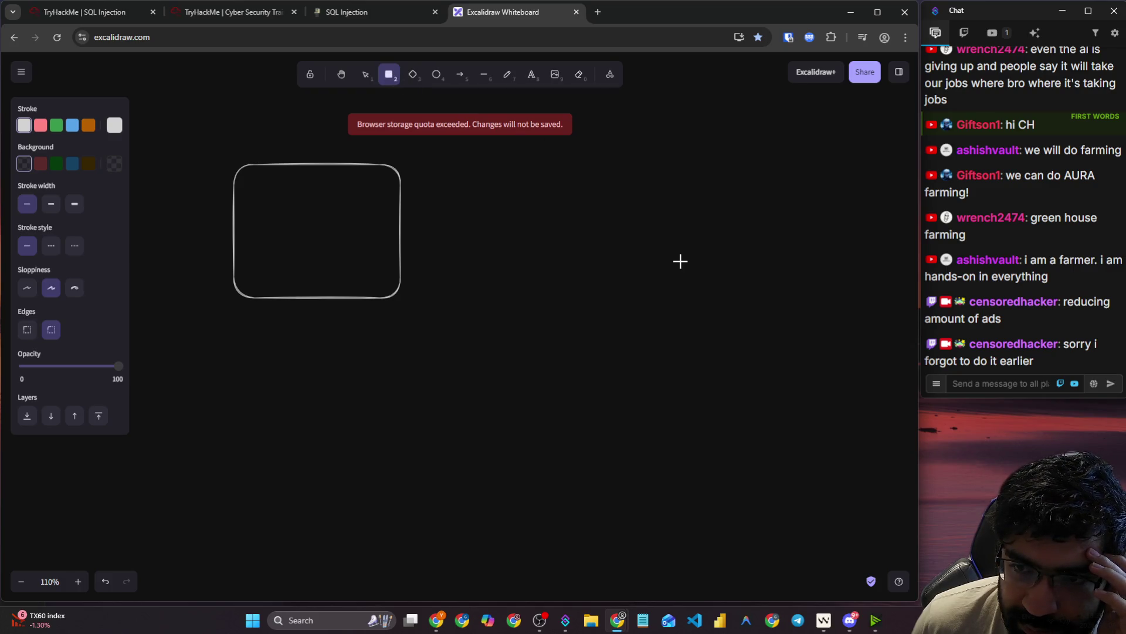
mouse_move(680, 264)
mouse_down()
mouse_move(732, 372)
mouse_move(857, 448)
mouse_up()
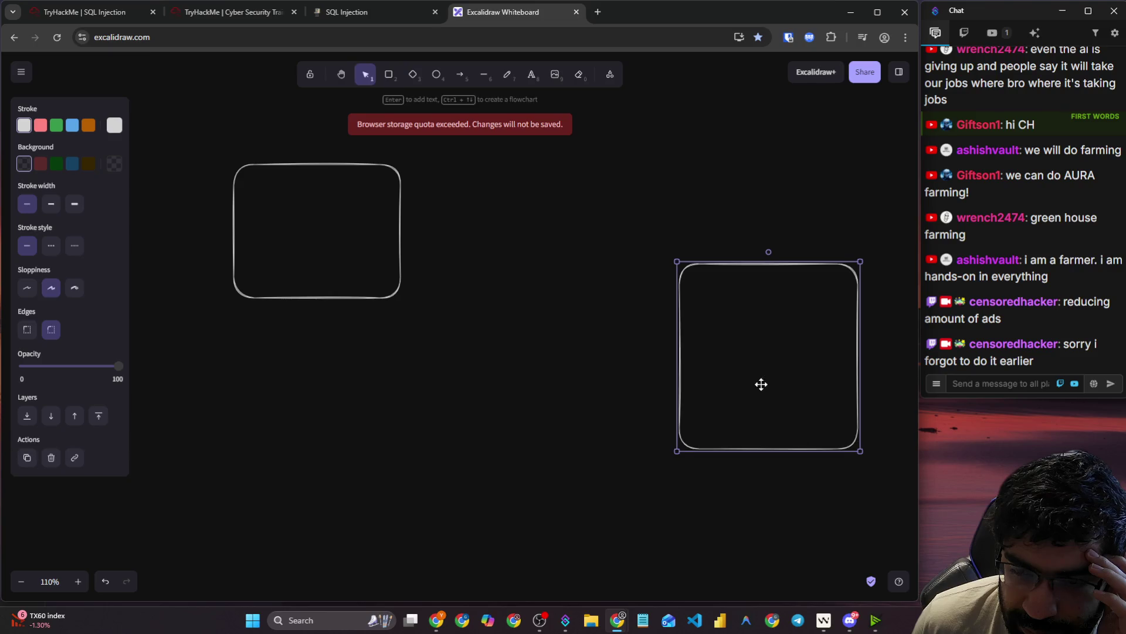
Step: Draw a third rectangle below the first and shift it down and left
drag(759, 382, 716, 415)
scroll(482, 327, down, 2)
scroll(484, 327, up, 1)
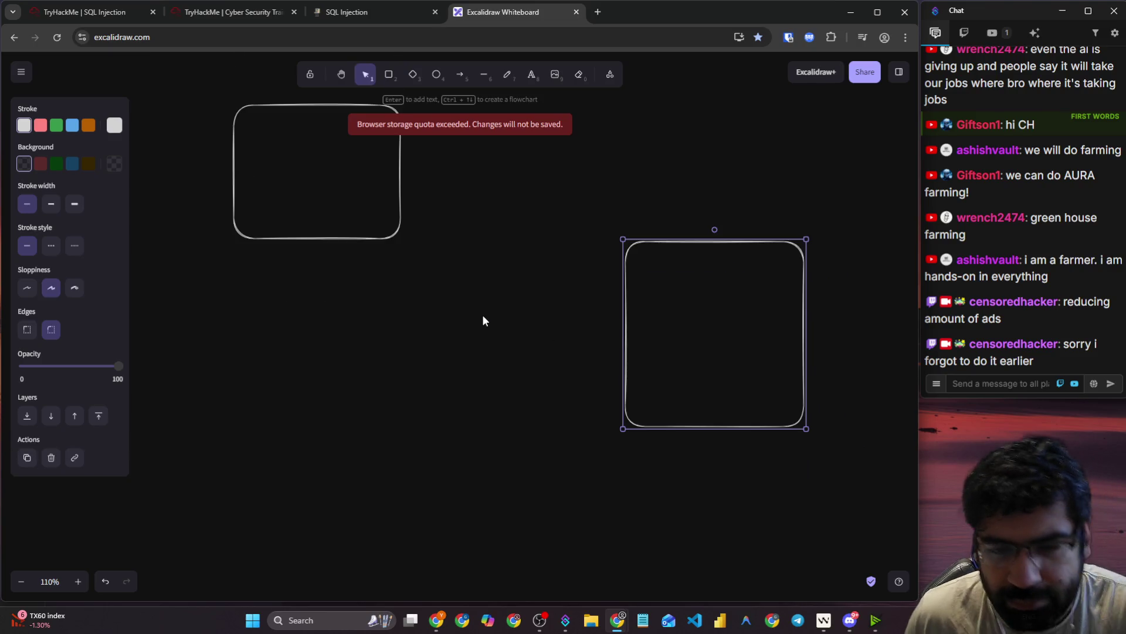
scroll(484, 317, down, 1)
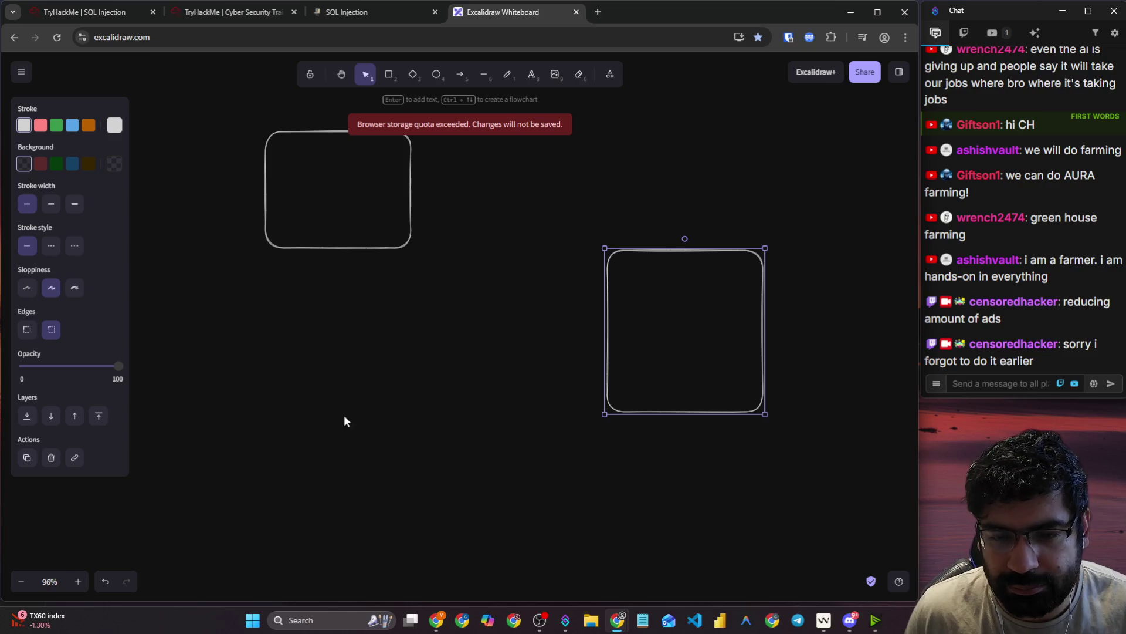
key(r)
drag(335, 356, 503, 501)
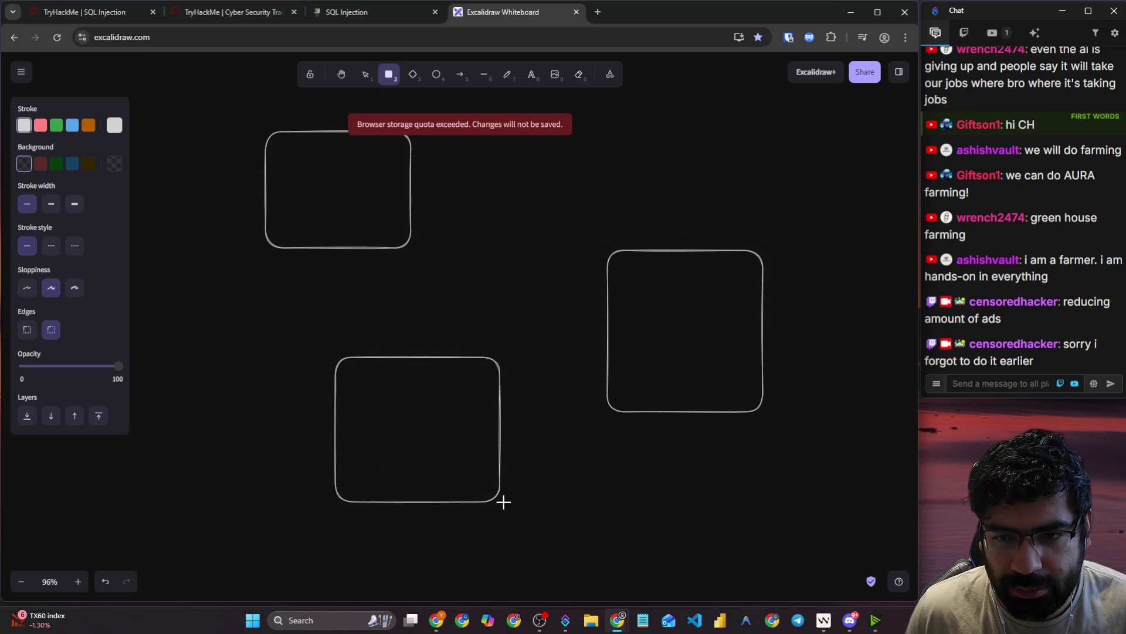
mouse_move(440, 444)
mouse_down()
mouse_move(394, 460)
mouse_move(373, 486)
mouse_move(382, 472)
mouse_up()
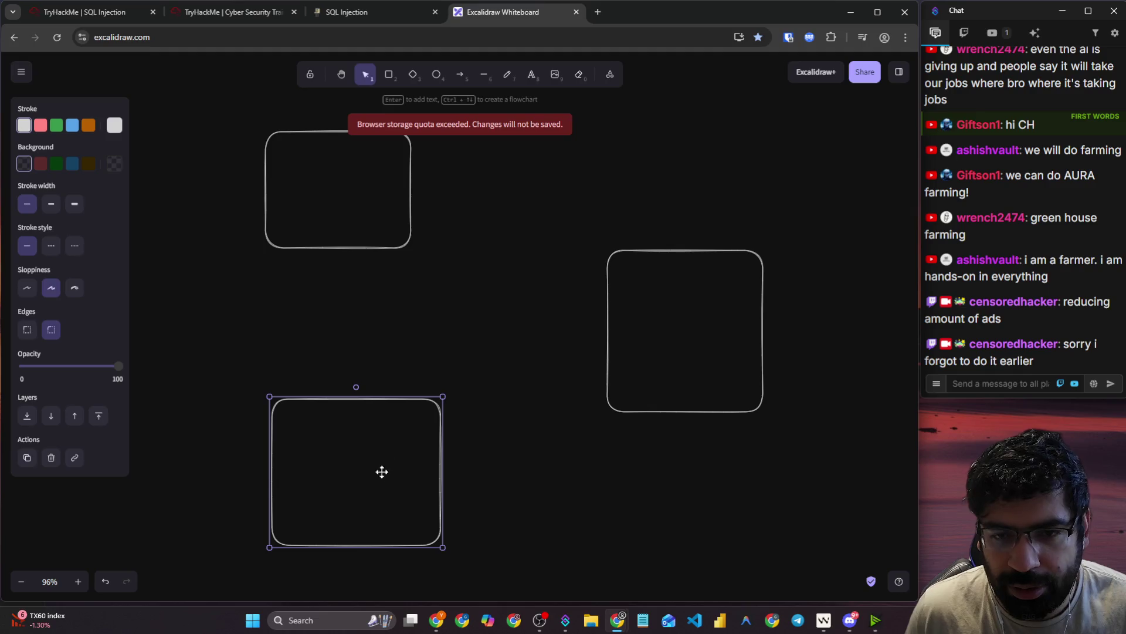
Step: Choose the freehand pencil with a red stroke colour
click(459, 171)
click(508, 74)
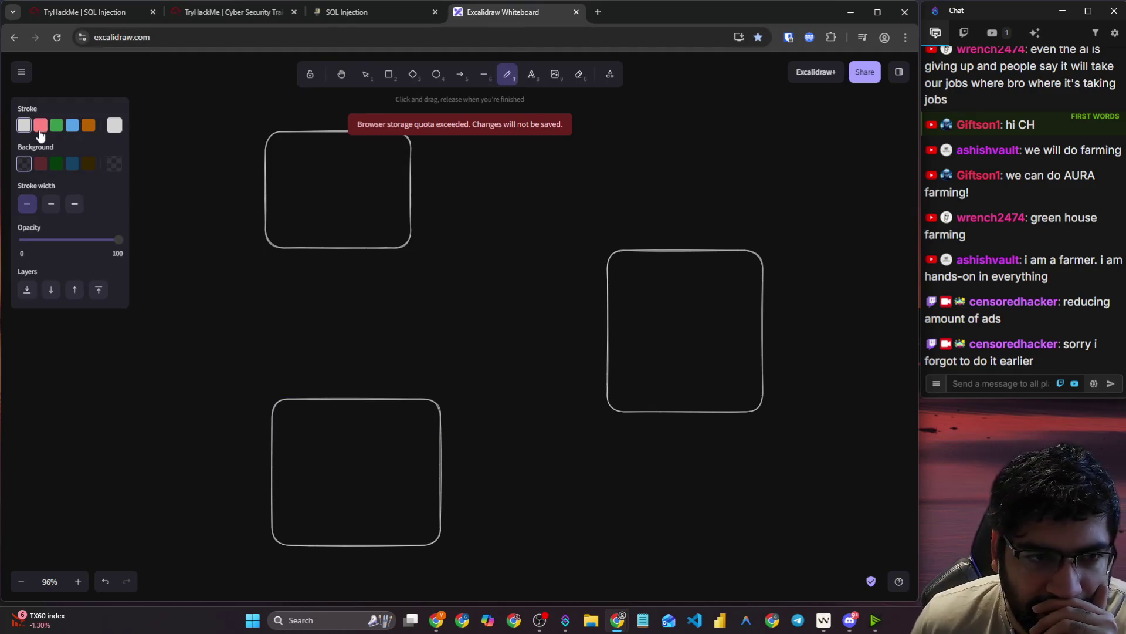
click(41, 135)
Step: Handwrite 'Hacker' in red beside the top-left box and 'Server' in blue above the right box
drag(171, 124, 175, 184)
mouse_move(166, 156)
mouse_down()
mouse_move(214, 139)
mouse_move(233, 147)
mouse_move(276, 118)
mouse_move(292, 119)
mouse_up()
click(72, 125)
mouse_move(664, 184)
mouse_down()
mouse_move(647, 239)
mouse_move(717, 247)
mouse_up()
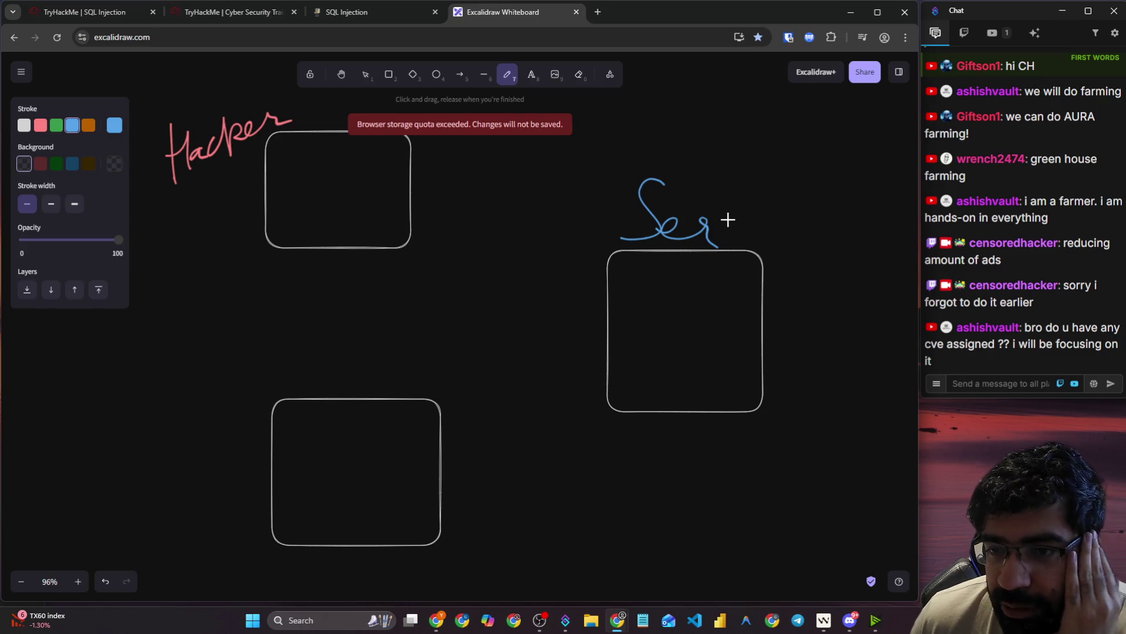
mouse_move(724, 220)
mouse_down()
mouse_move(782, 221)
mouse_move(806, 245)
mouse_up()
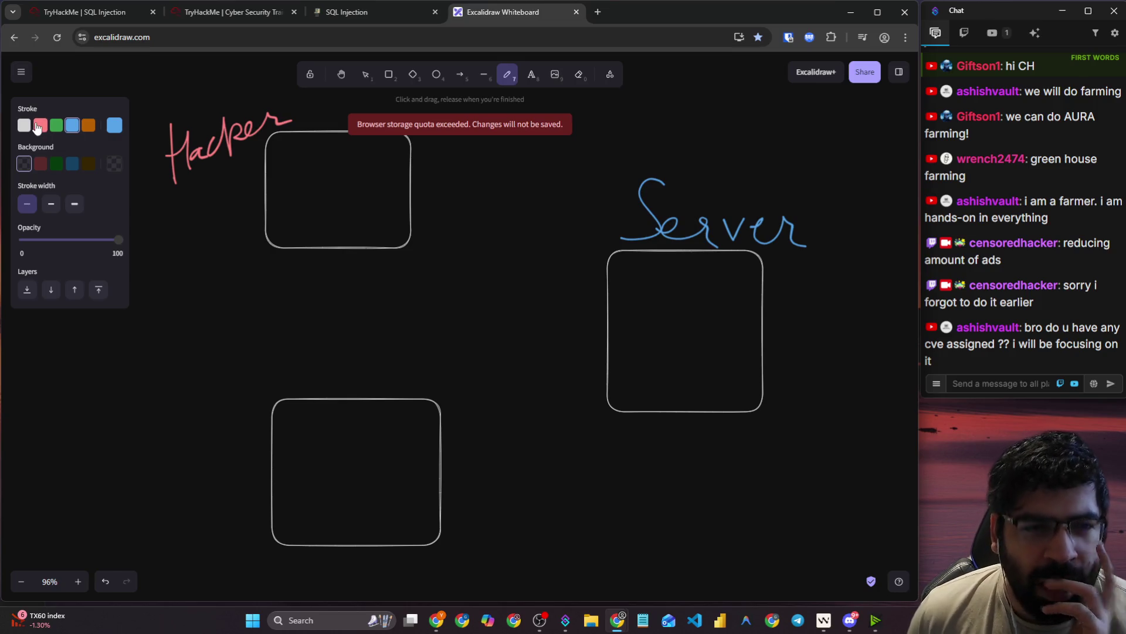
Step: Write 'Malicious Server' in pink above the bottom box, then draw a white tick beside Hacker
click(56, 126)
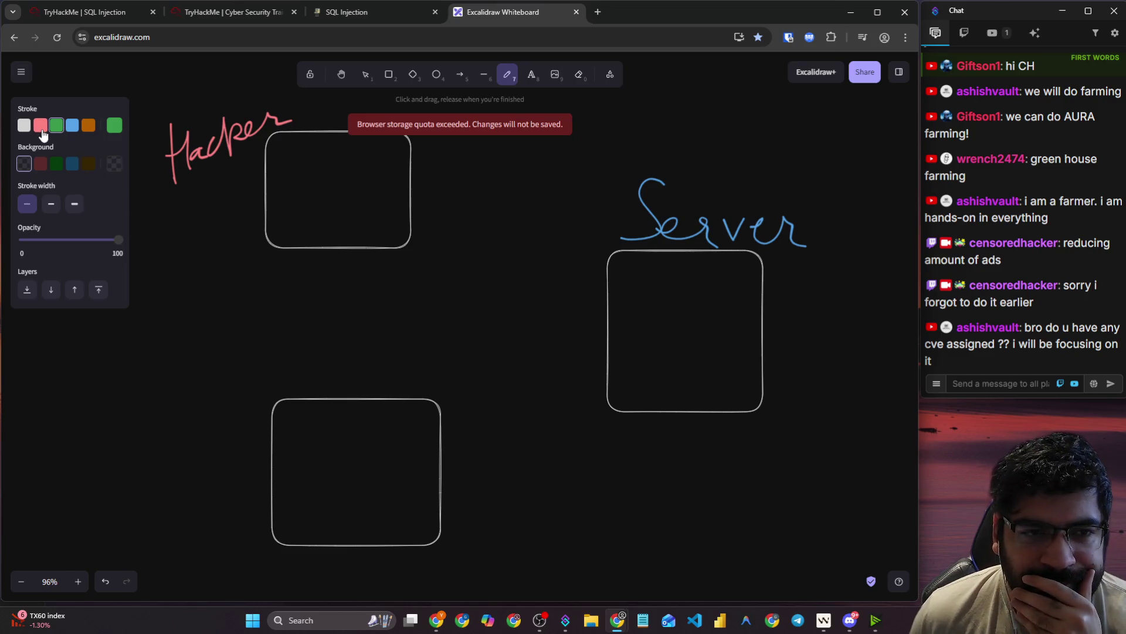
click(41, 125)
mouse_move(319, 359)
mouse_down()
mouse_move(304, 357)
mouse_move(325, 385)
mouse_move(347, 380)
mouse_up()
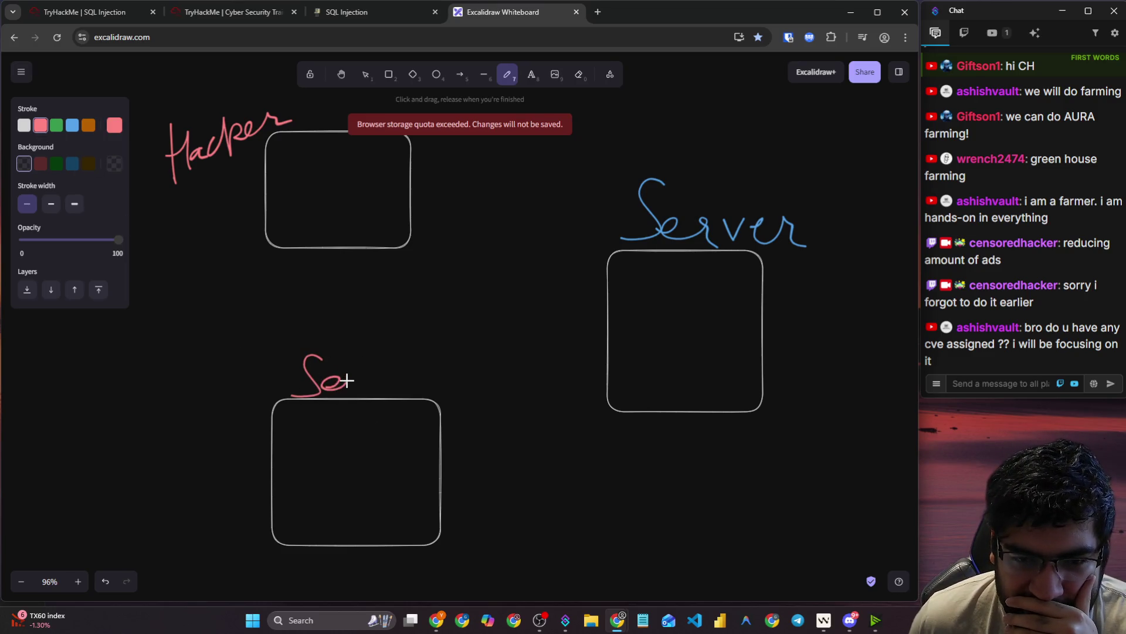
key(ctrl+z)
key(ctrl+z)
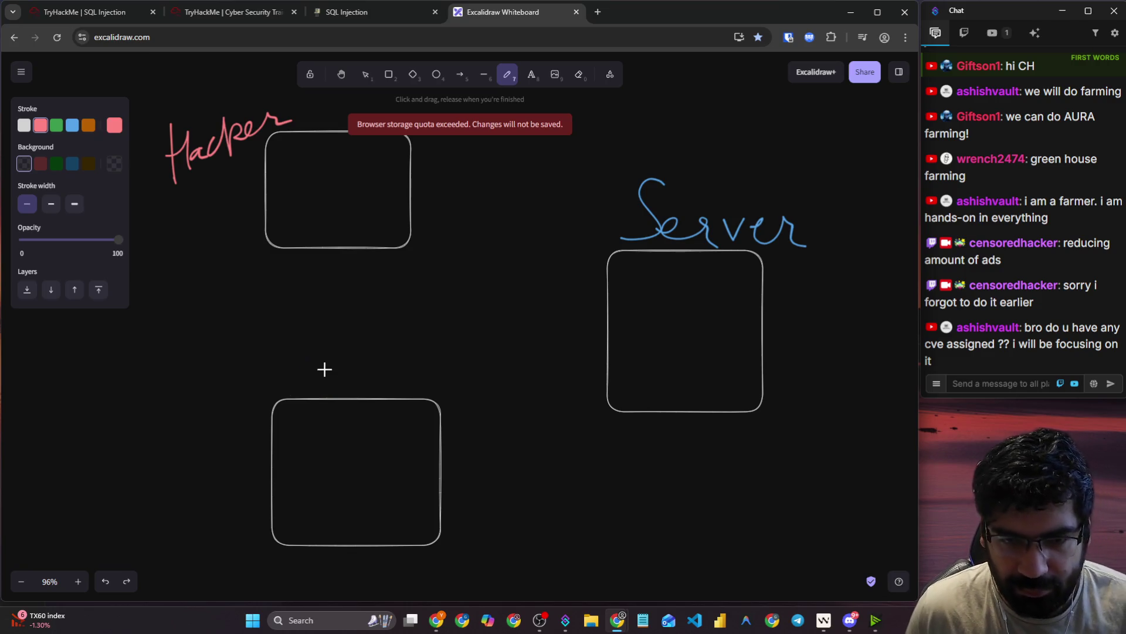
mouse_move(268, 391)
mouse_down()
mouse_move(285, 375)
mouse_move(322, 385)
mouse_move(397, 364)
mouse_move(423, 374)
mouse_move(451, 355)
mouse_move(467, 388)
mouse_move(551, 377)
mouse_move(556, 392)
mouse_up()
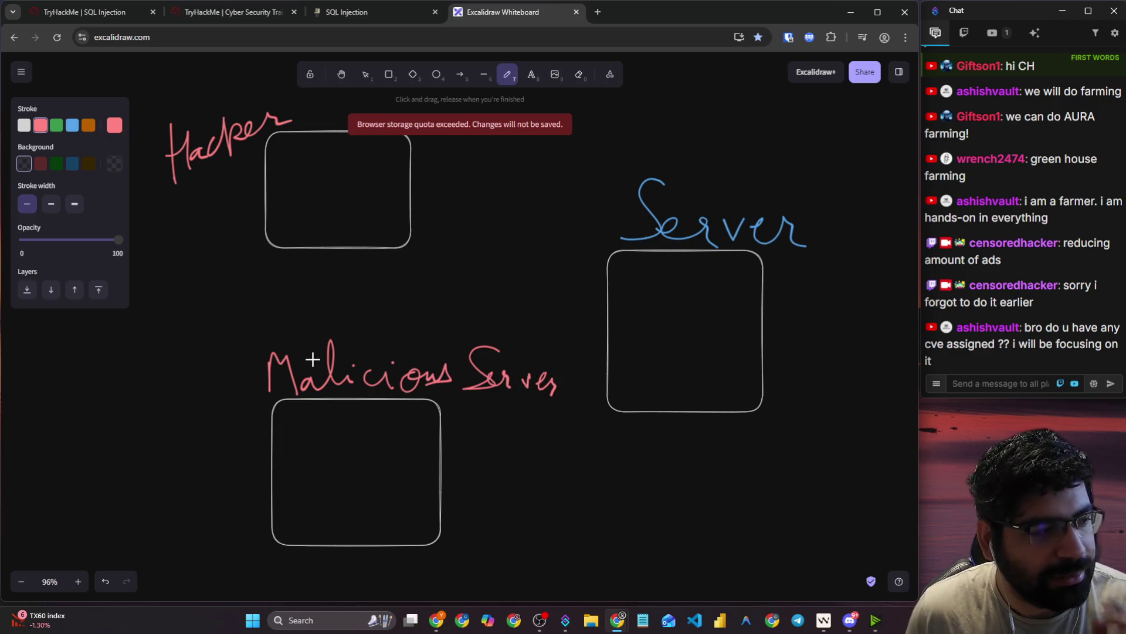
click(23, 125)
mouse_move(225, 175)
mouse_down()
mouse_move(232, 183)
mouse_move(297, 141)
mouse_up()
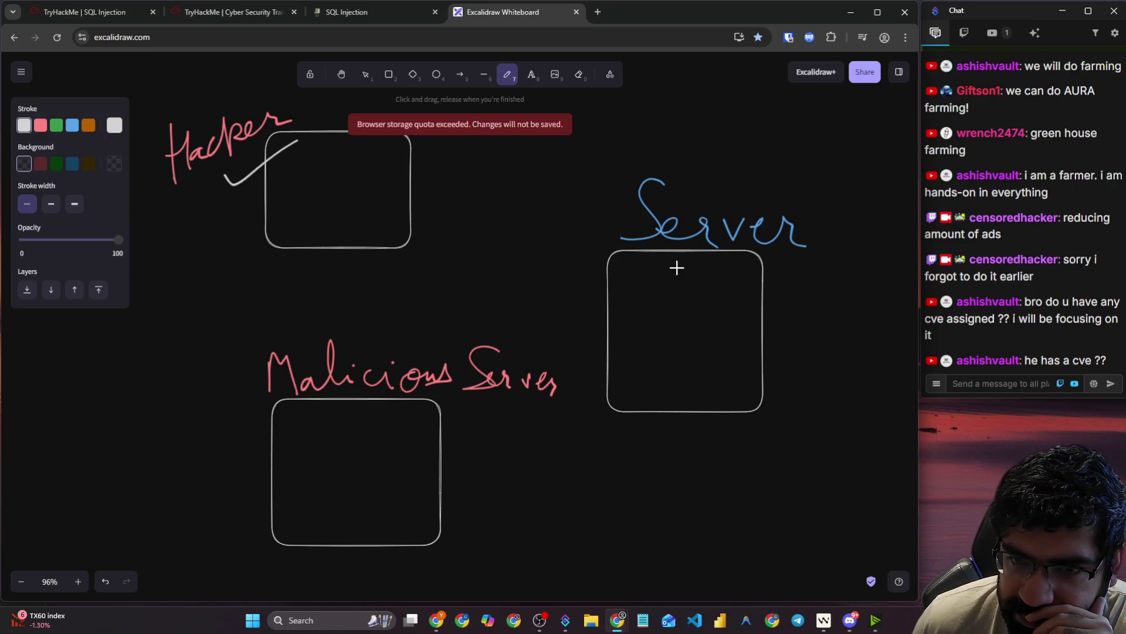
Step: Tick the Server and Malicious Server boxes and write 'fb' above the Server label
drag(682, 268, 749, 235)
drag(227, 414, 302, 393)
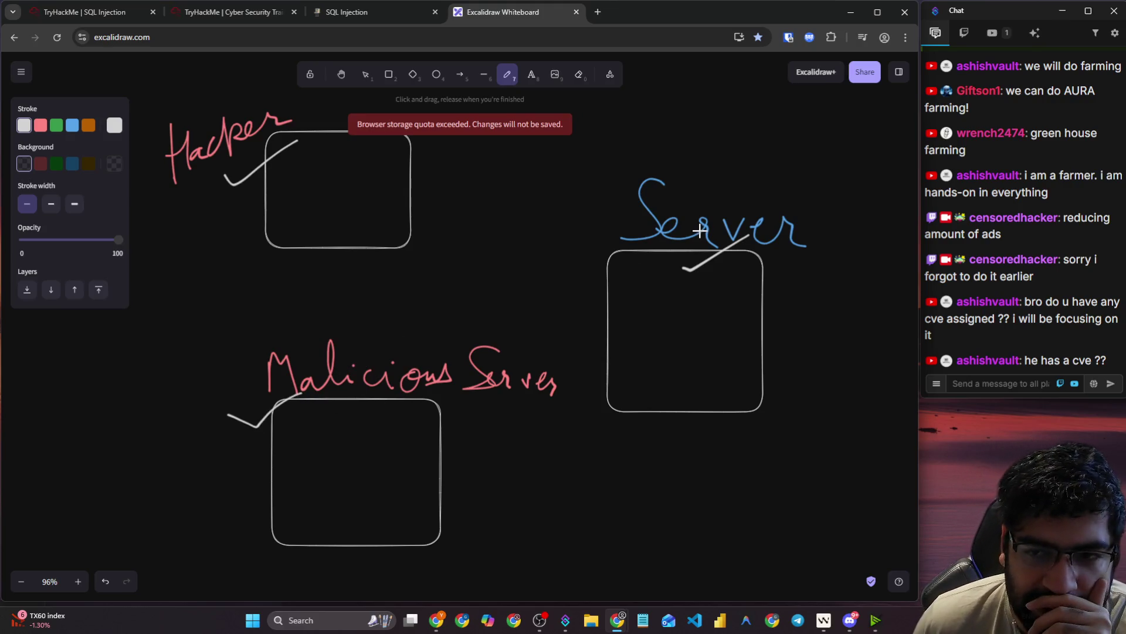
mouse_move(717, 153)
mouse_down()
mouse_move(702, 192)
mouse_move(725, 166)
mouse_move(735, 183)
mouse_move(747, 175)
mouse_up()
Step: Join the Hacker and Server boxes with a double-headed arrow
mouse_move(413, 203)
mouse_down()
mouse_move(604, 294)
mouse_move(582, 302)
mouse_up()
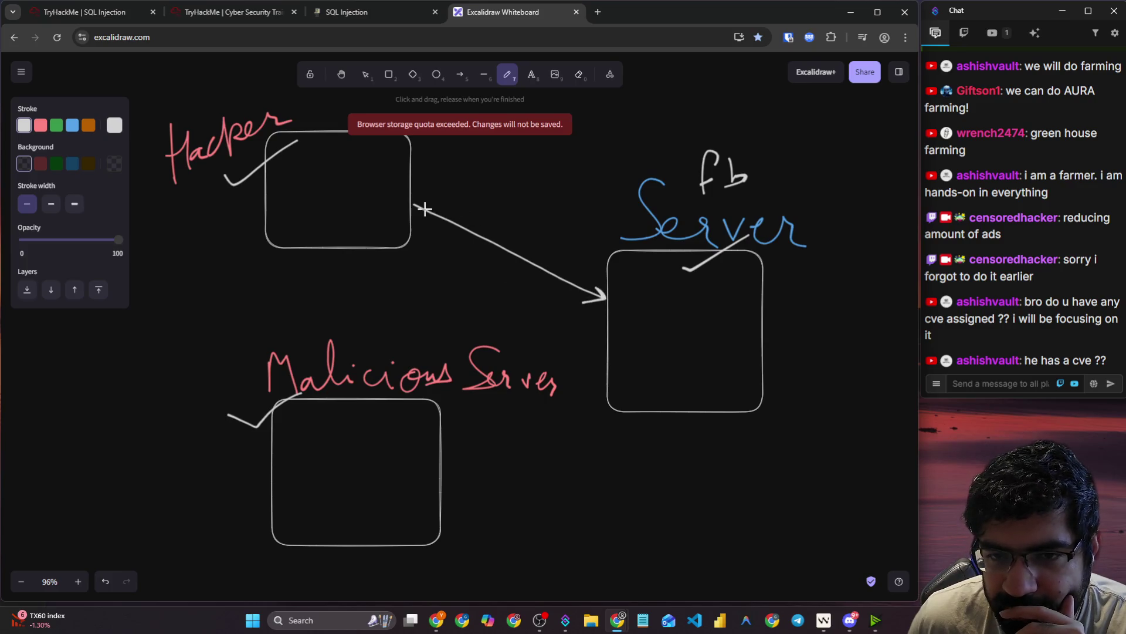
mouse_move(416, 218)
mouse_down()
mouse_move(414, 198)
mouse_move(440, 203)
mouse_up()
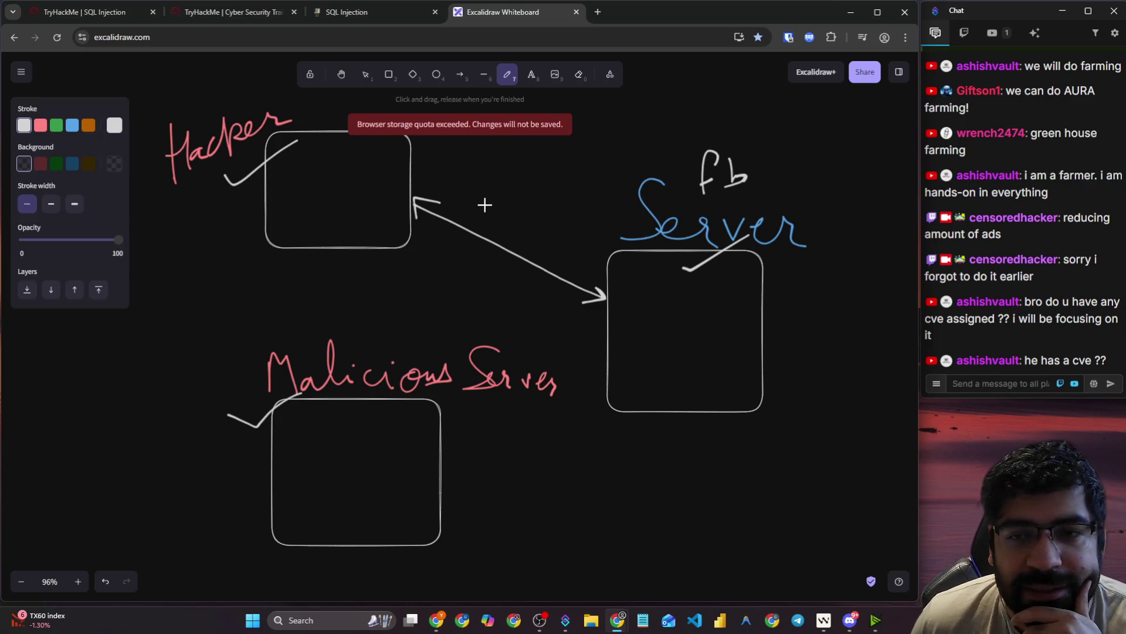
scroll(537, 214, up, 3)
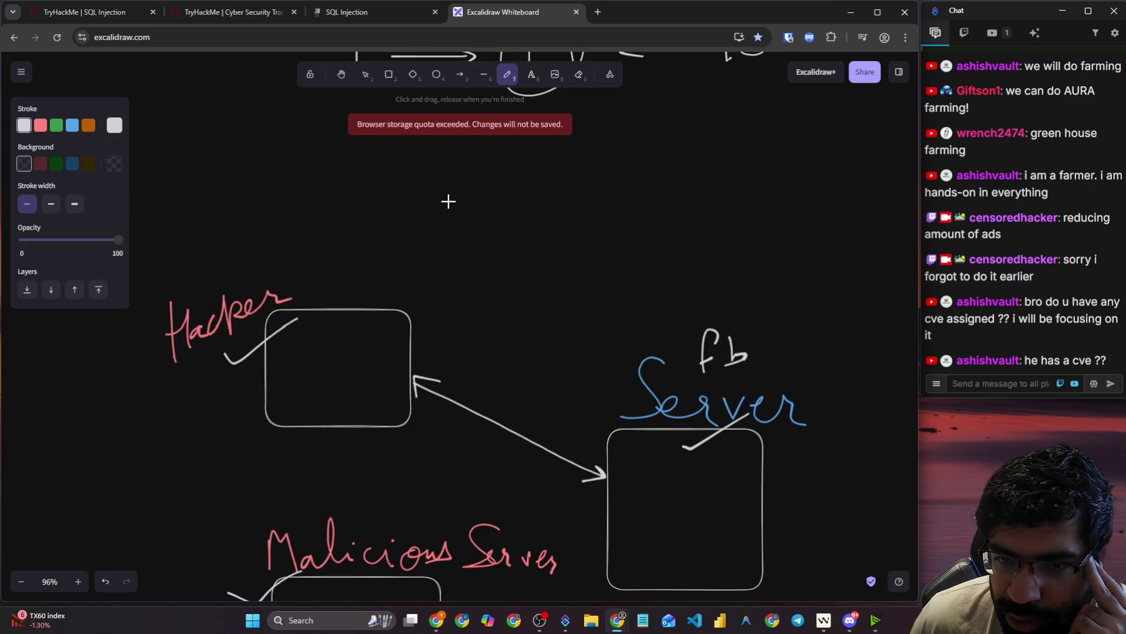
mouse_move(430, 212)
mouse_down()
mouse_move(441, 172)
mouse_move(452, 220)
mouse_move(490, 224)
mouse_up()
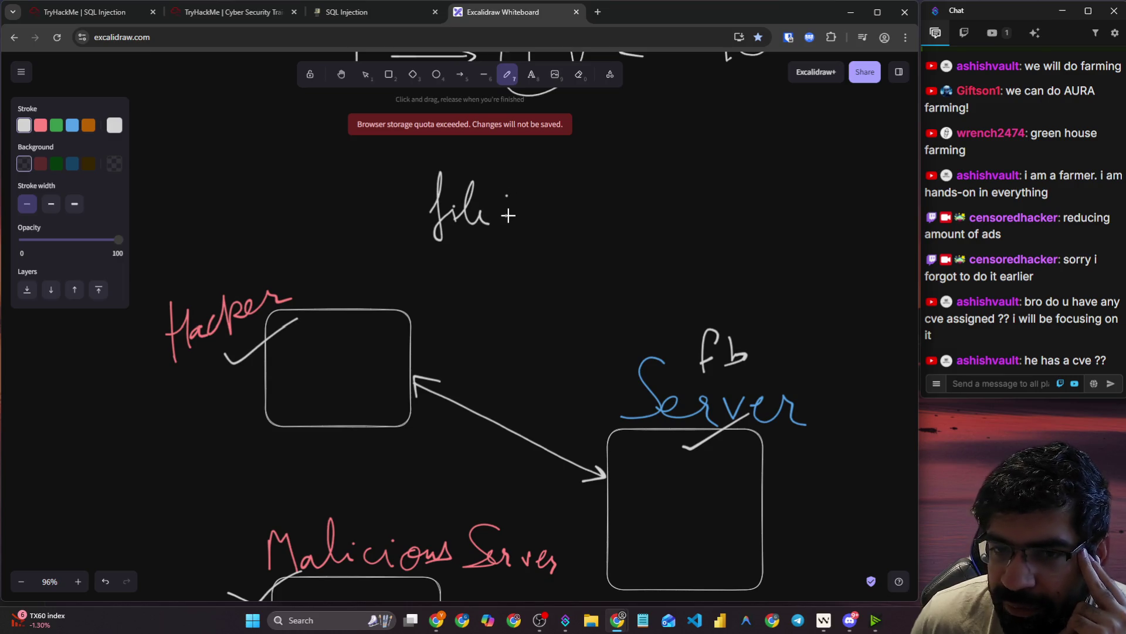
click(507, 215)
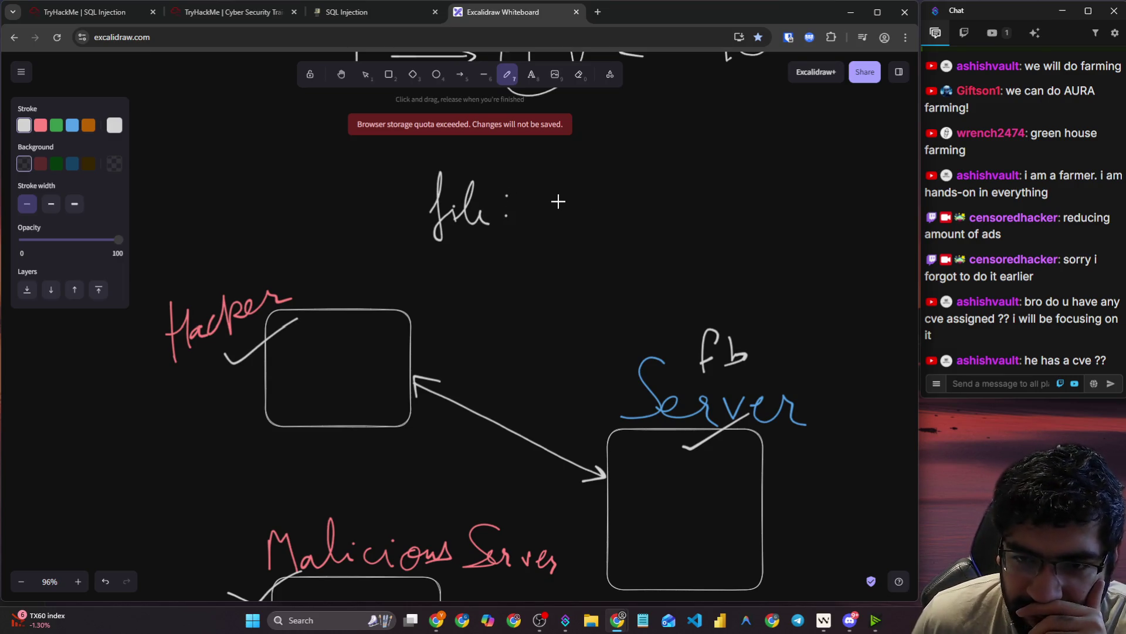
mouse_move(547, 159)
mouse_down()
mouse_move(546, 203)
mouse_move(564, 186)
mouse_move(585, 230)
mouse_move(605, 196)
mouse_move(619, 222)
mouse_up()
click(614, 198)
click(616, 209)
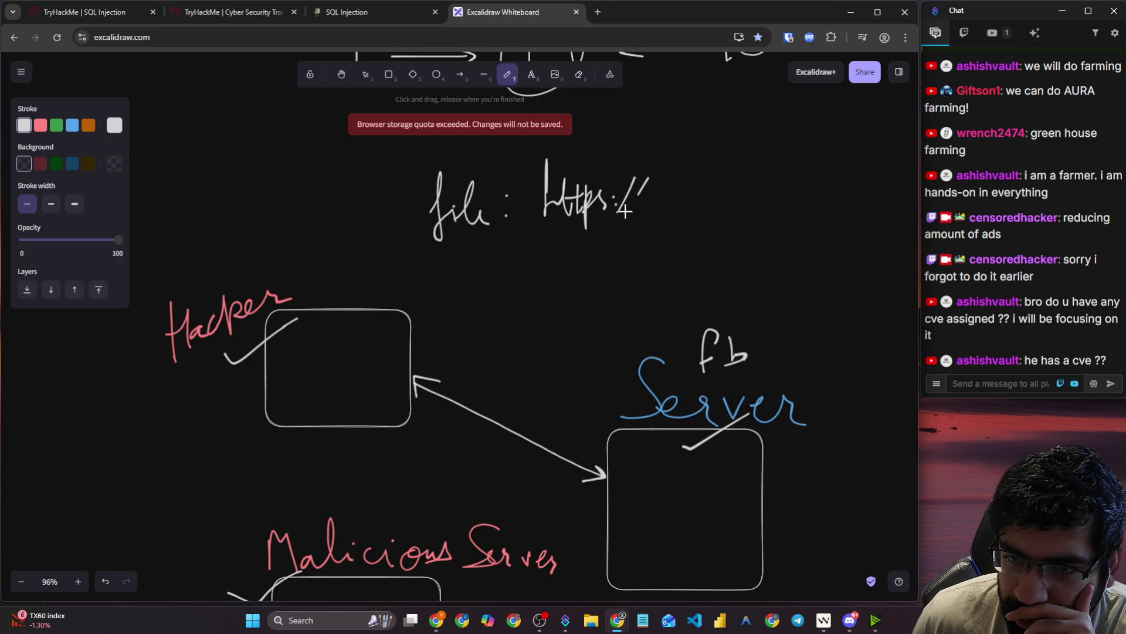
mouse_move(649, 177)
mouse_down()
mouse_move(637, 221)
mouse_move(670, 219)
mouse_move(704, 173)
mouse_move(714, 214)
mouse_move(863, 200)
mouse_up()
scroll(508, 289, down, 3)
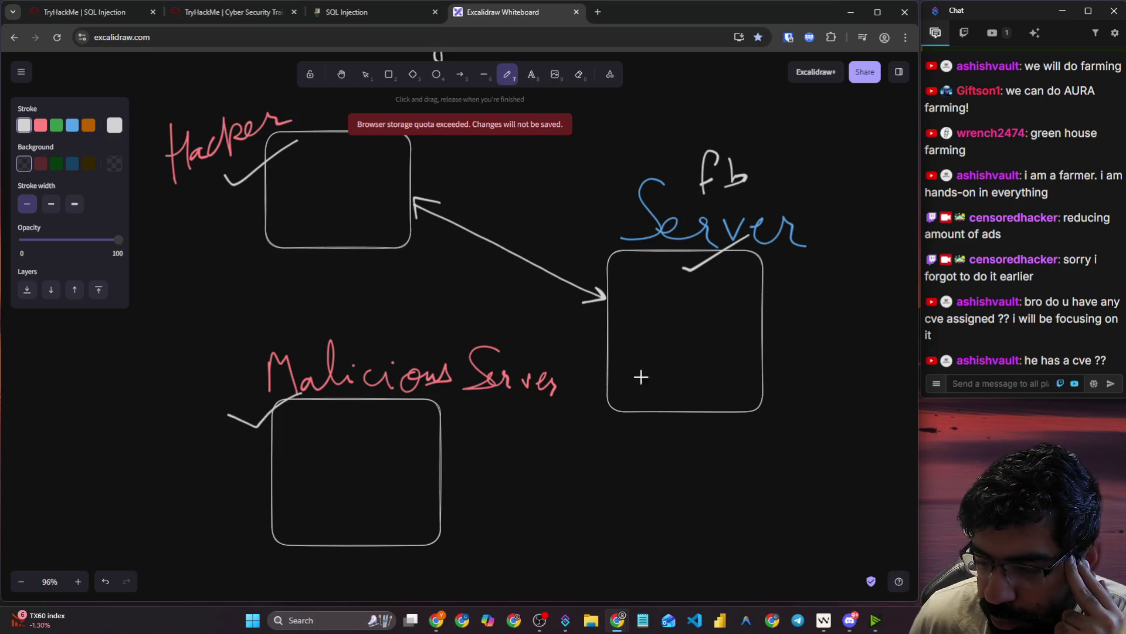
Step: Draw an arrow from Server to Malicious Server and a boxed check in Server, then return to Task 9
mouse_move(608, 388)
mouse_down()
mouse_move(460, 472)
mouse_move(469, 480)
mouse_move(611, 403)
mouse_move(596, 411)
mouse_move(605, 455)
mouse_up()
drag(656, 349, 713, 310)
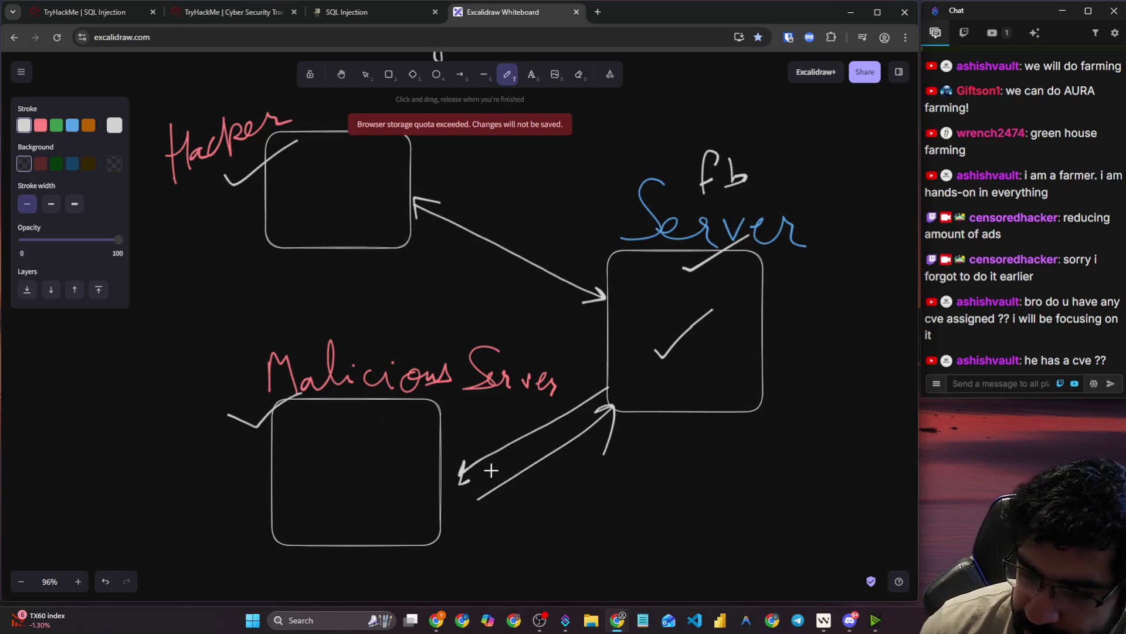
mouse_move(682, 360)
mouse_down()
mouse_move(732, 355)
mouse_move(648, 293)
mouse_move(713, 364)
mouse_up()
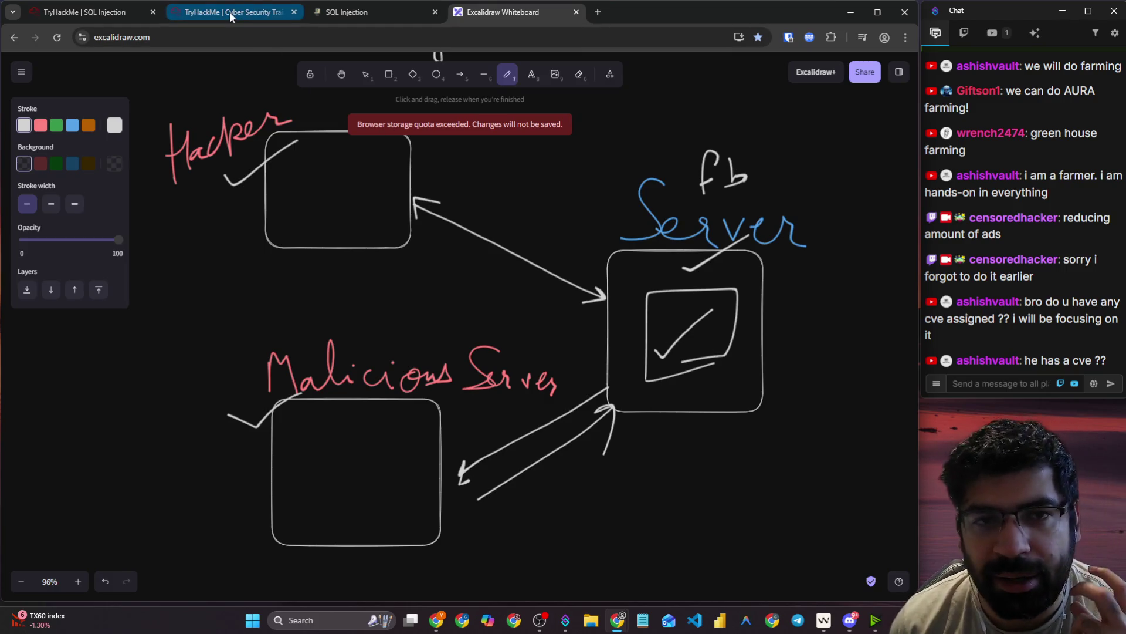
key(ctrl+1)
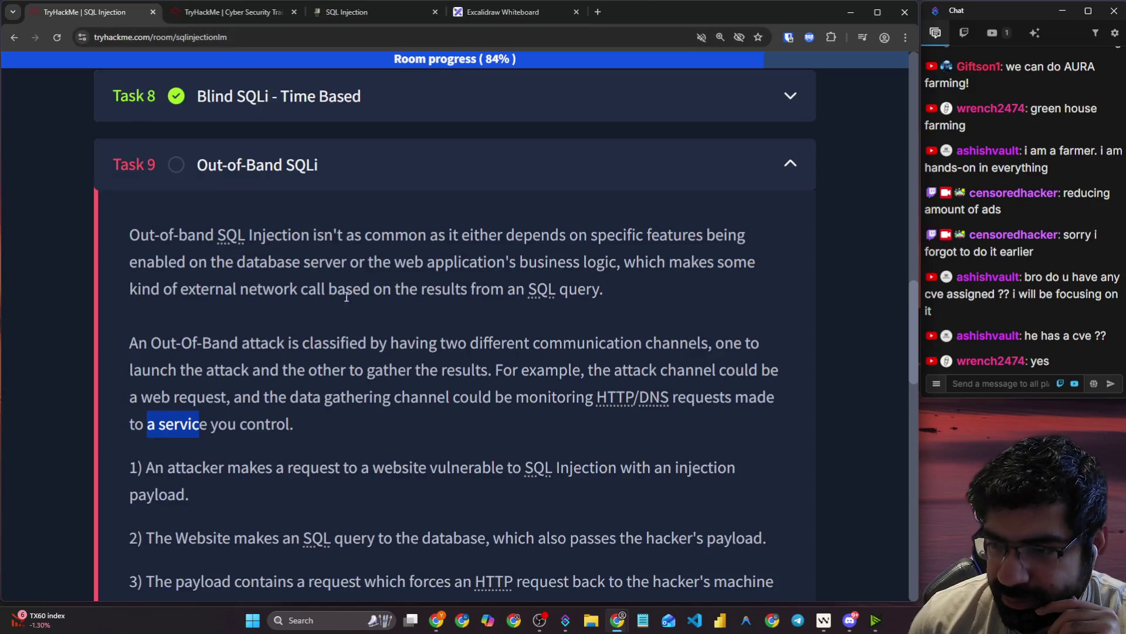
scroll(368, 318, down, 1)
click(286, 276)
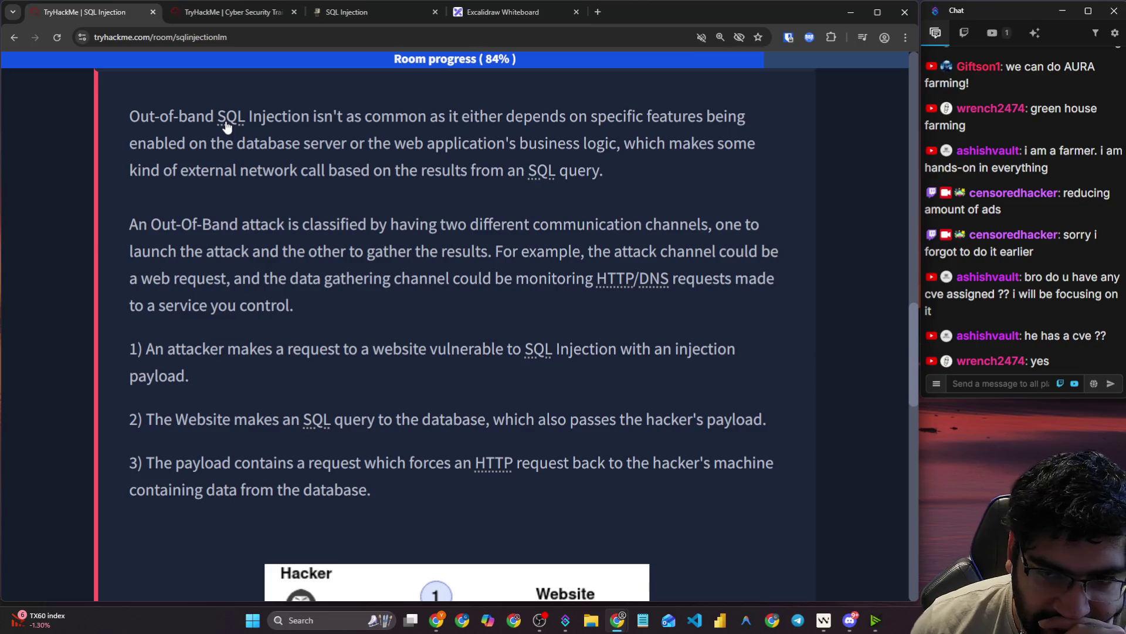
scroll(252, 160, down, 2)
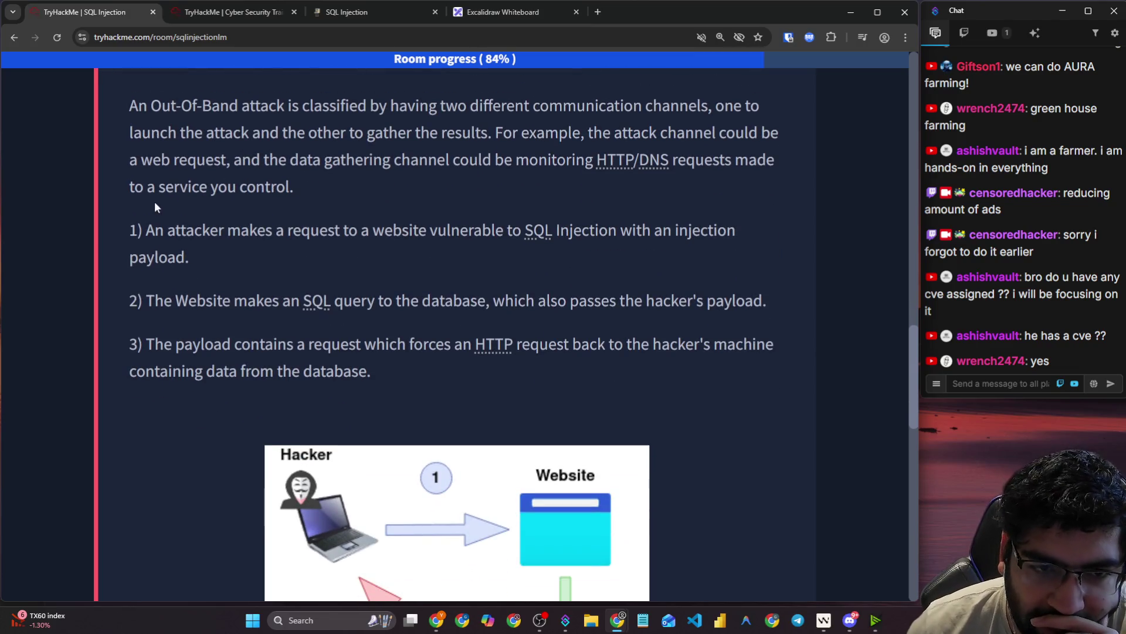
right_click(167, 252)
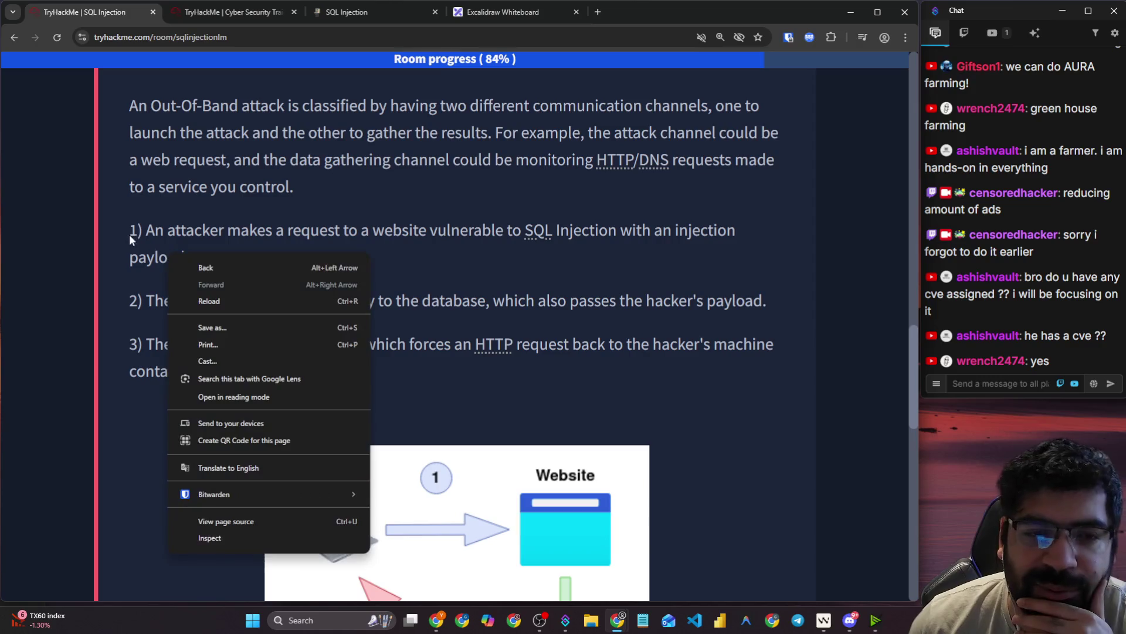
click(132, 230)
drag(142, 229, 203, 249)
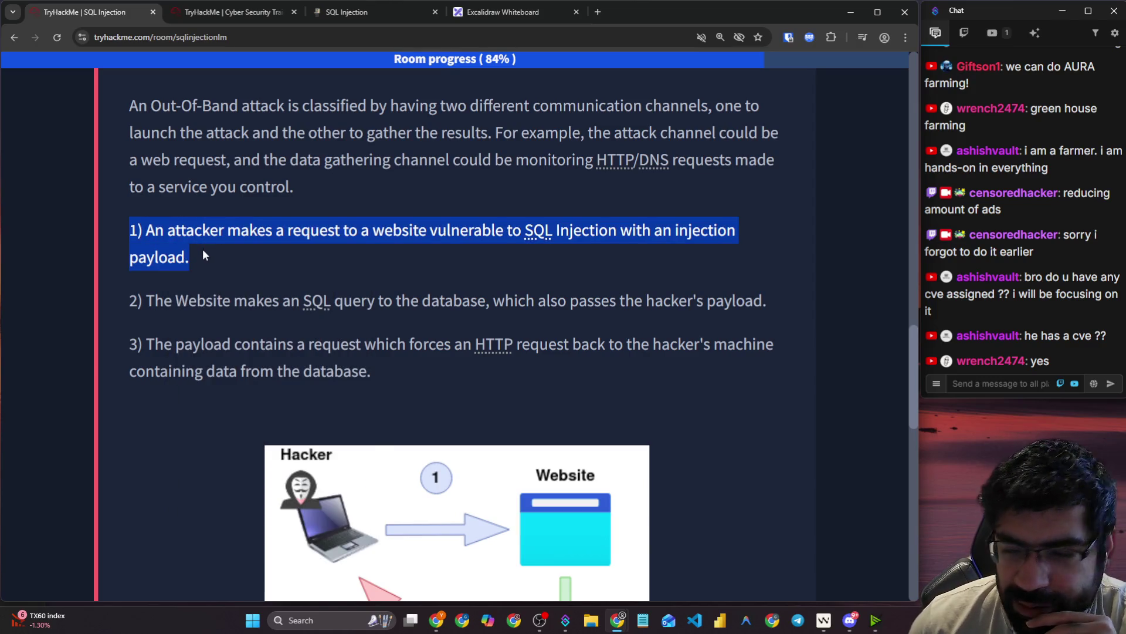
click(304, 235)
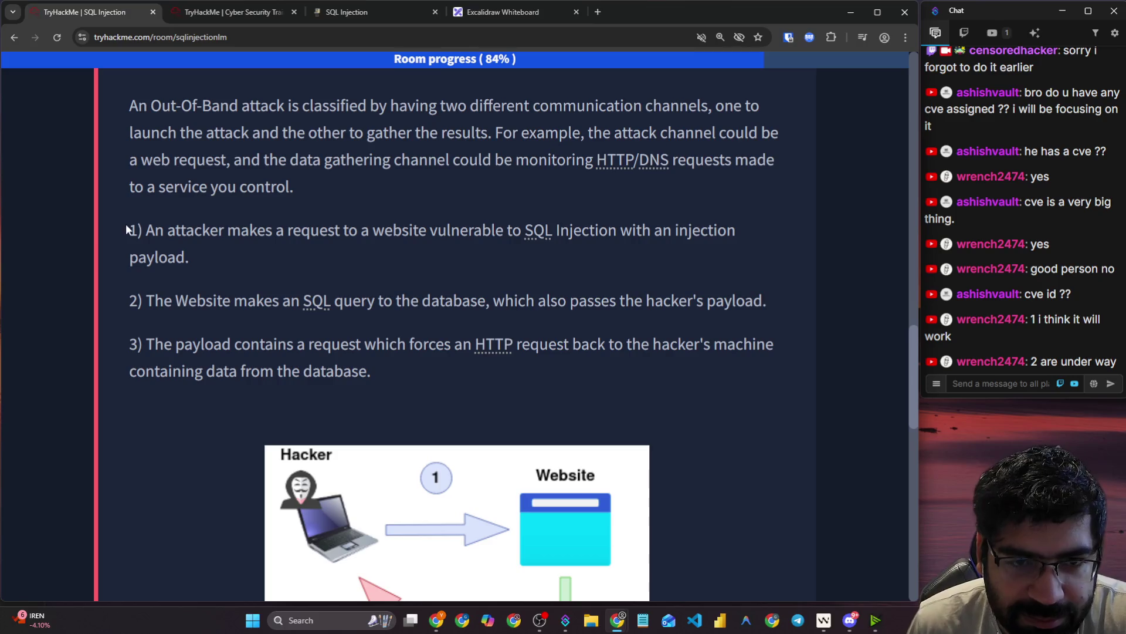
drag(126, 224, 242, 248)
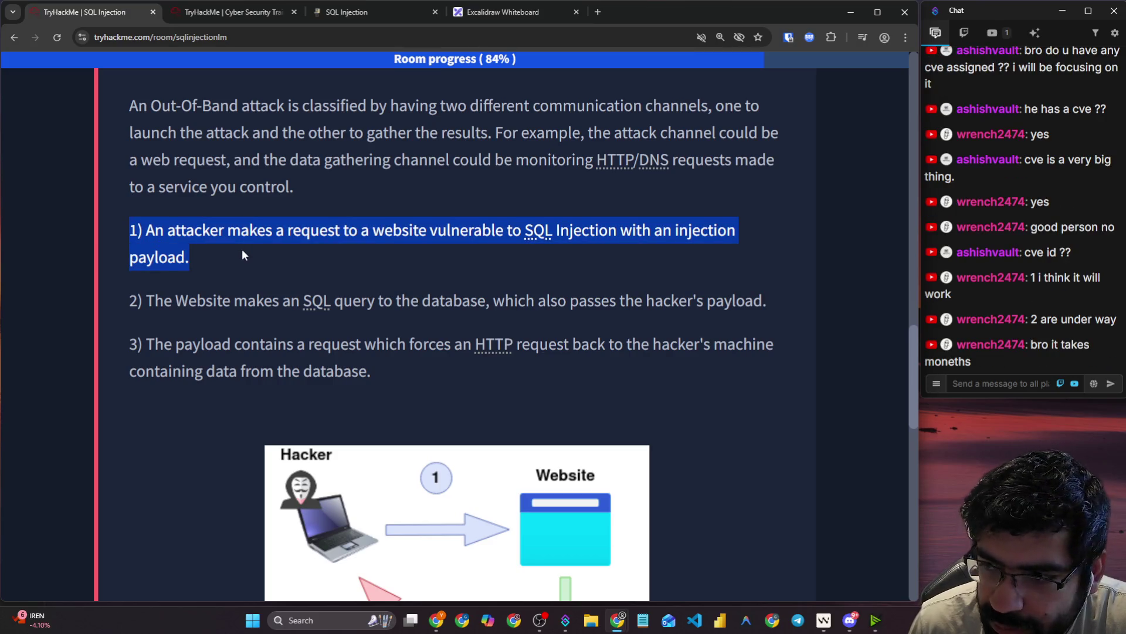
click(242, 249)
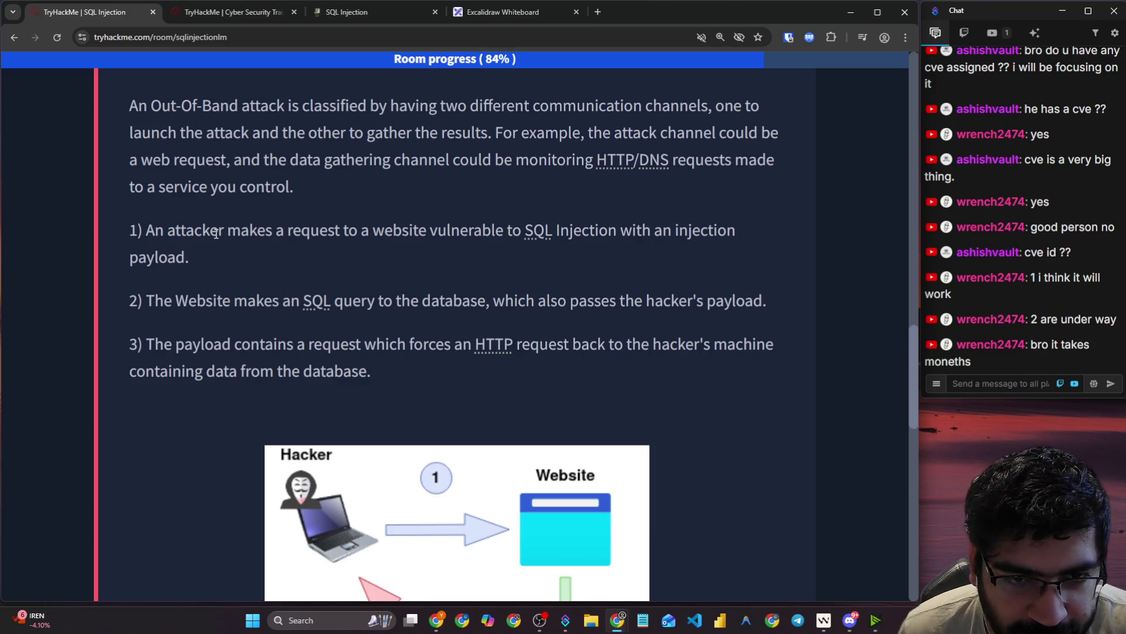
drag(130, 231, 718, 230)
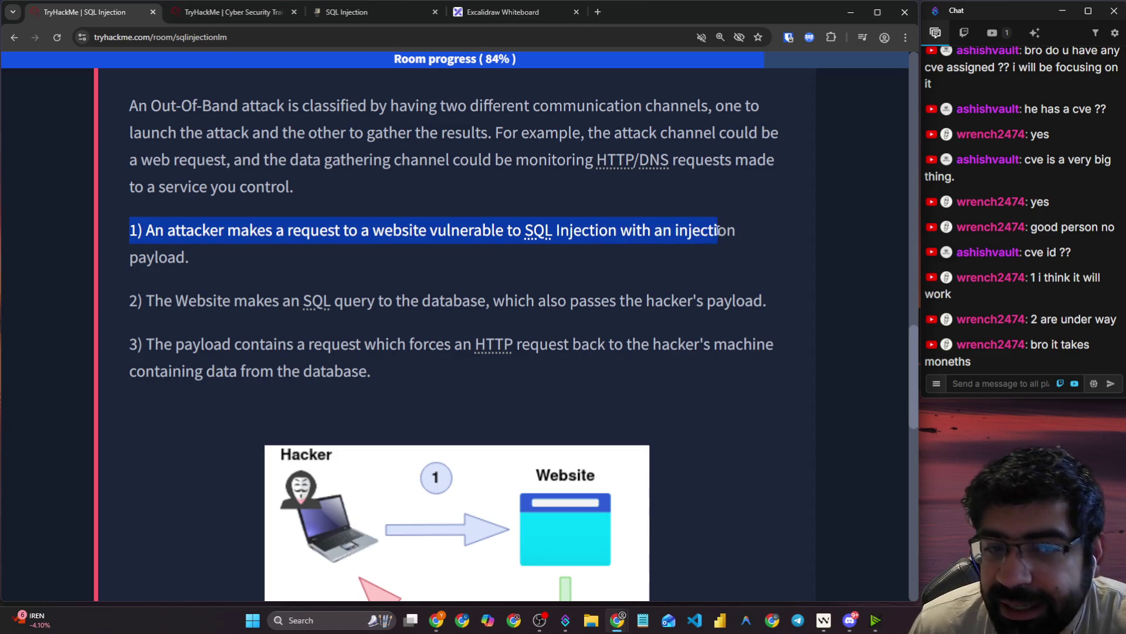
scroll(350, 264, down, 3)
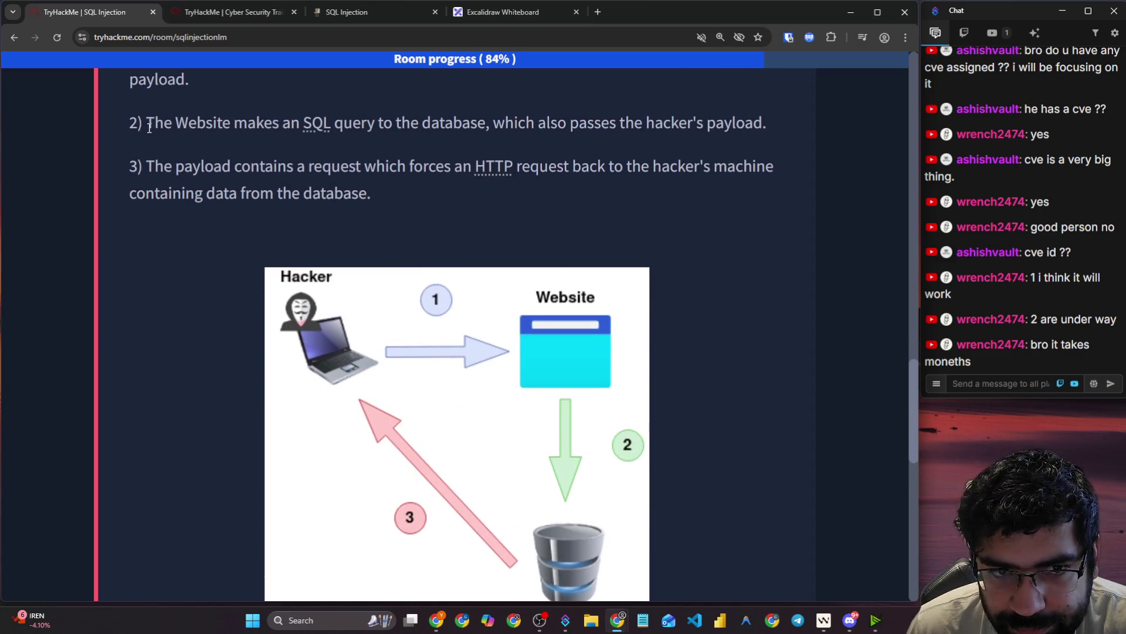
drag(150, 126, 727, 126)
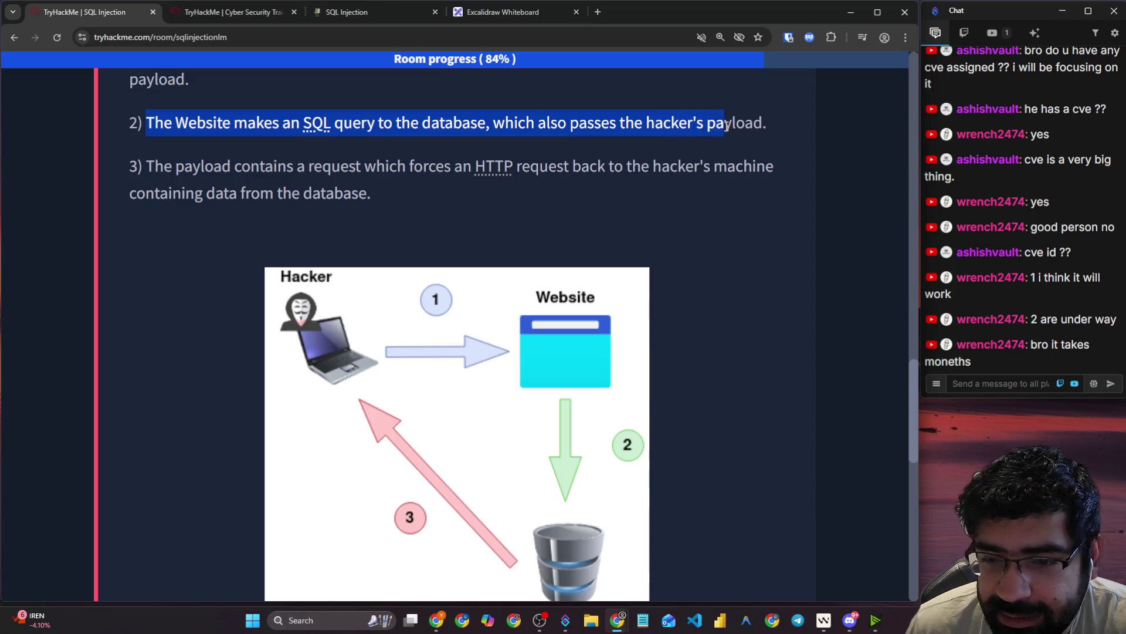
scroll(436, 138, down, 4)
scroll(411, 153, up, 2)
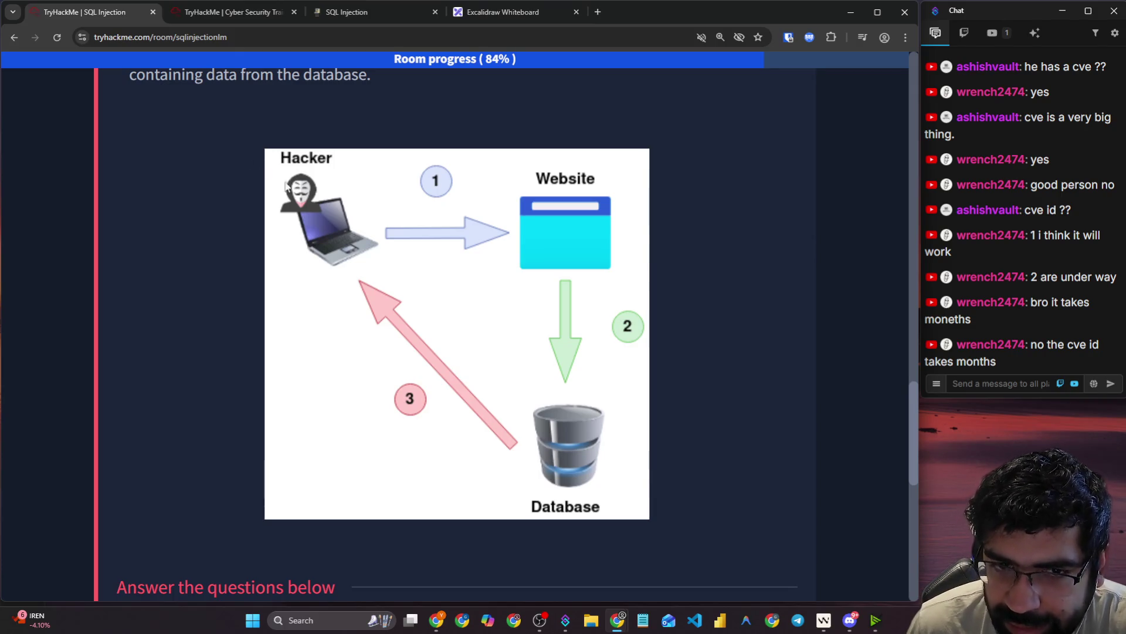
scroll(177, 218, up, 4)
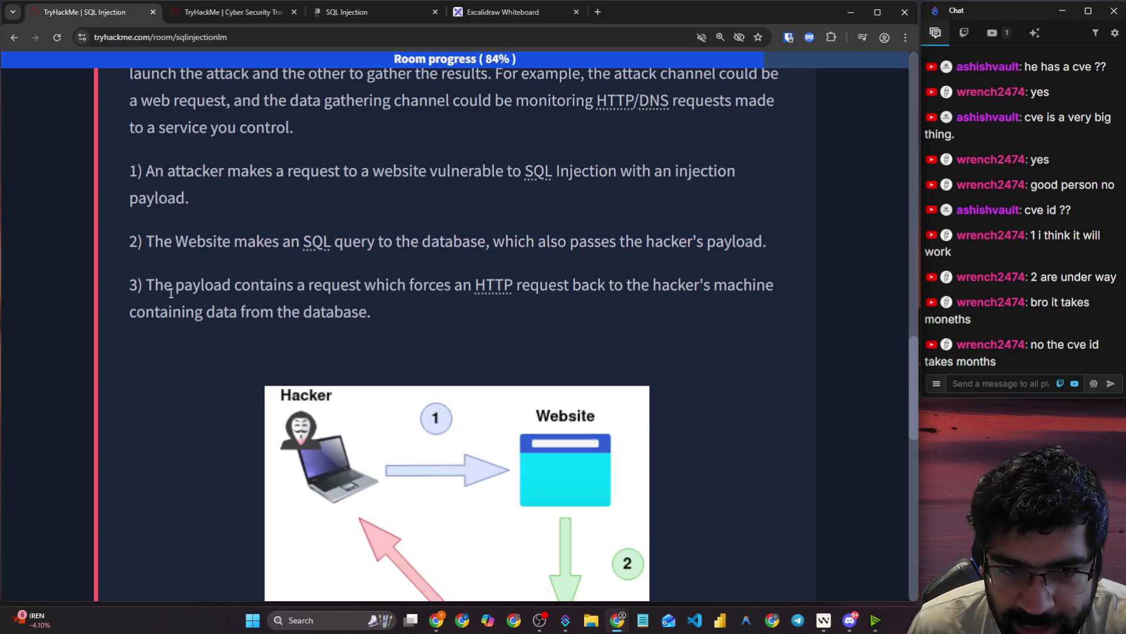
mouse_move(155, 285)
mouse_down()
mouse_move(547, 303)
mouse_move(727, 292)
mouse_up()
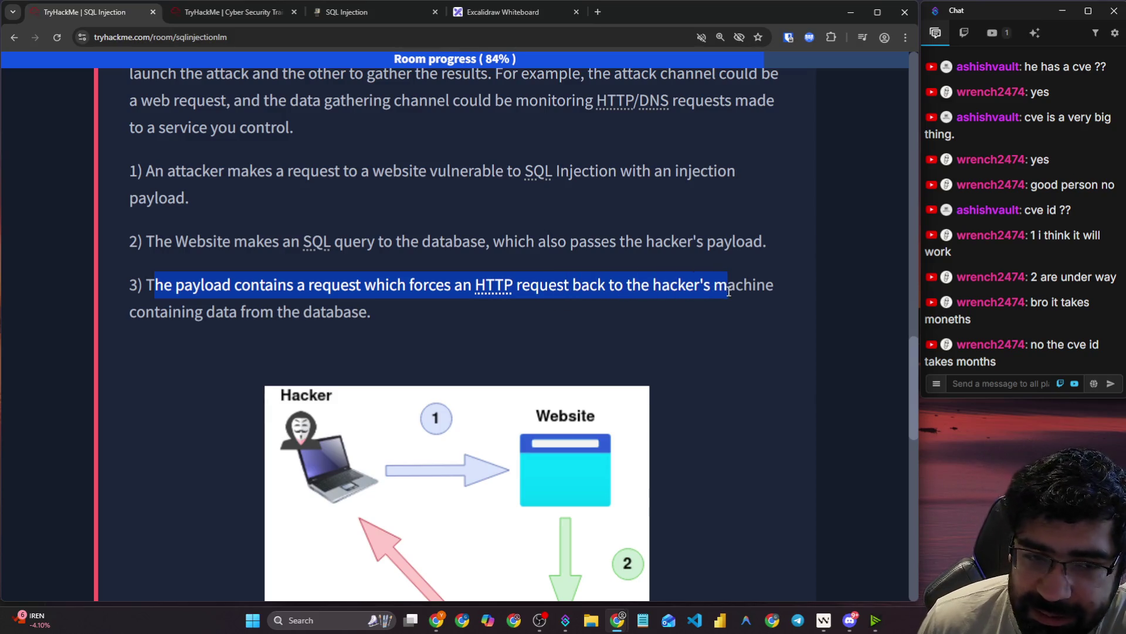
scroll(262, 282, down, 2)
drag(213, 200, 334, 194)
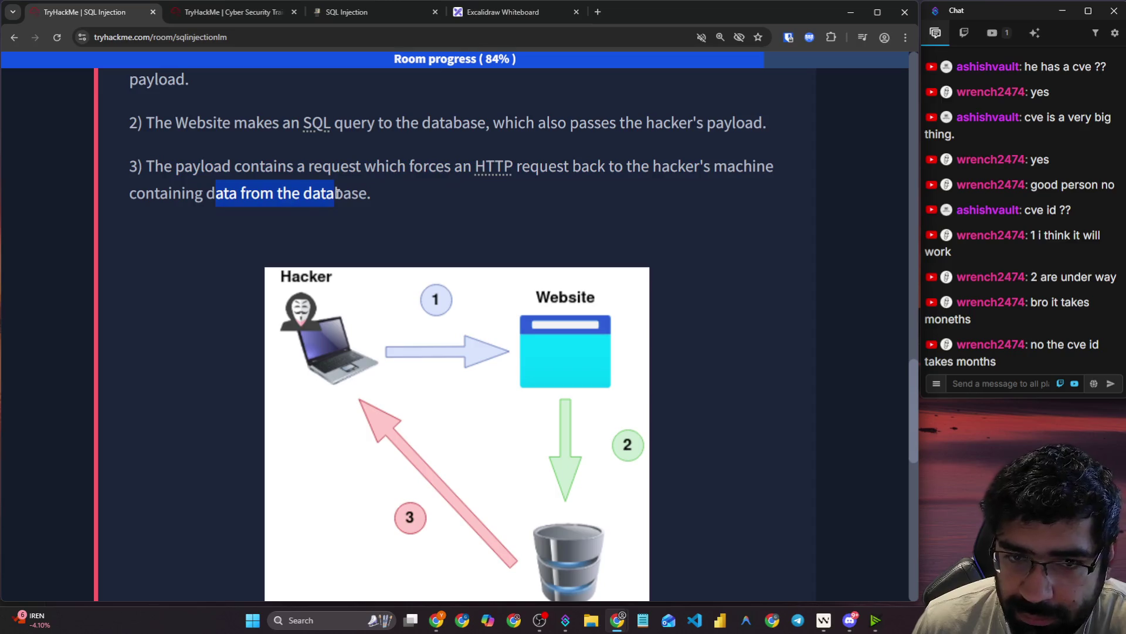
scroll(267, 212, down, 1)
scroll(253, 216, down, 3)
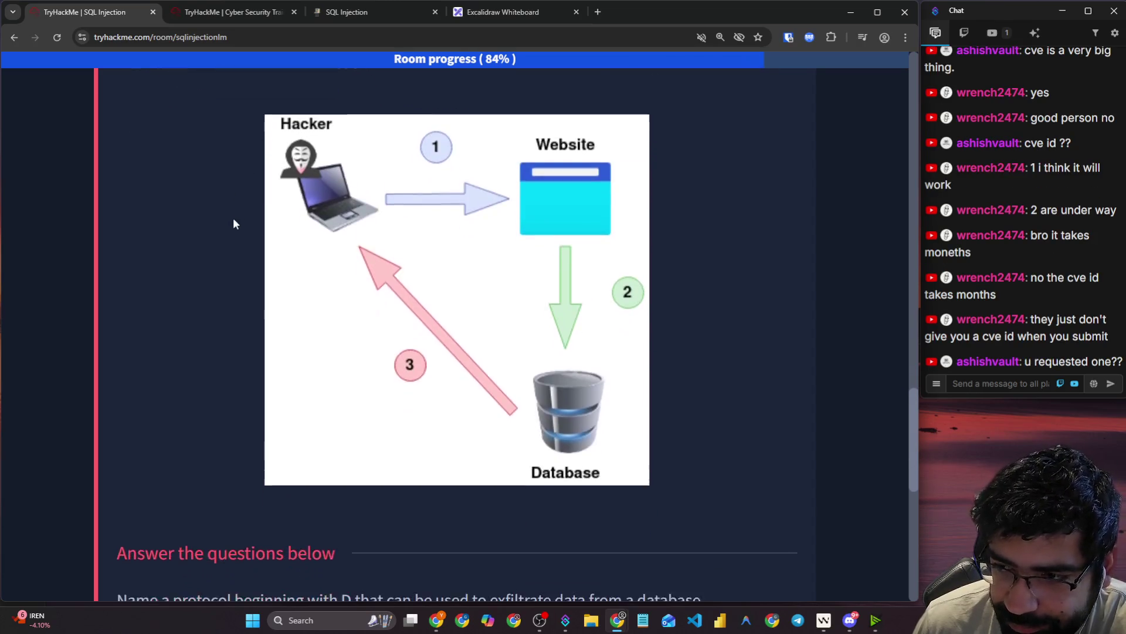
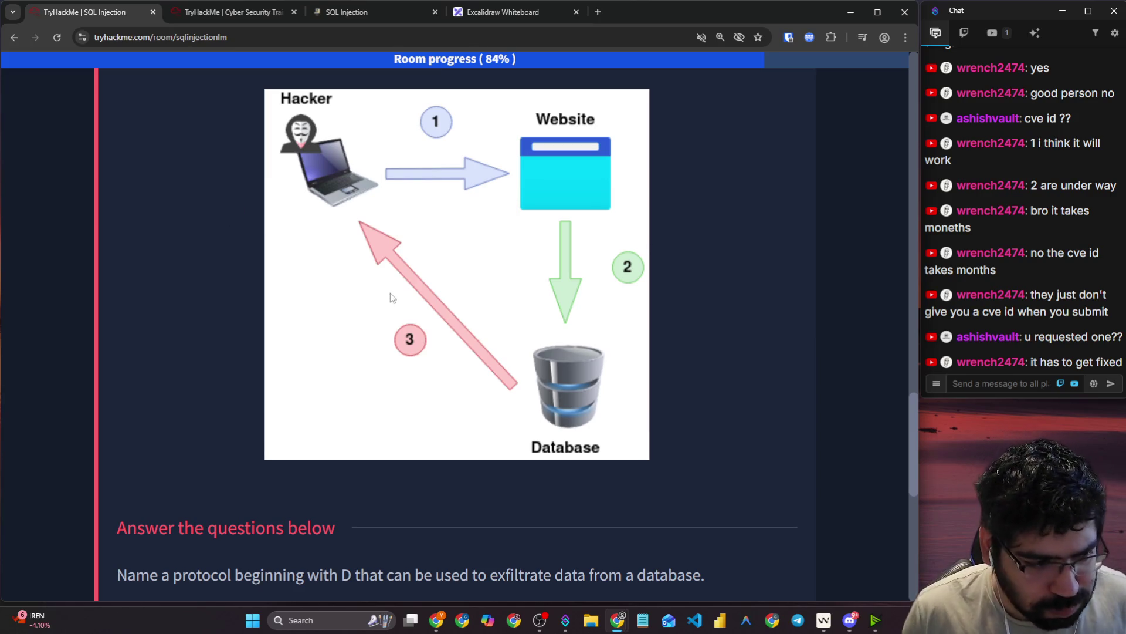
Step: Answer the data-exfiltration protocol question with DNS, following the 'with D' hint
scroll(622, 312, down, 4)
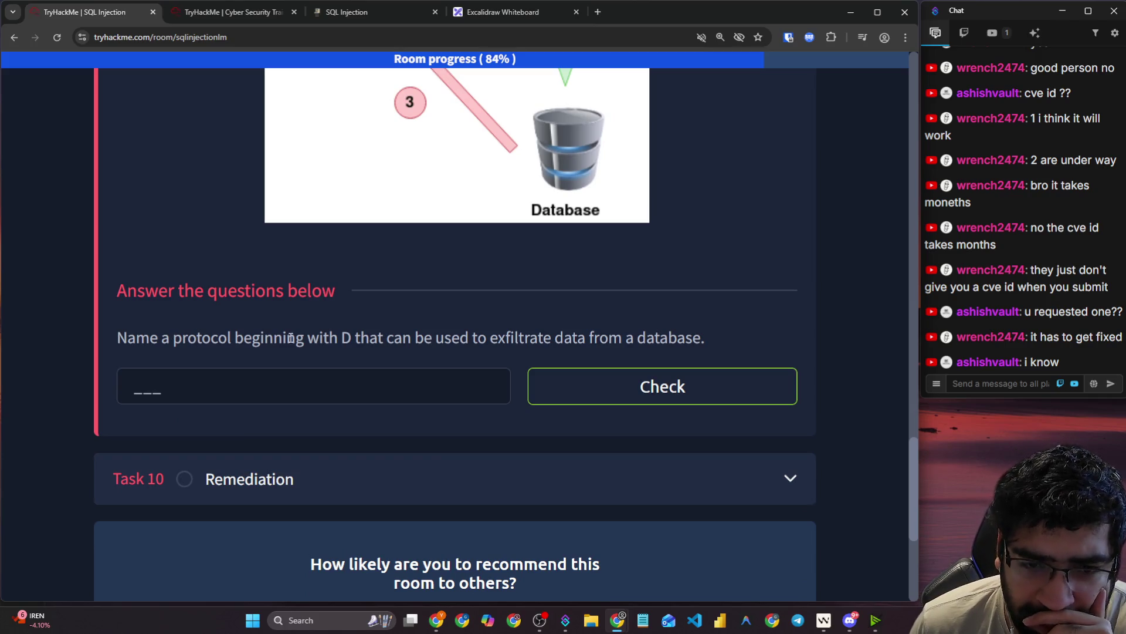
drag(322, 338, 368, 338)
click(306, 378)
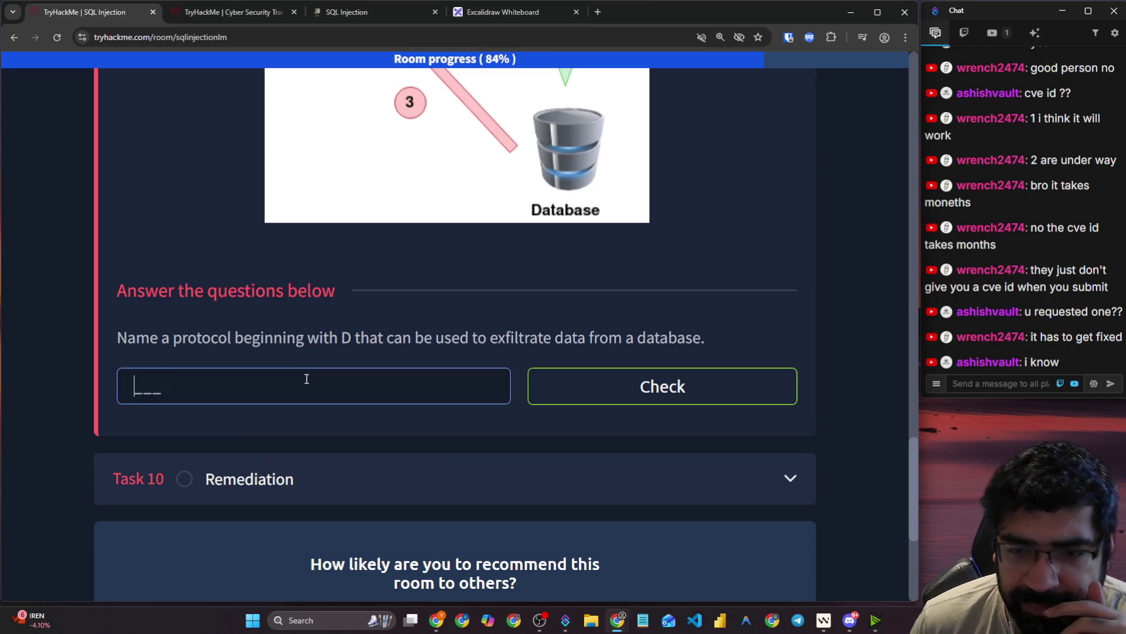
text(DNS)
key(Return)
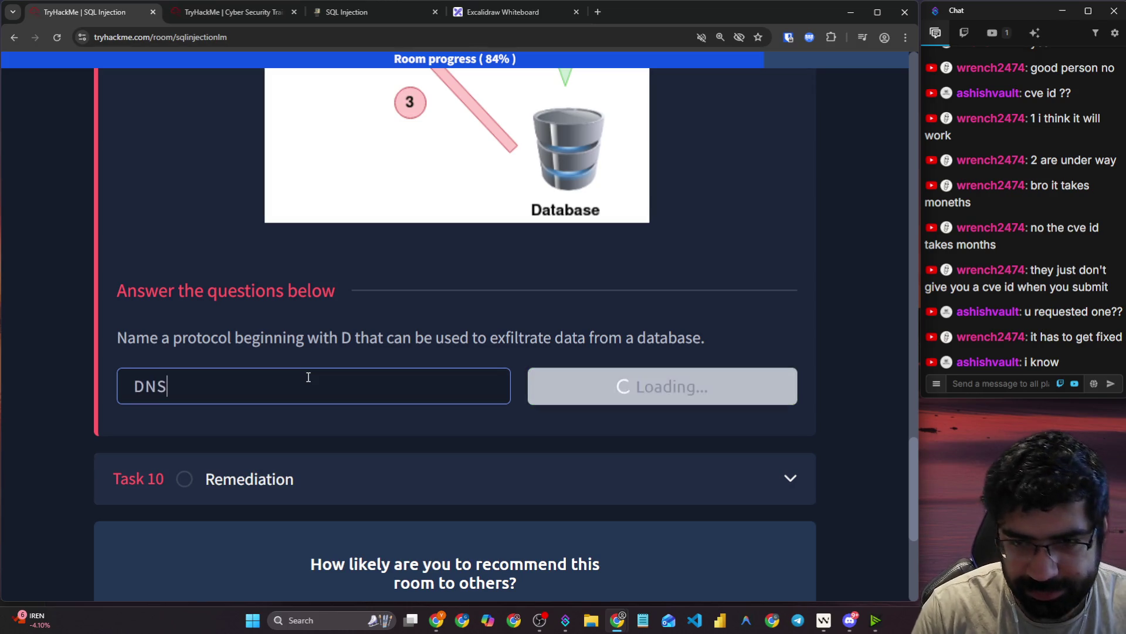
Step: Scroll past the rating panel and expand the Task 10 Remediation section
scroll(337, 364, down, 3)
scroll(301, 315, up, 5)
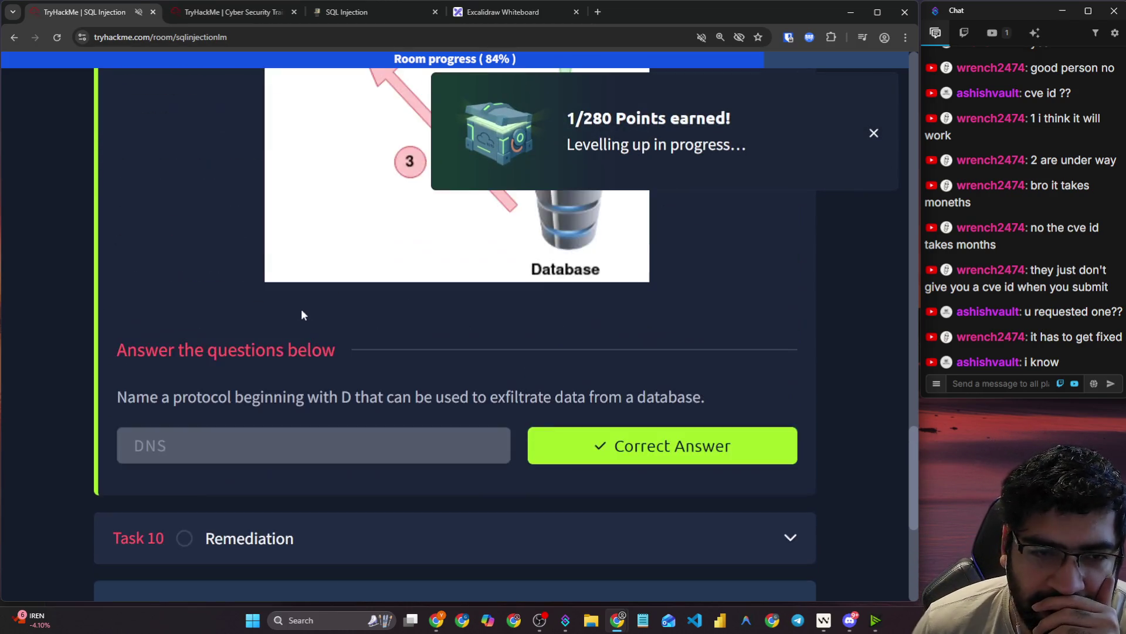
scroll(301, 315, up, 3)
scroll(281, 308, down, 9)
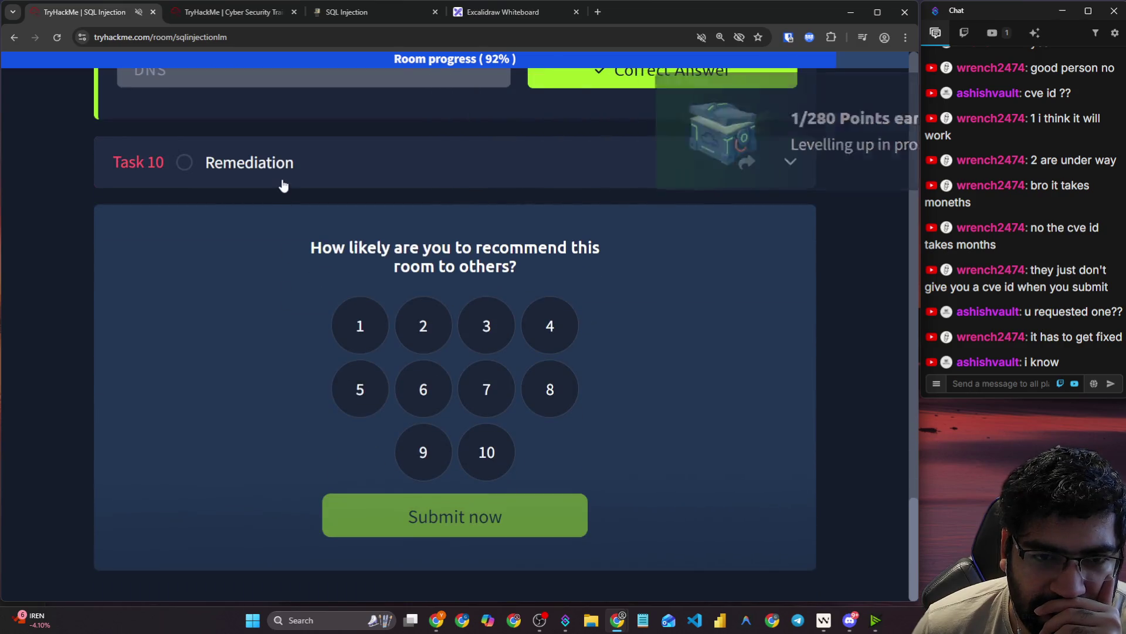
click(284, 185)
Step: Read the Remediation task's opening sentence, highlighting it across the line
scroll(302, 270, down, 1)
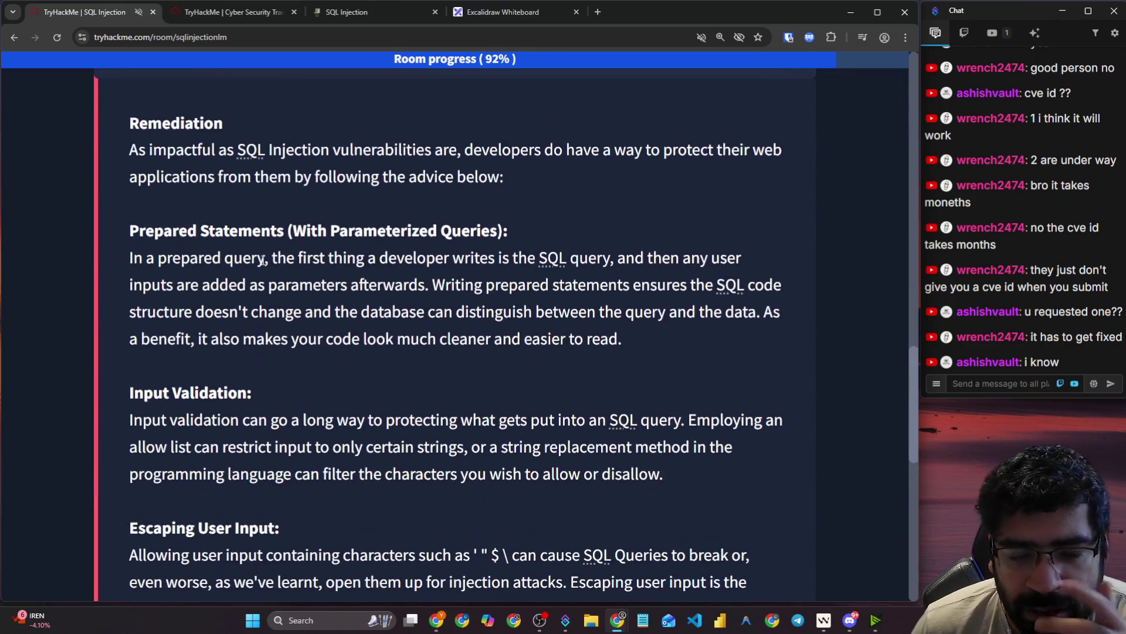
drag(129, 150, 452, 147)
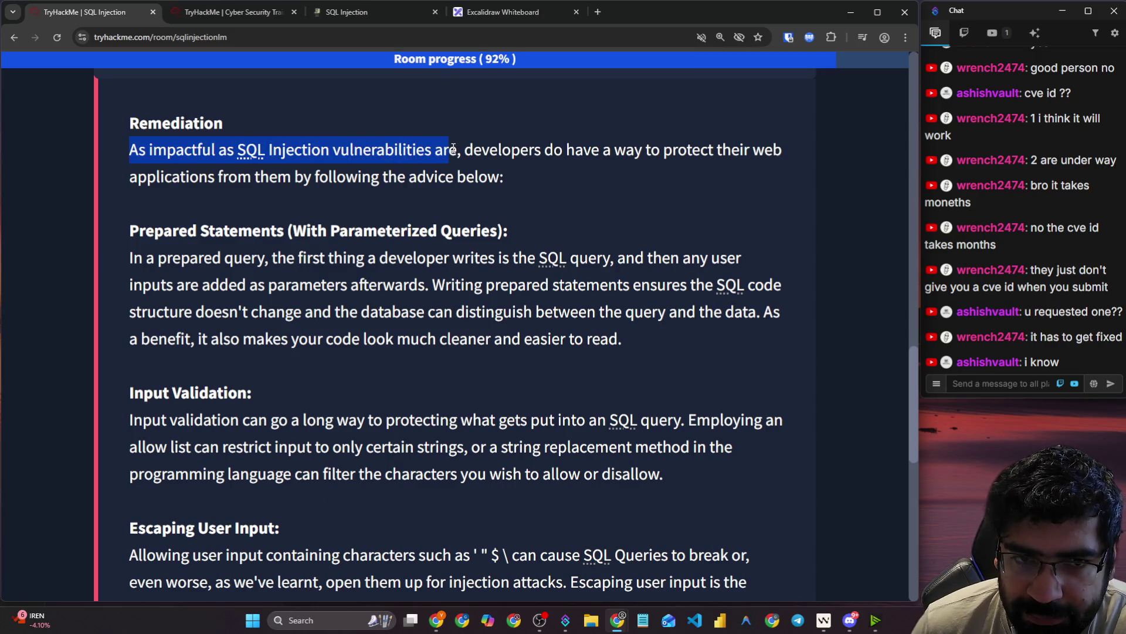
drag(453, 148, 774, 150)
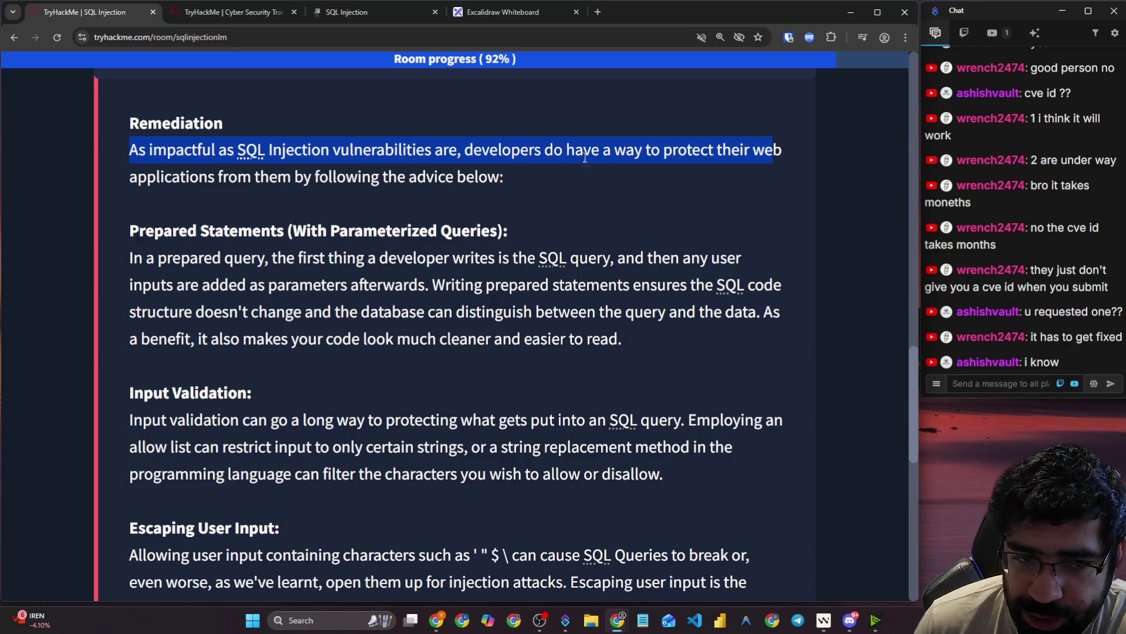
click(585, 157)
scroll(585, 157, down, 3)
scroll(147, 149, up, 1)
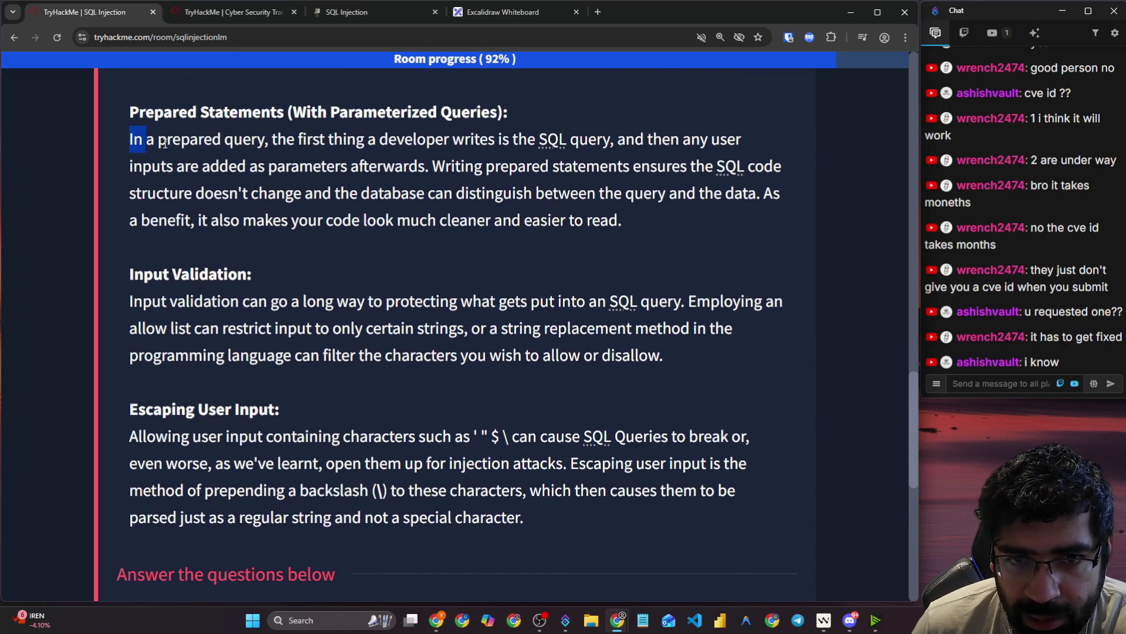
Step: Read the Parameterized Queries explanation, then bring up the Training Complete page with the THM{SQL_INJECTION_MASTER} flag
drag(164, 144, 489, 115)
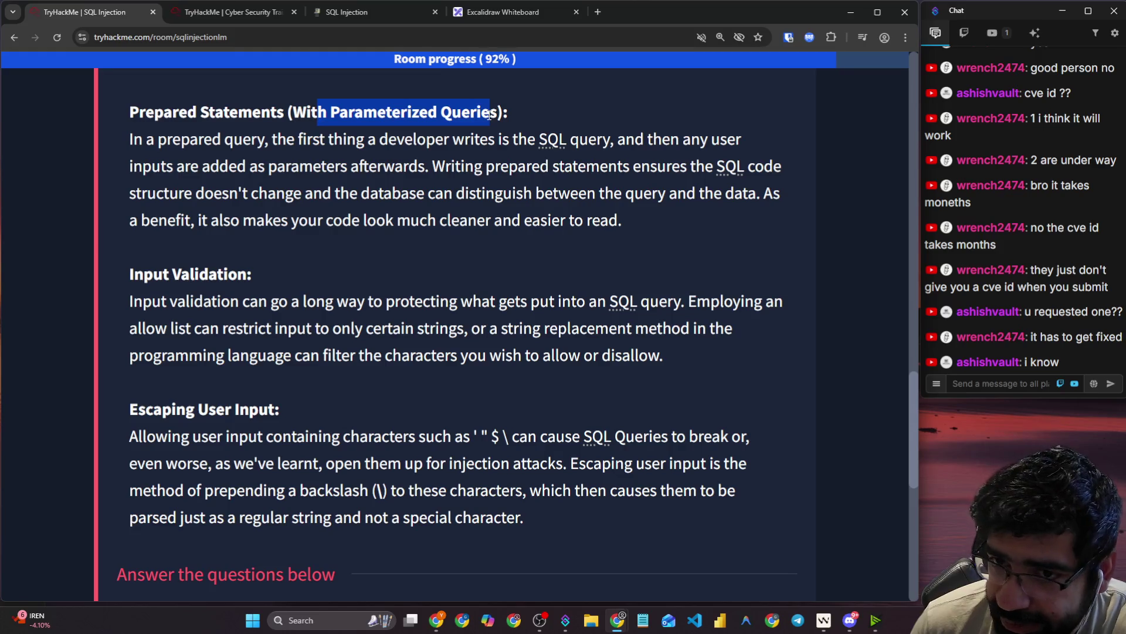
click(557, 159)
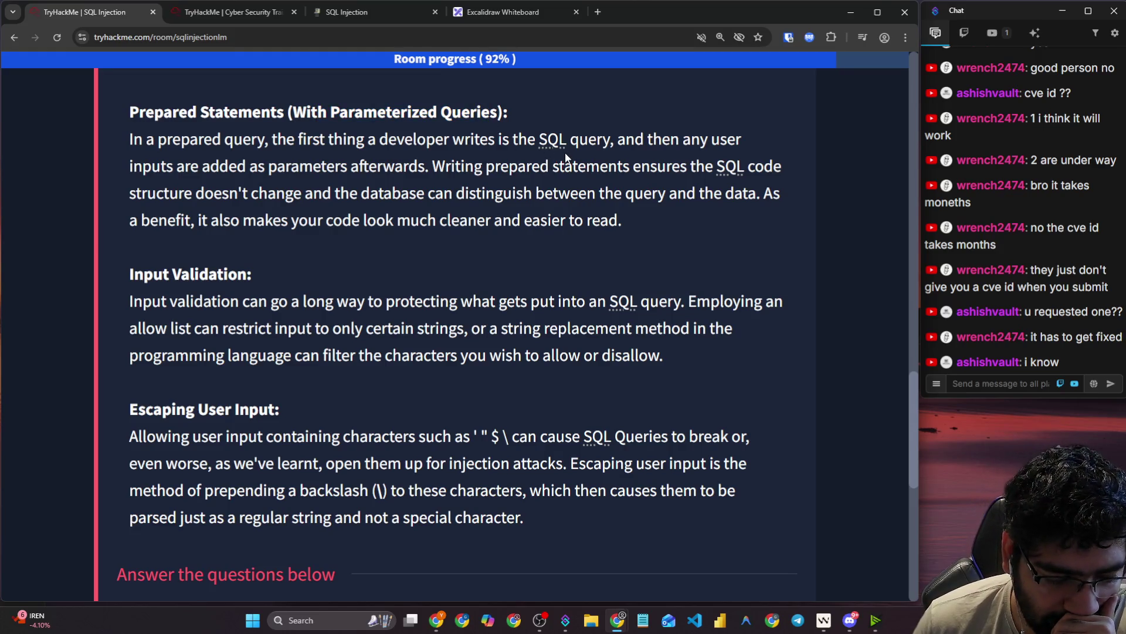
drag(263, 147, 720, 141)
drag(131, 169, 404, 167)
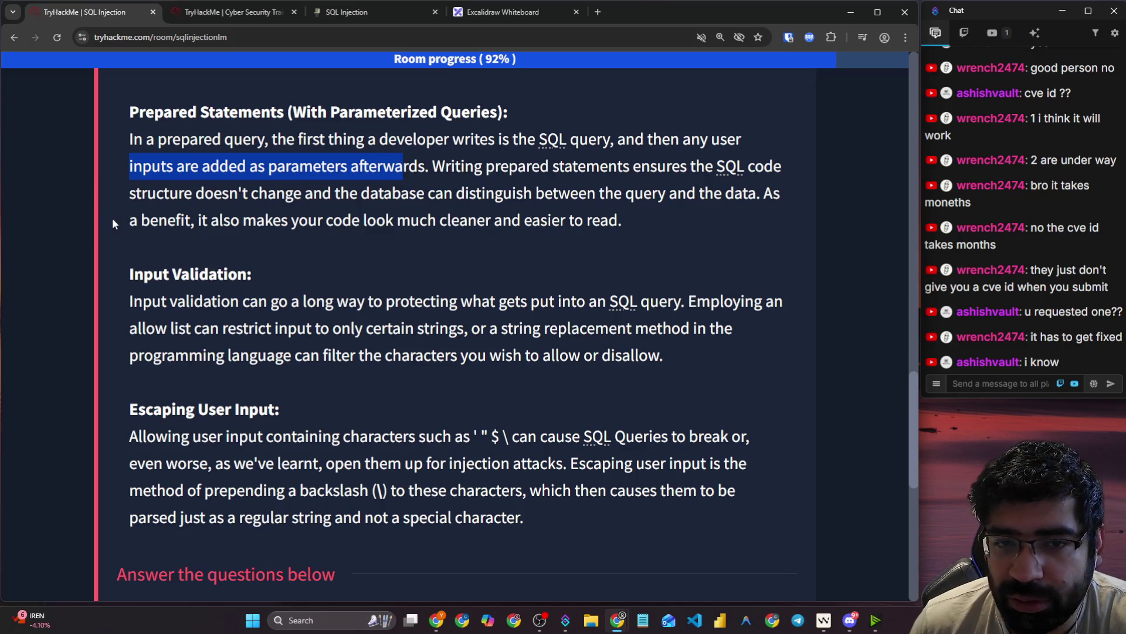
click(239, 17)
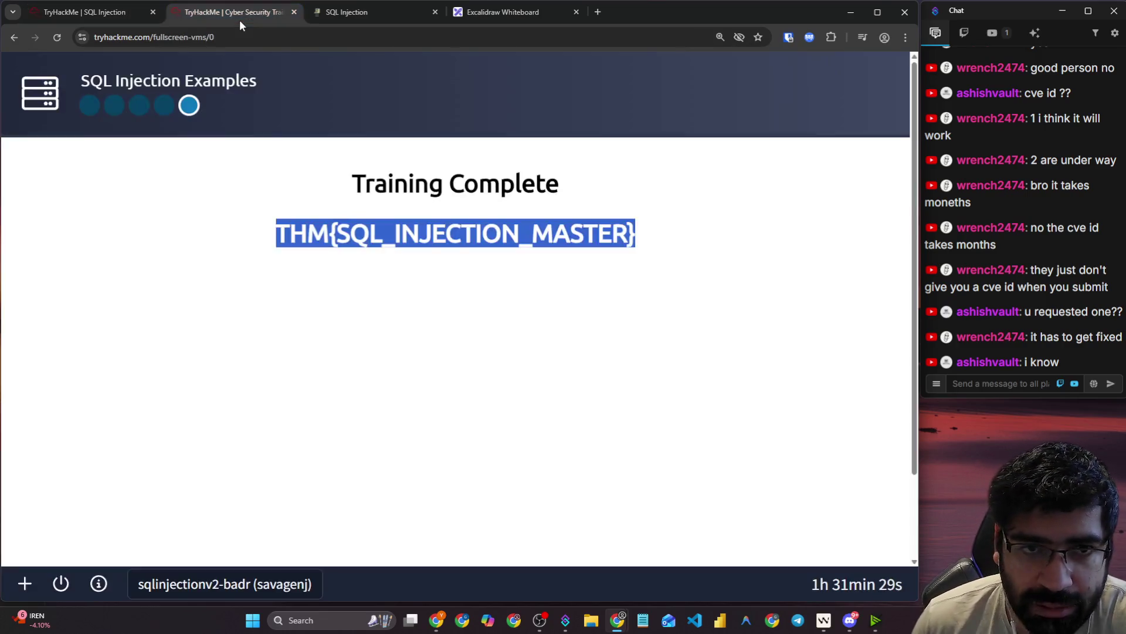
Step: On empty Excalidraw canvas, hand-write a heading word and underline it
click(358, 13)
click(503, 12)
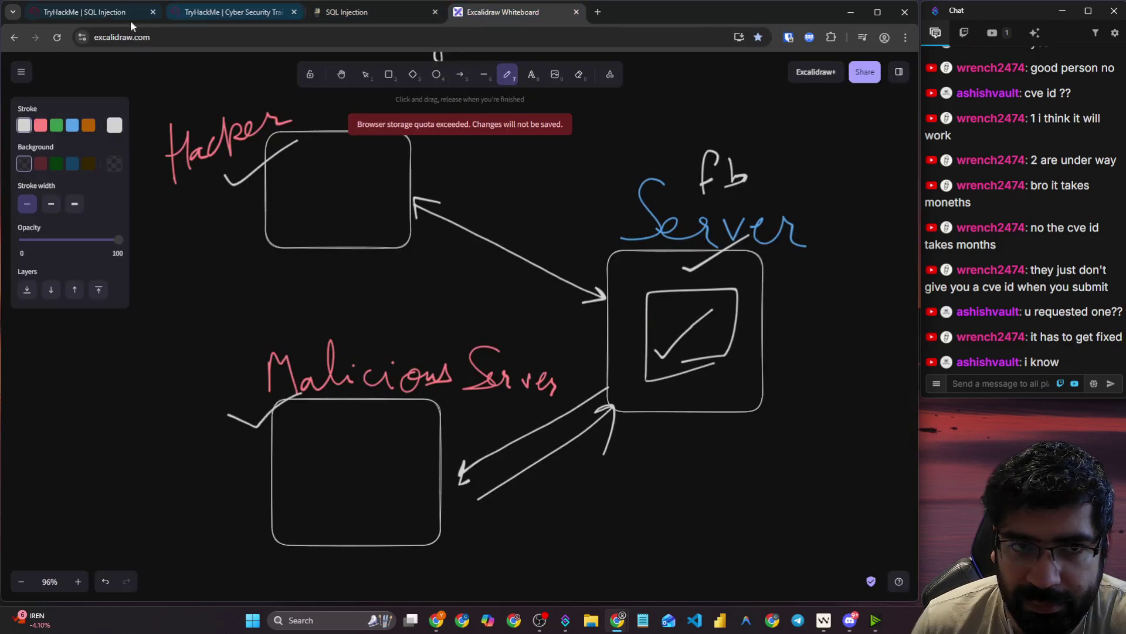
scroll(385, 410, down, 10)
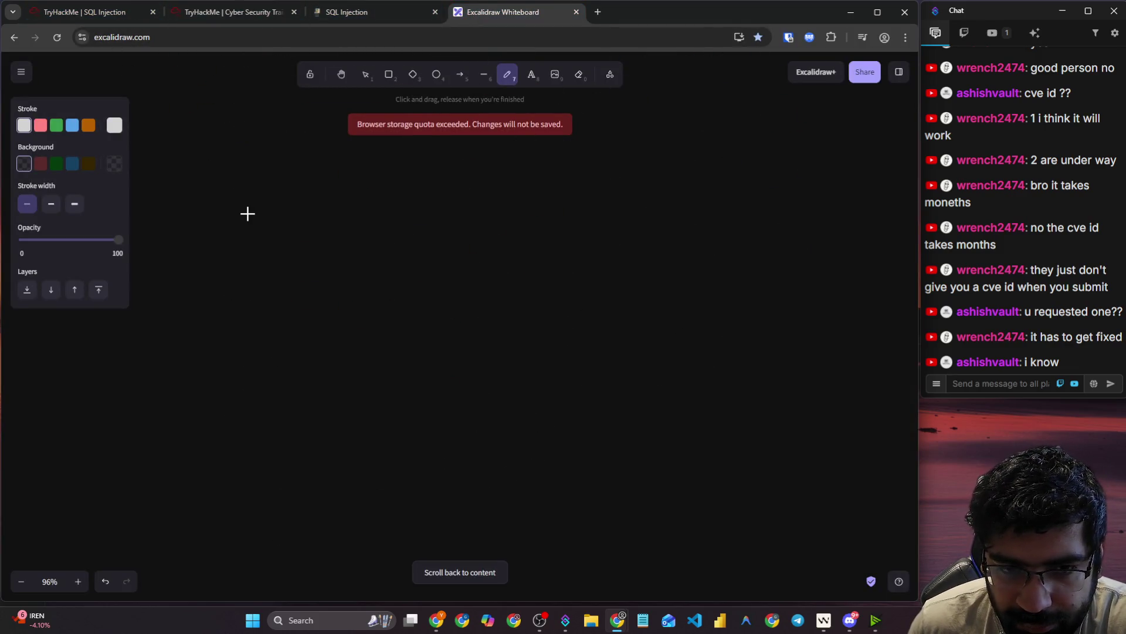
mouse_move(281, 193)
mouse_down()
mouse_move(313, 216)
mouse_move(315, 195)
mouse_up()
mouse_move(329, 223)
mouse_down()
mouse_move(332, 197)
mouse_move(372, 193)
mouse_move(384, 217)
mouse_move(448, 190)
mouse_up()
mouse_move(489, 197)
mouse_down()
mouse_move(516, 175)
mouse_move(534, 204)
mouse_up()
drag(267, 277, 491, 239)
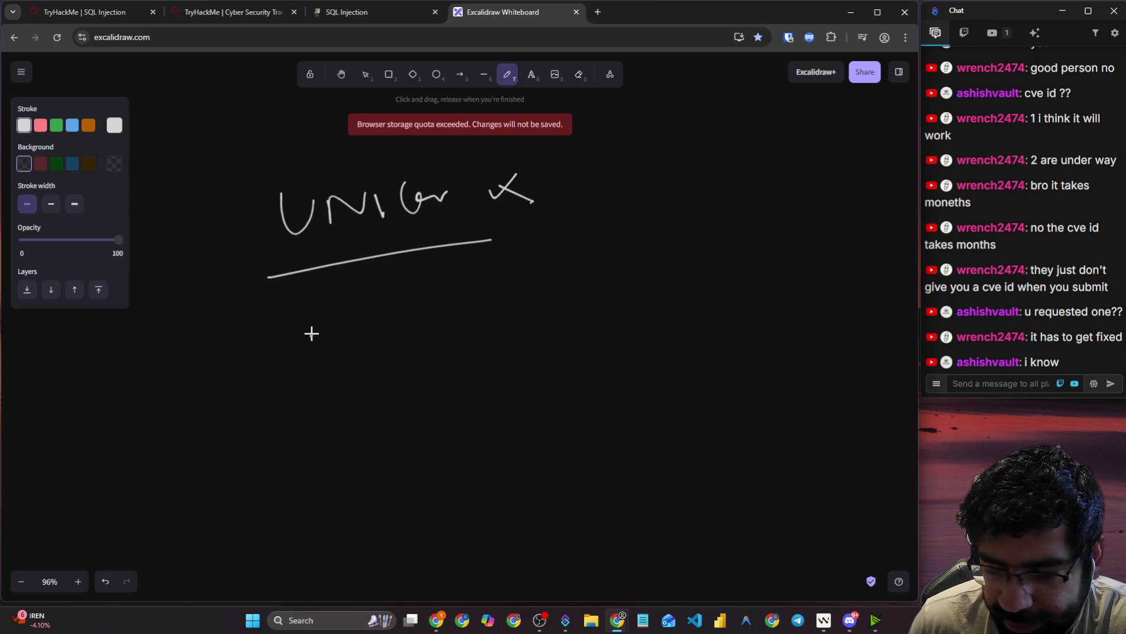
Step: Write 'next' below the underline with right, down and diagonal arrow strokes, then return to TryHackMe
mouse_move(308, 329)
mouse_down()
mouse_move(321, 339)
mouse_move(483, 317)
mouse_move(469, 338)
mouse_up()
mouse_move(538, 318)
mouse_down()
mouse_move(536, 370)
mouse_move(551, 366)
mouse_up()
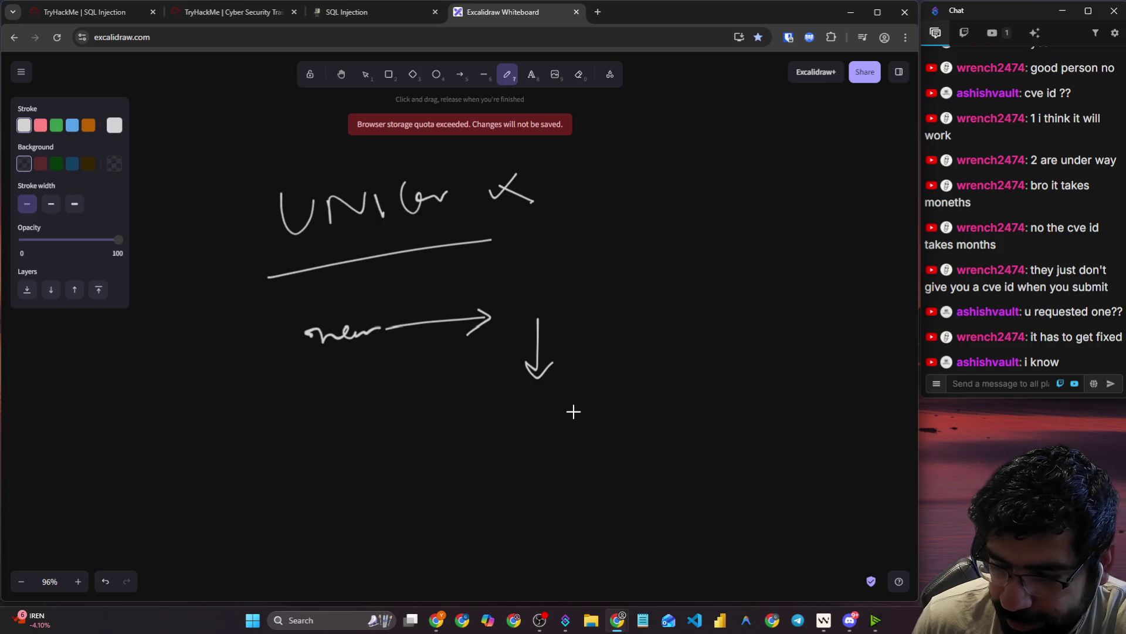
drag(623, 344, 658, 302)
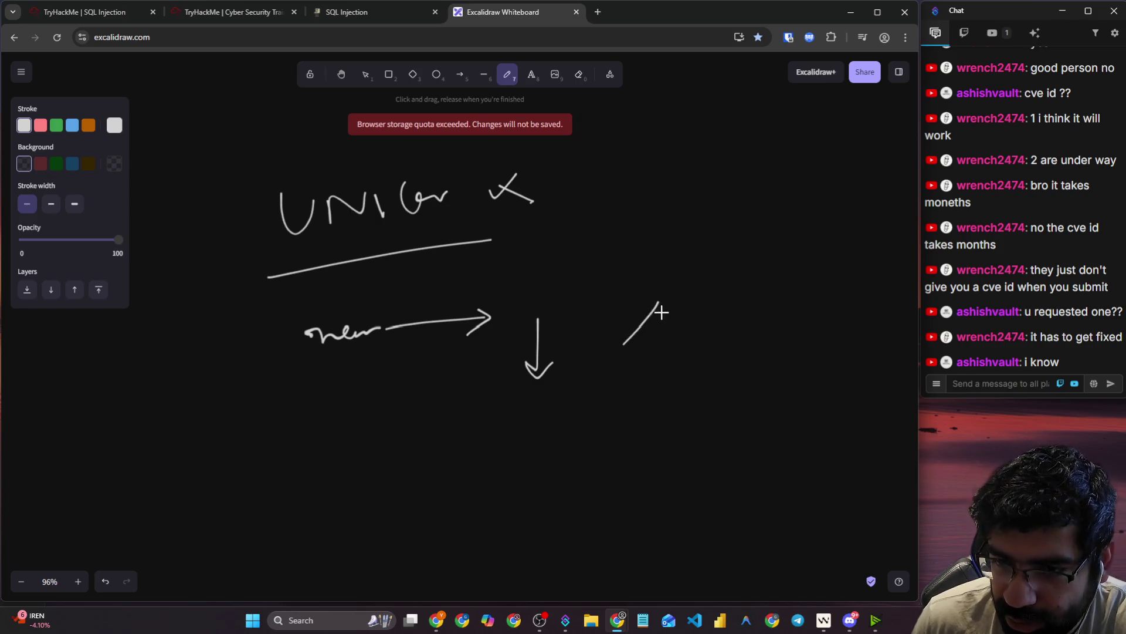
click(76, 12)
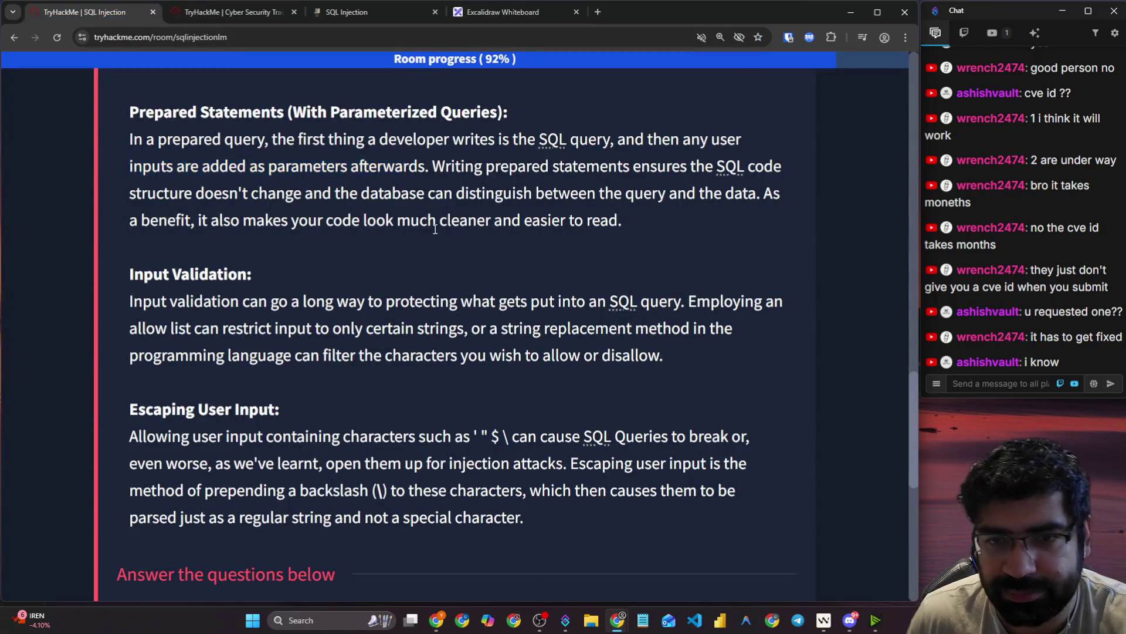
Step: Read the prepared statements and input validation paragraphs, highlighting key sentences
drag(433, 167, 781, 163)
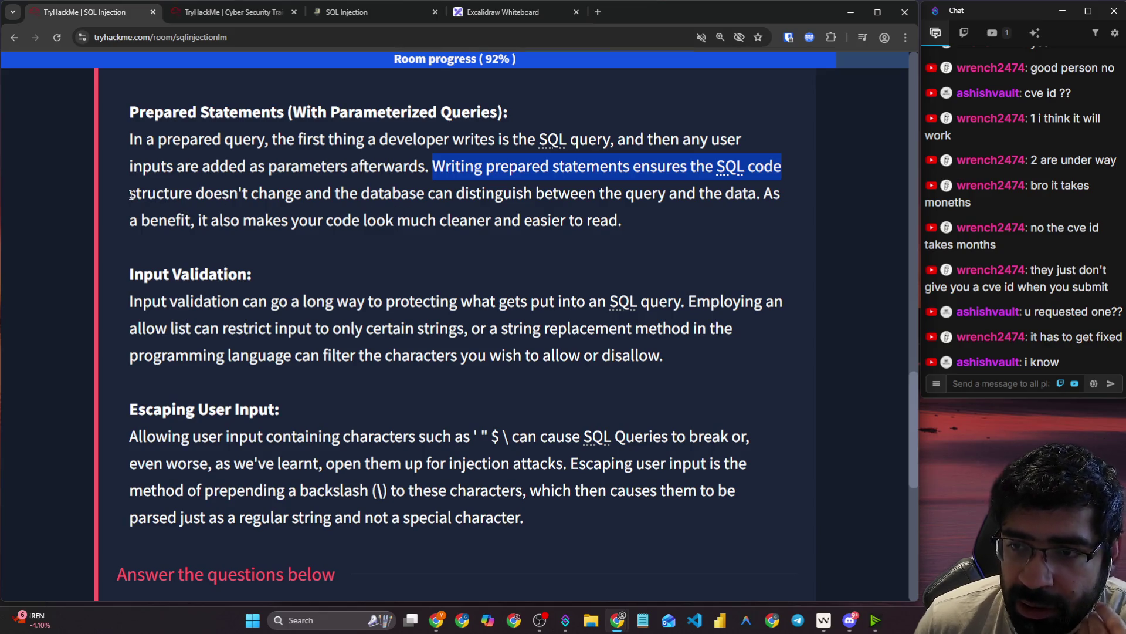
drag(130, 194, 754, 198)
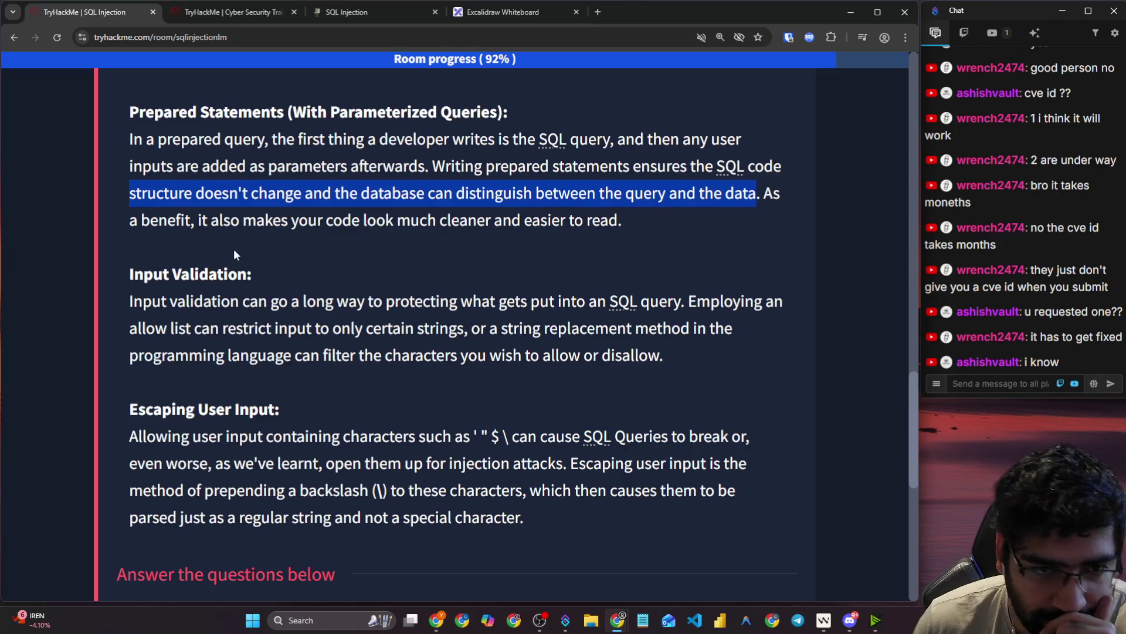
scroll(229, 258, down, 1)
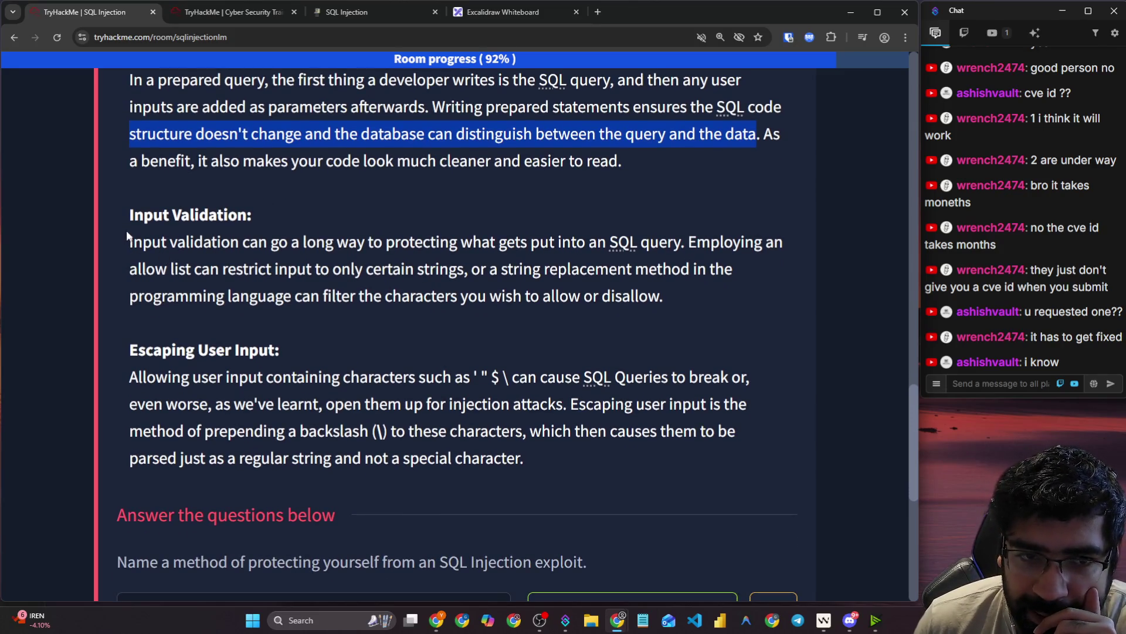
drag(208, 160, 614, 169)
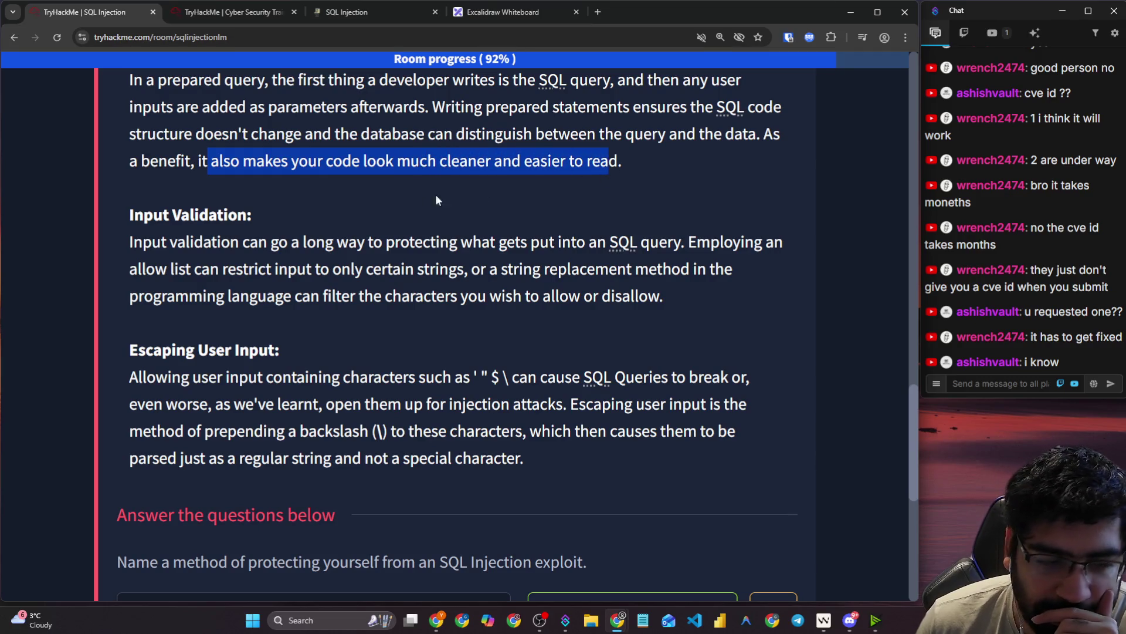
mouse_move(130, 241)
mouse_down()
mouse_move(582, 247)
mouse_move(649, 271)
mouse_up()
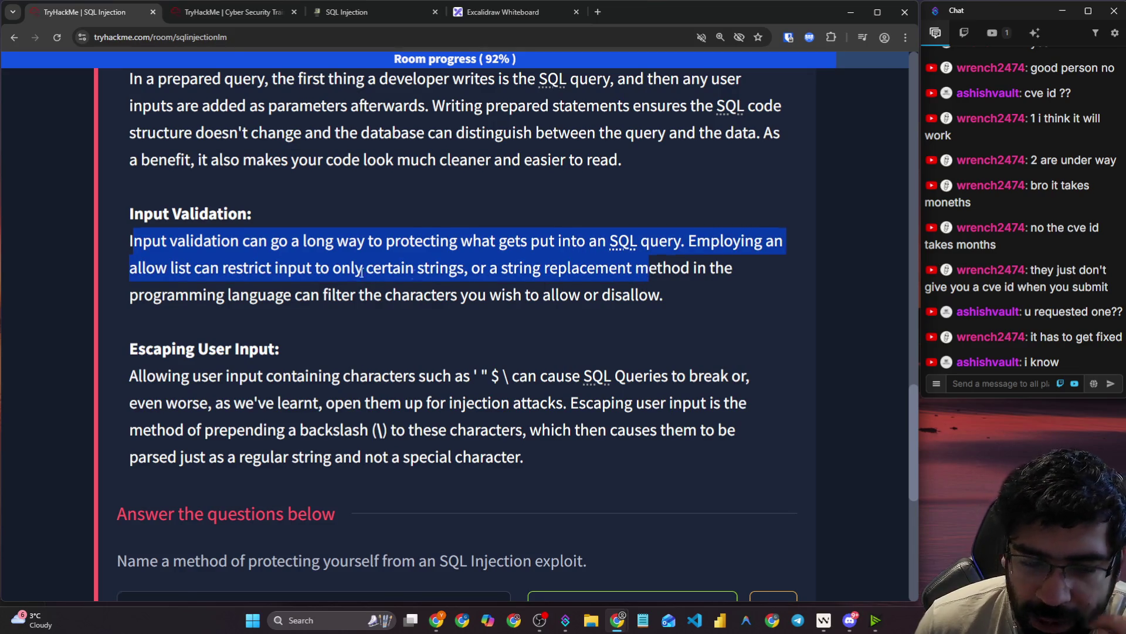
scroll(220, 265, down, 2)
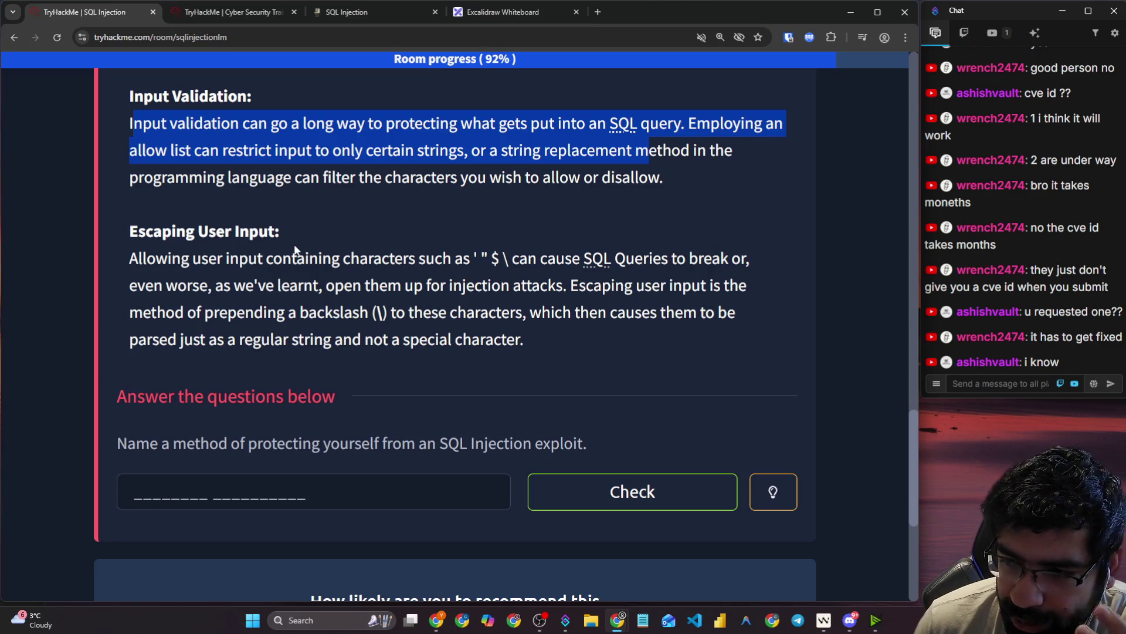
click(168, 243)
Step: Read the Escaping User Input section on prepending backslashes, then reach the final question
drag(107, 233, 279, 235)
drag(472, 259, 742, 258)
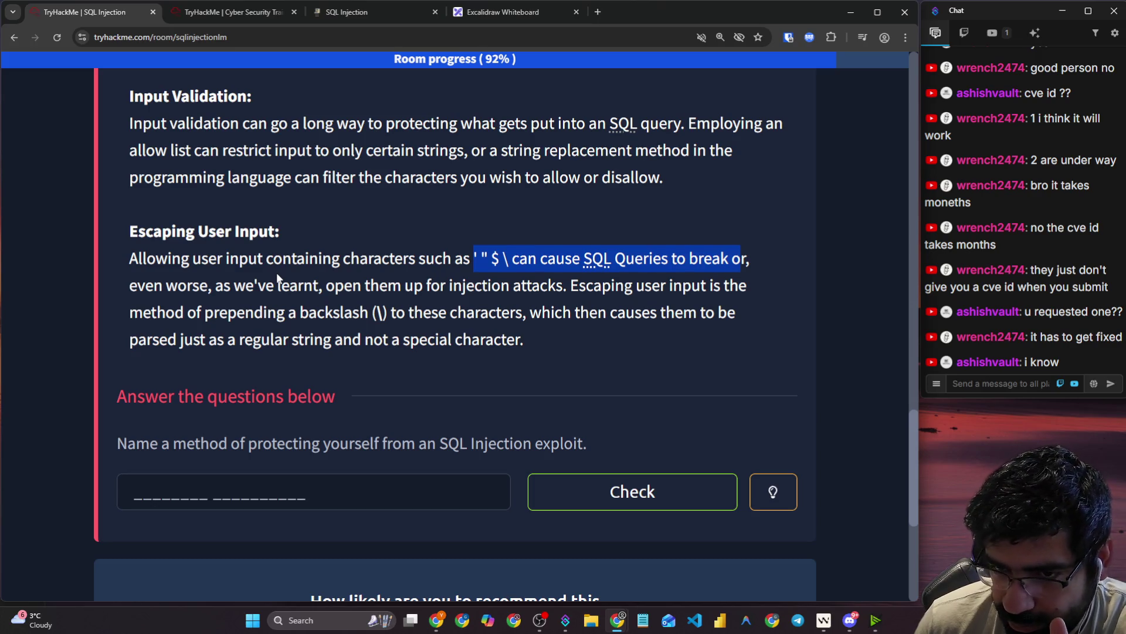
drag(586, 286, 747, 295)
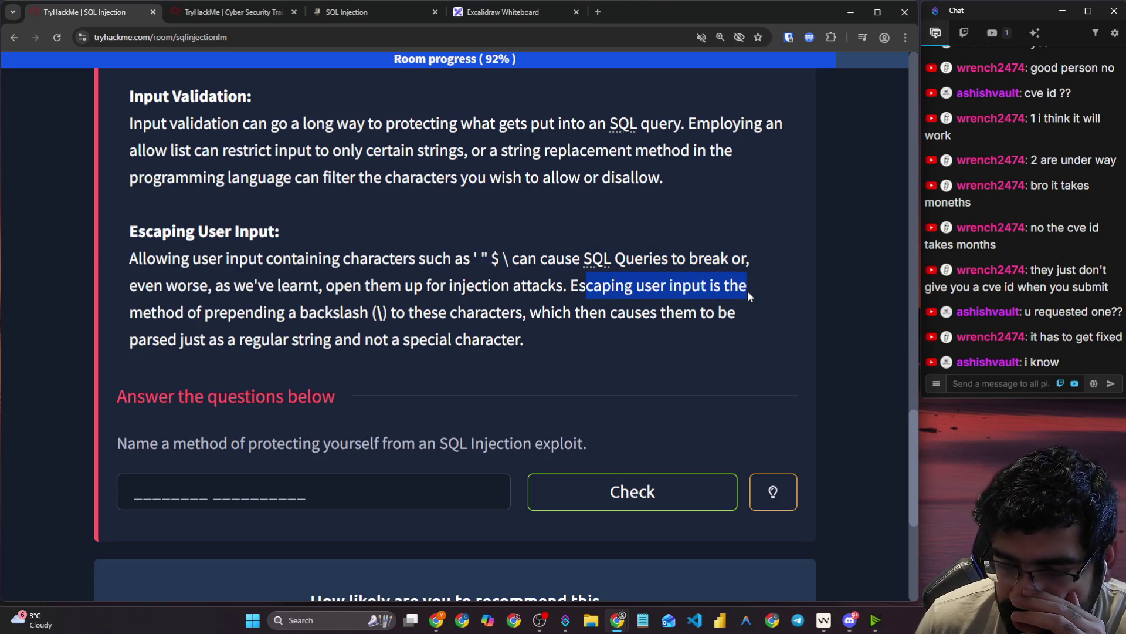
drag(245, 312, 528, 311)
drag(489, 267, 512, 262)
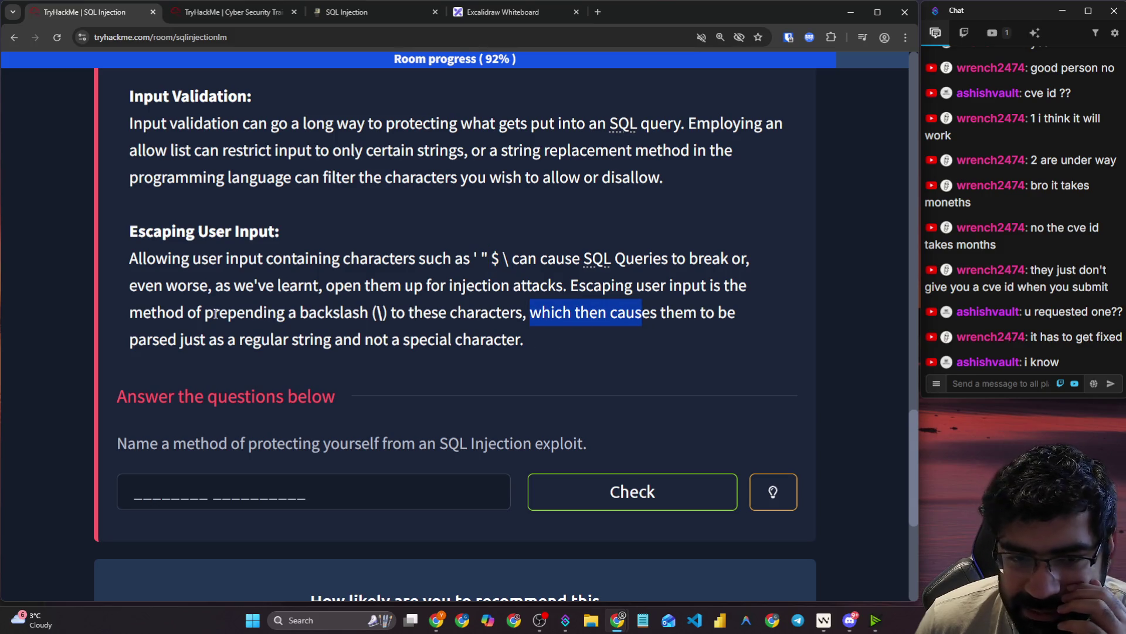
scroll(215, 314, down, 2)
drag(154, 325, 284, 327)
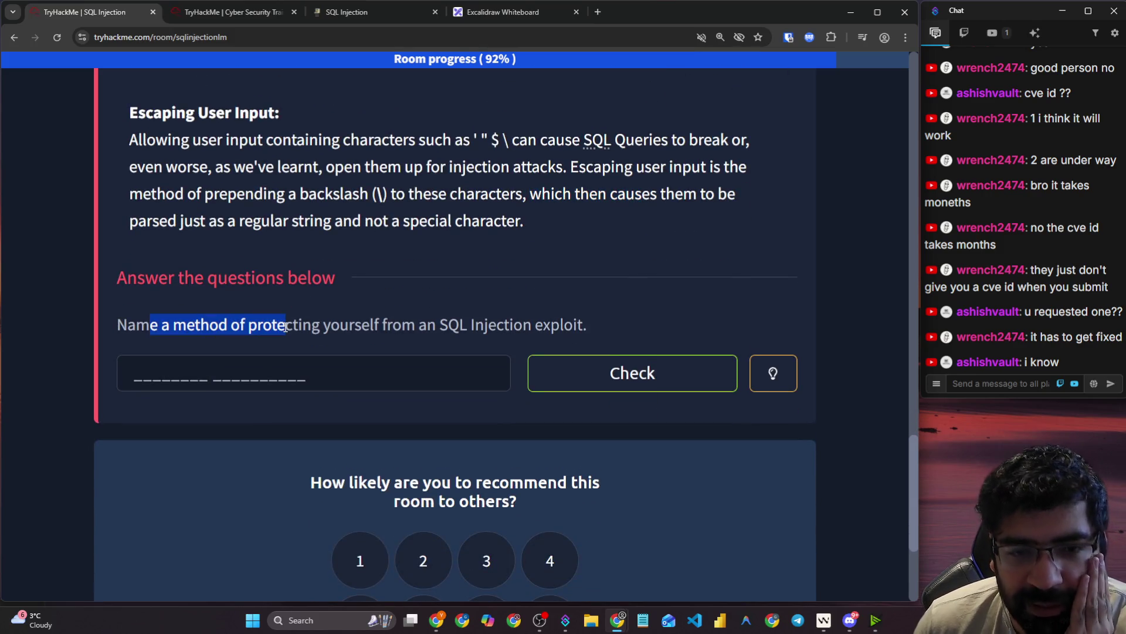
Step: Try 'input validation', then 'parameter', as the final question's answer
click(296, 371)
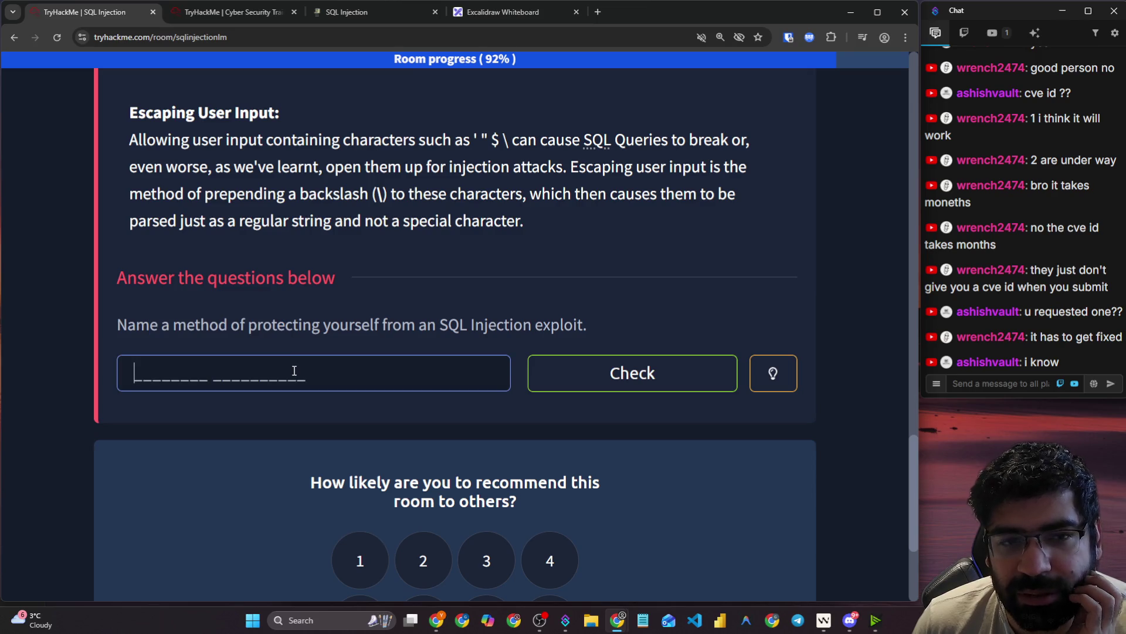
scroll(280, 369, up, 3)
scroll(284, 359, down, 3)
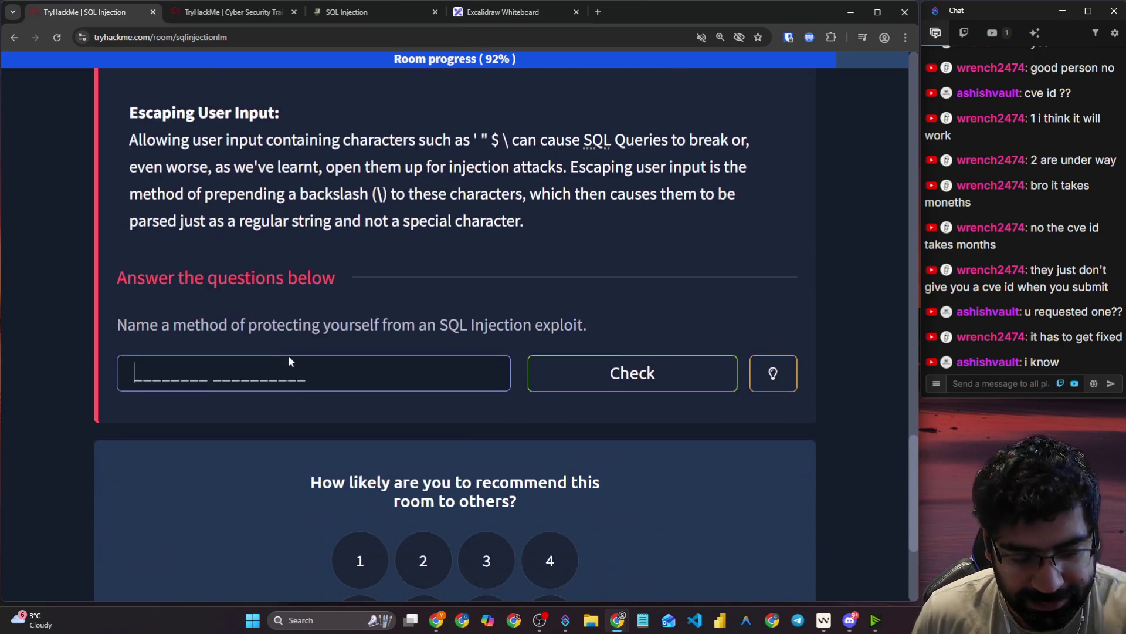
text(inputval i)
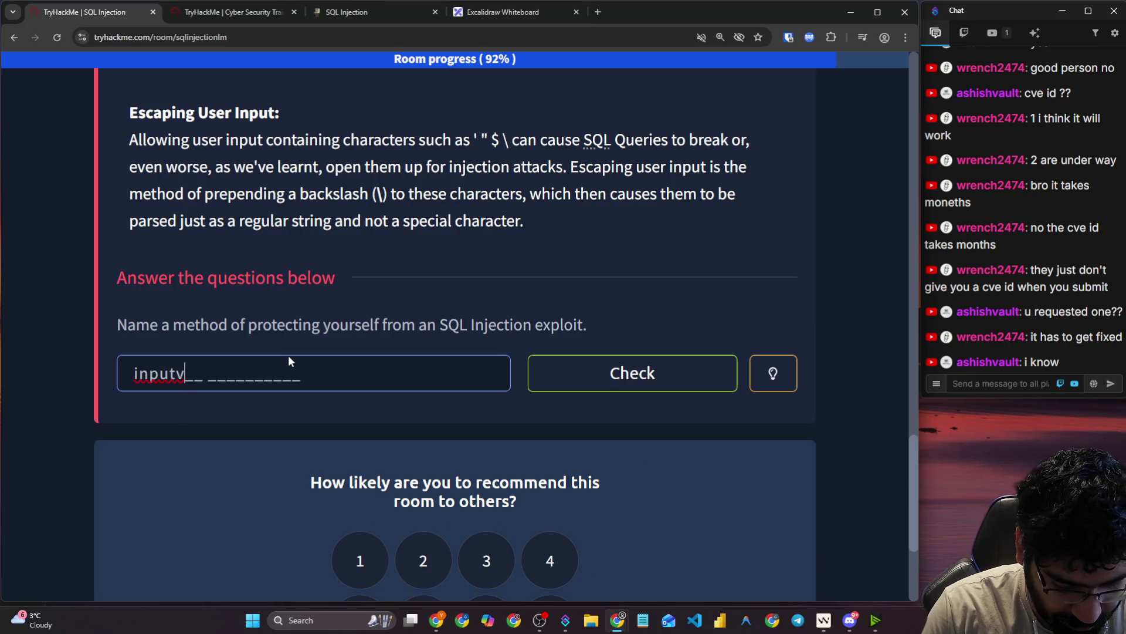
text(dation)
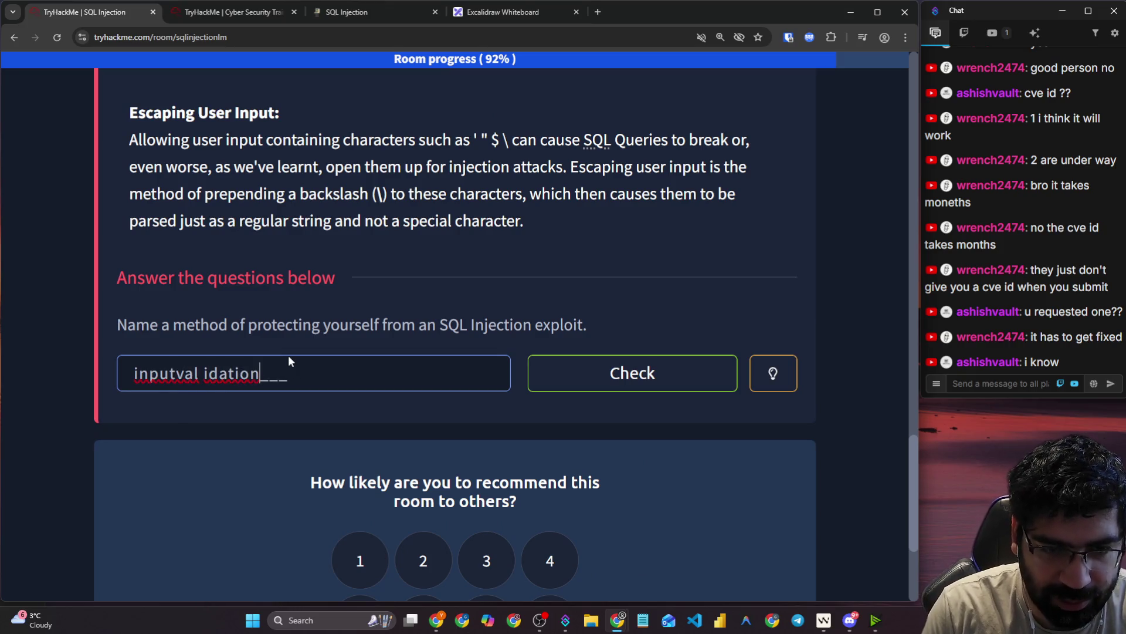
key(BackSpace)
key(BackSpace)
key(BackSpace)
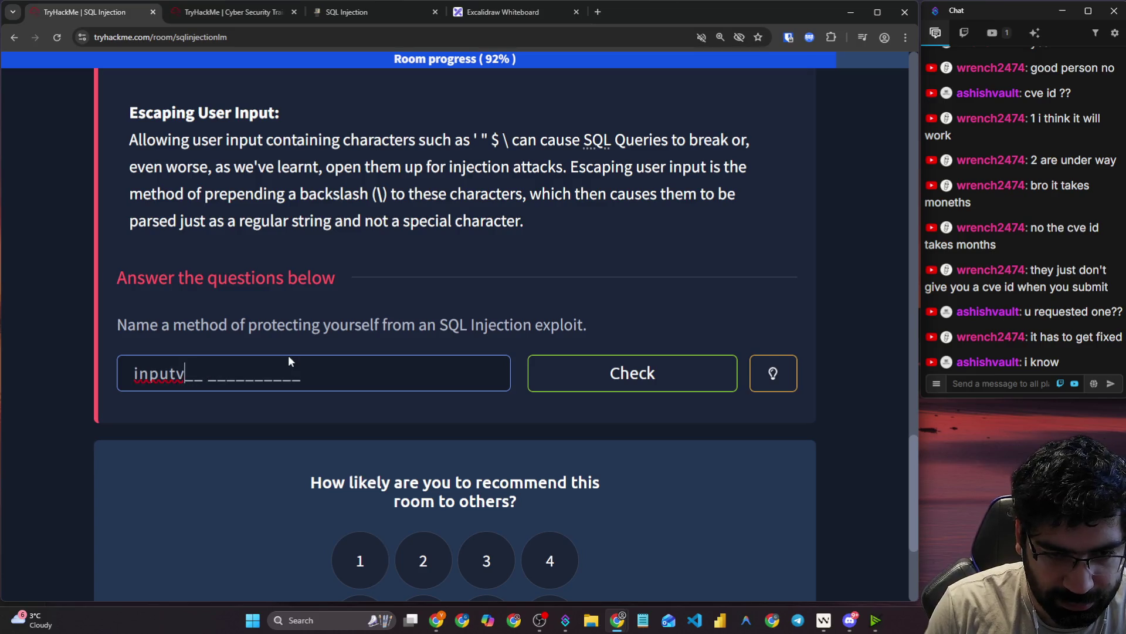
key(BackSpace)
key(BackSpace)
key(BackSpace)
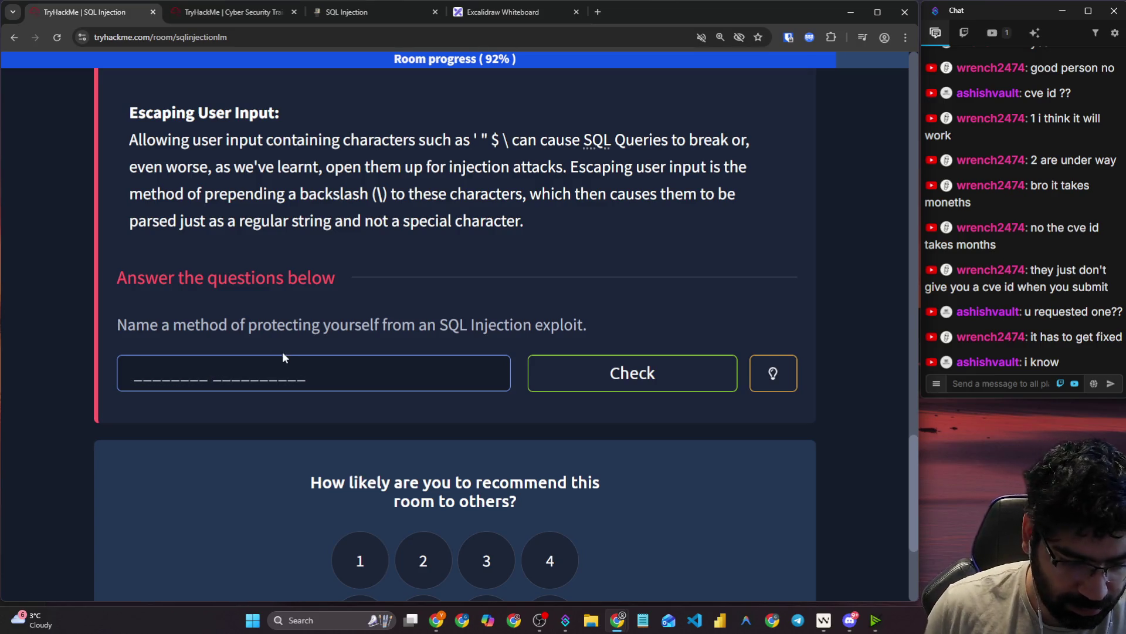
text(param)
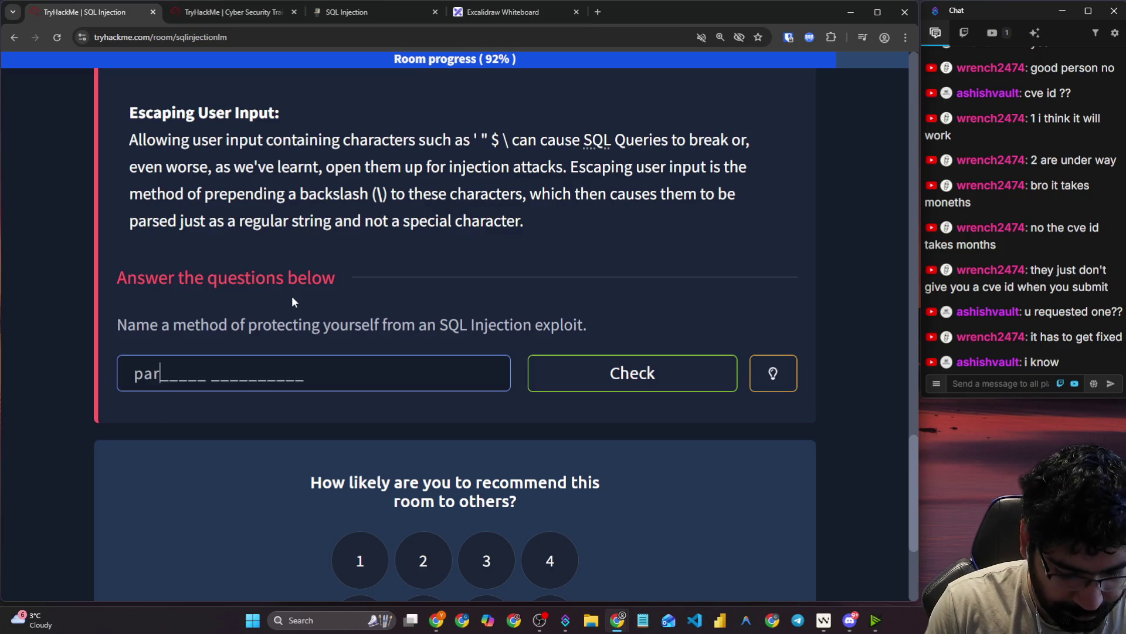
text(ete r)
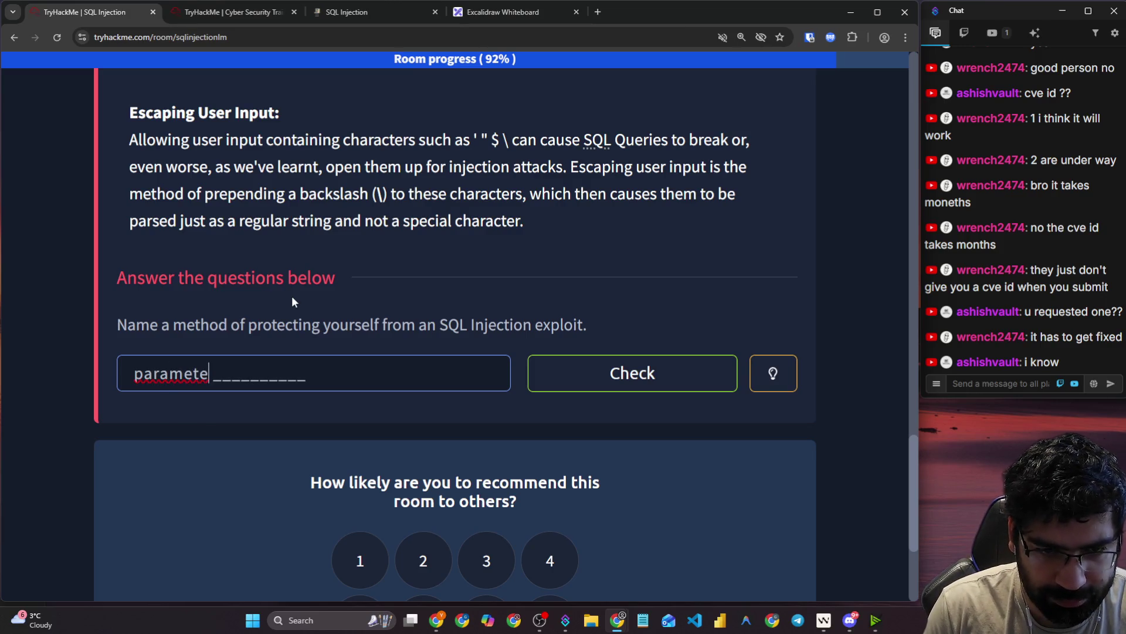
Step: Copy 'Prepared Statements' from the heading into the answer box and submit it to finish the room
scroll(287, 287, up, 5)
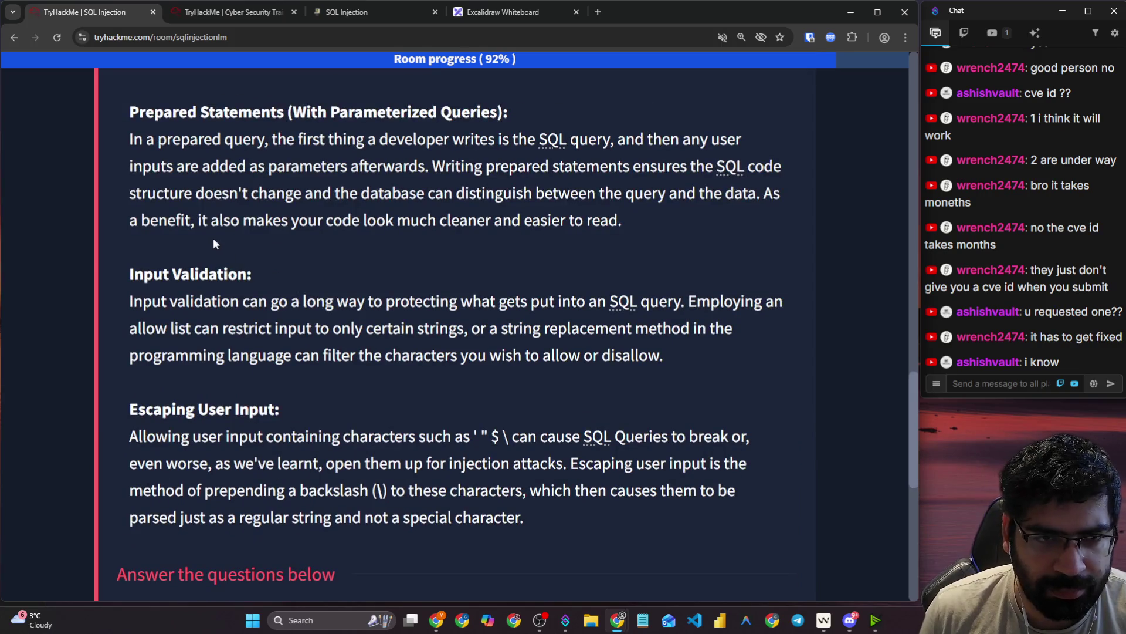
drag(130, 112, 273, 113)
key(ctrl+c)
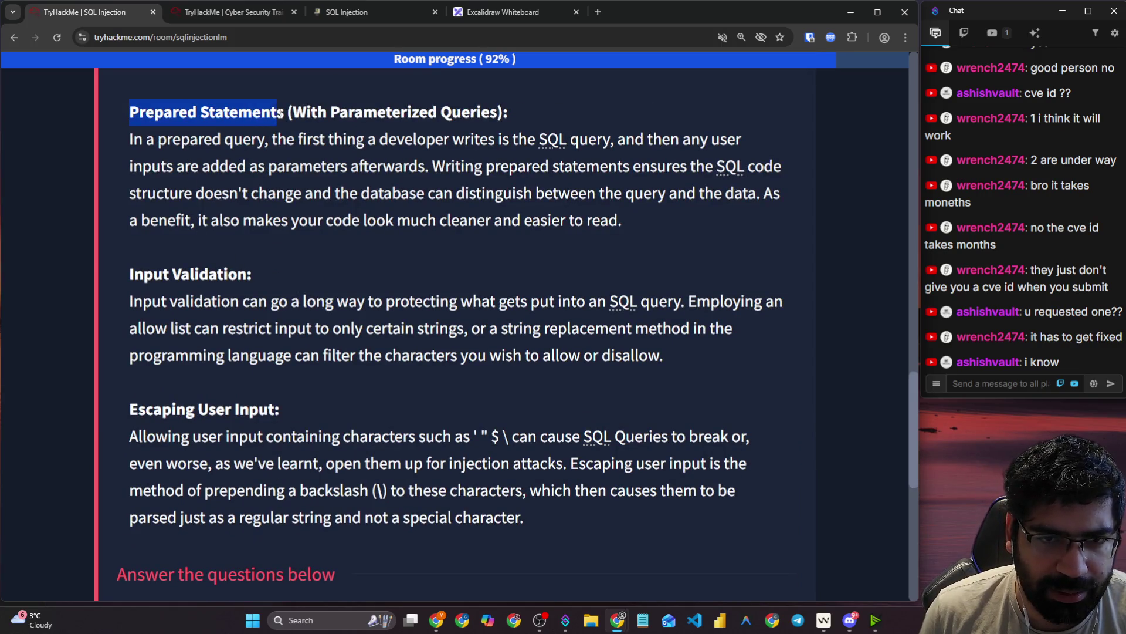
scroll(269, 135, down, 4)
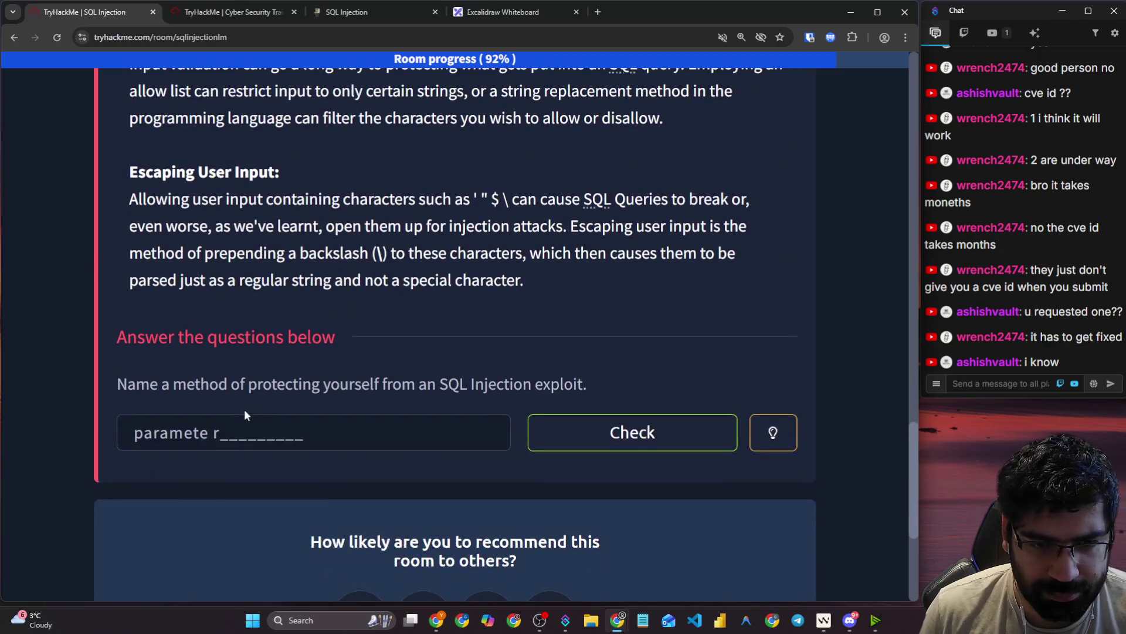
drag(246, 432, 142, 424)
key(ctrl+v)
key(Return)
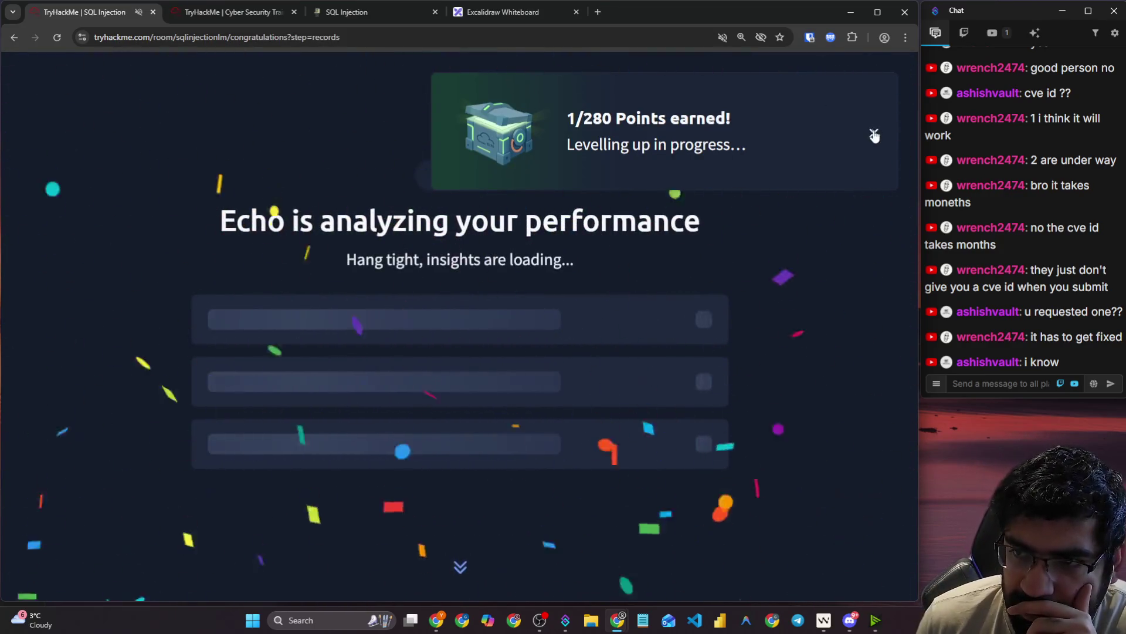
click(353, 13)
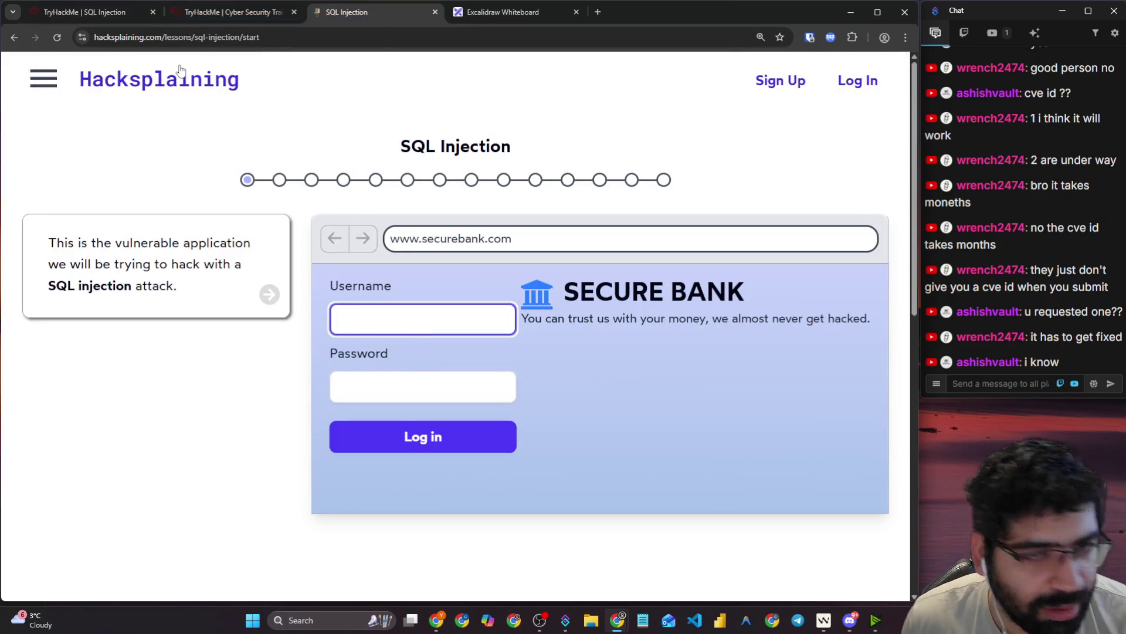
Step: Post the Hacksplaining lesson link in stream chat and read the Secure Bank heading and tagline
click(214, 37)
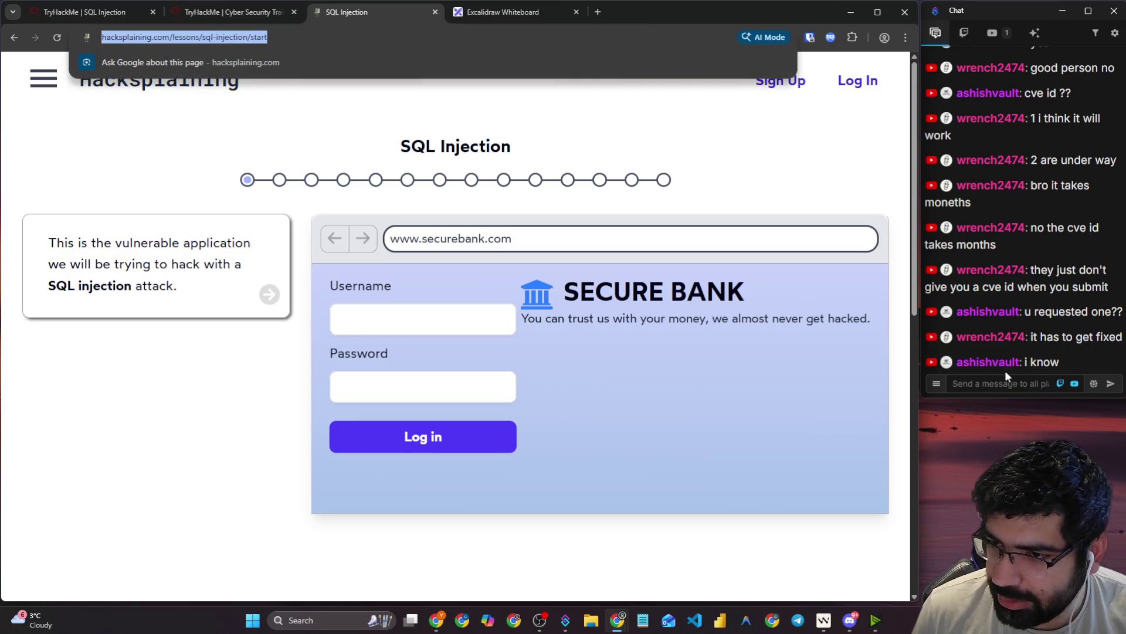
click(1006, 383)
text(https://www.hacksplaining.com/lessons/sql-injection/start)
key(Return)
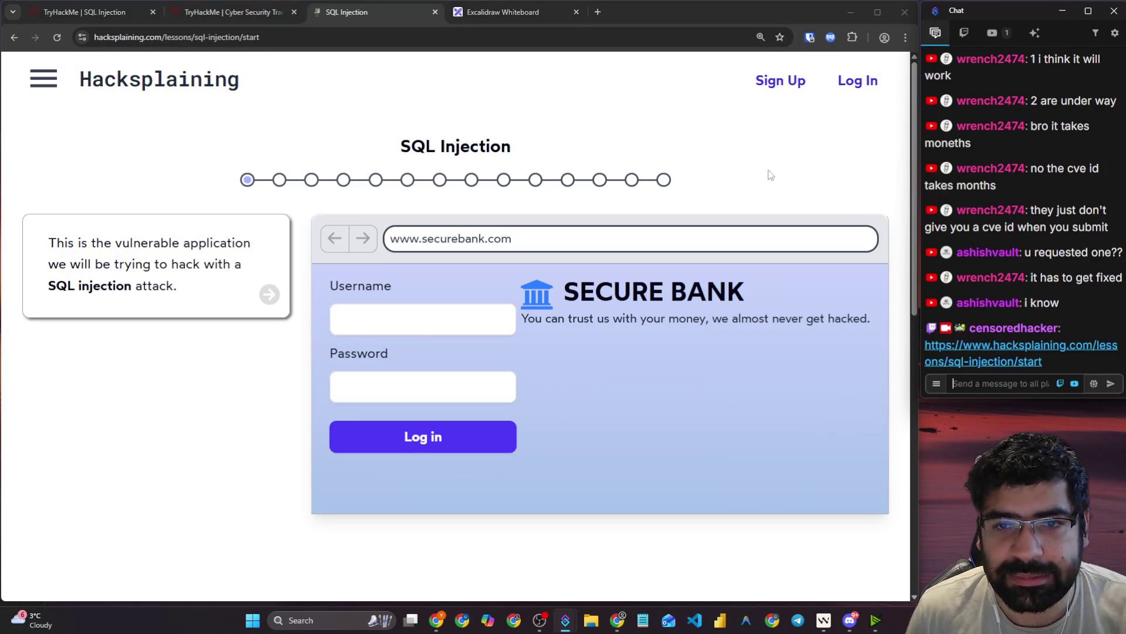
drag(564, 292, 710, 295)
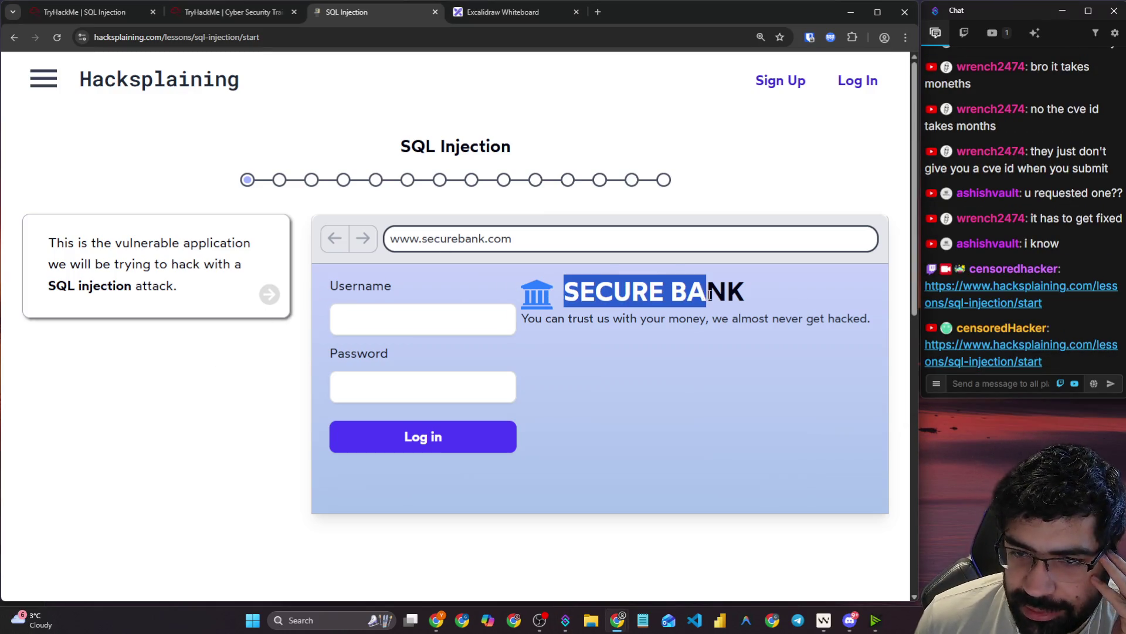
drag(544, 320, 854, 321)
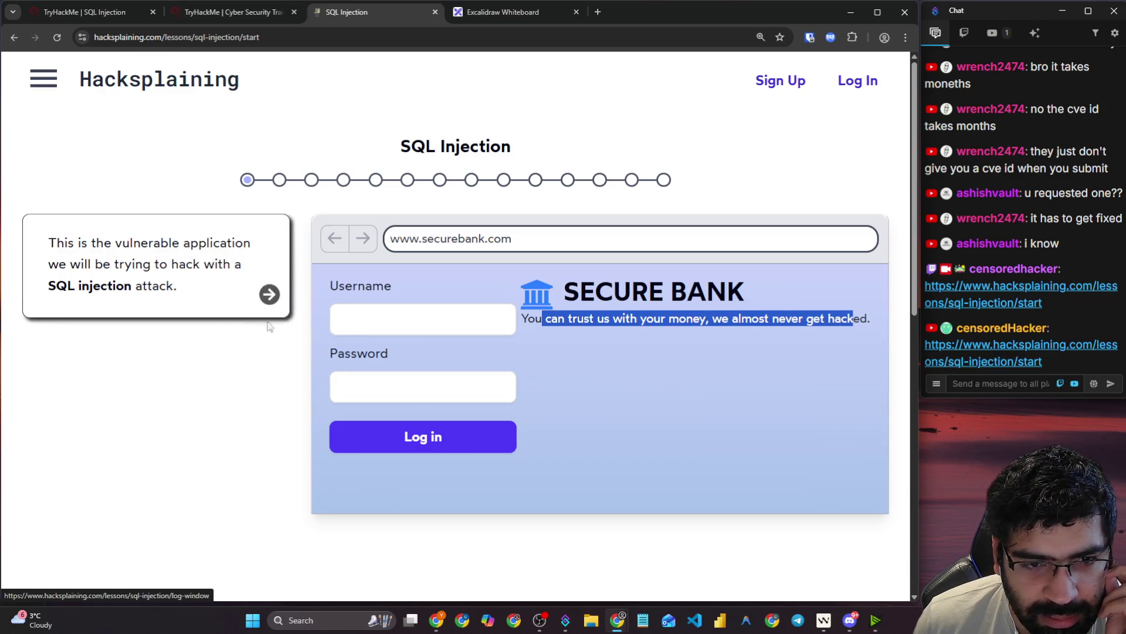
Step: Log into Secure Bank as admin using an OR 1=1 SQL injection as the password
click(357, 332)
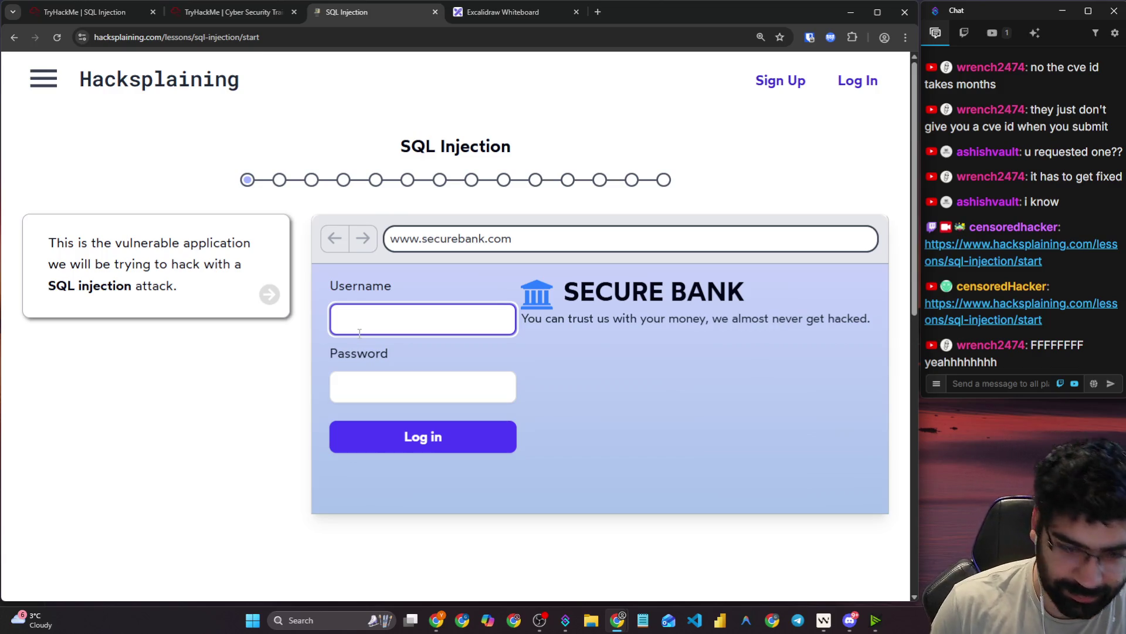
text(admin)
key(Tab)
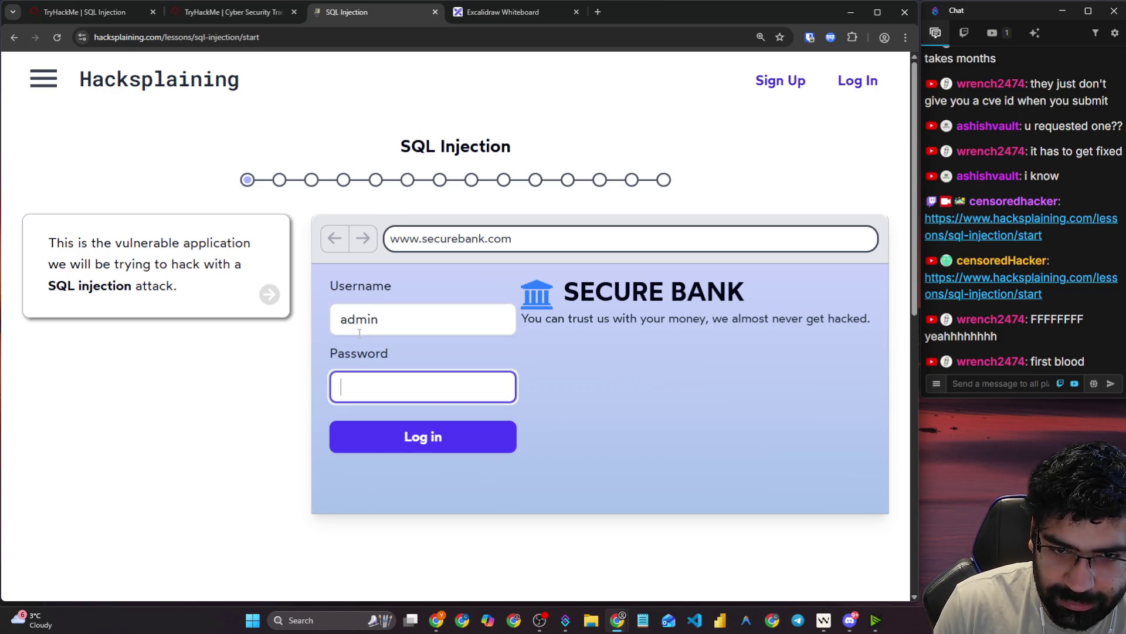
text(admin)
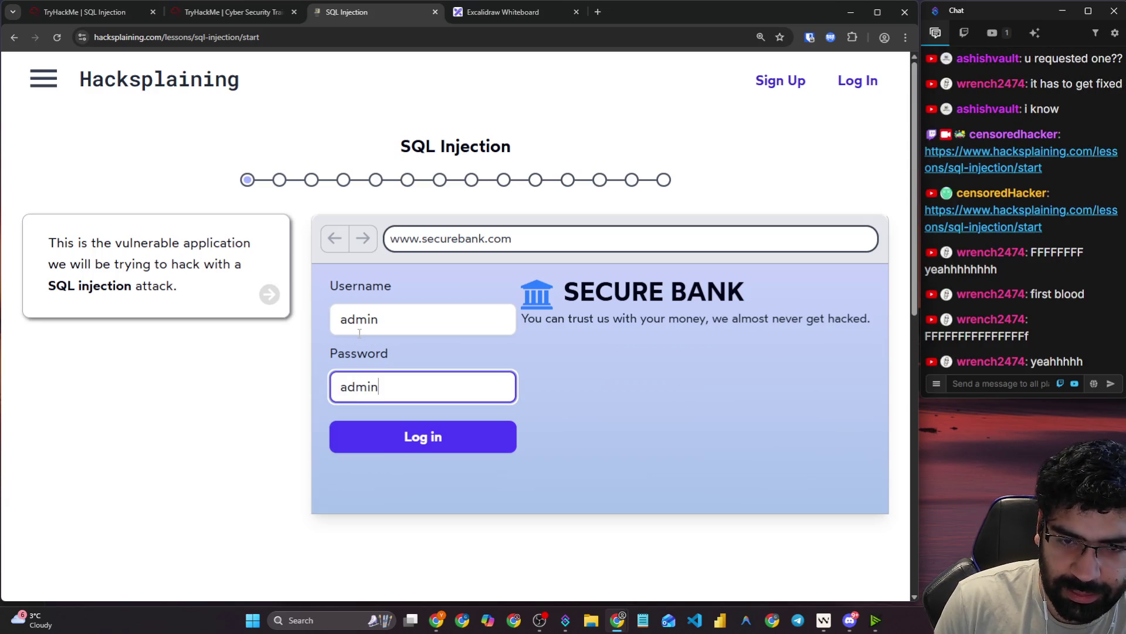
key(Return)
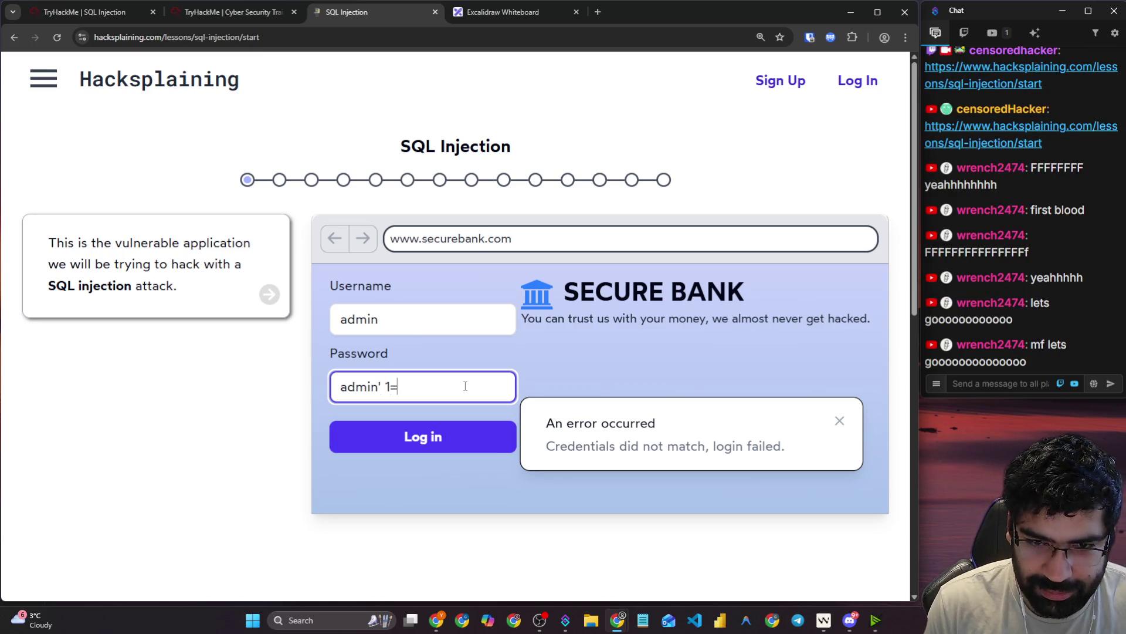
key(BackSpace)
key(BackSpace)
key(BackSpace)
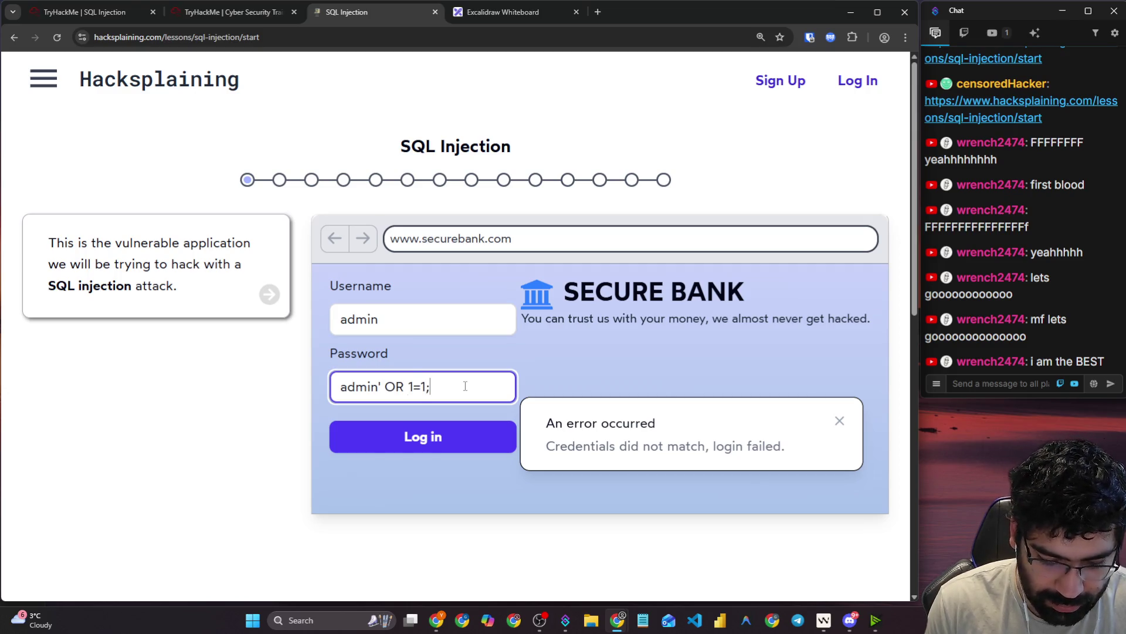
key(Return)
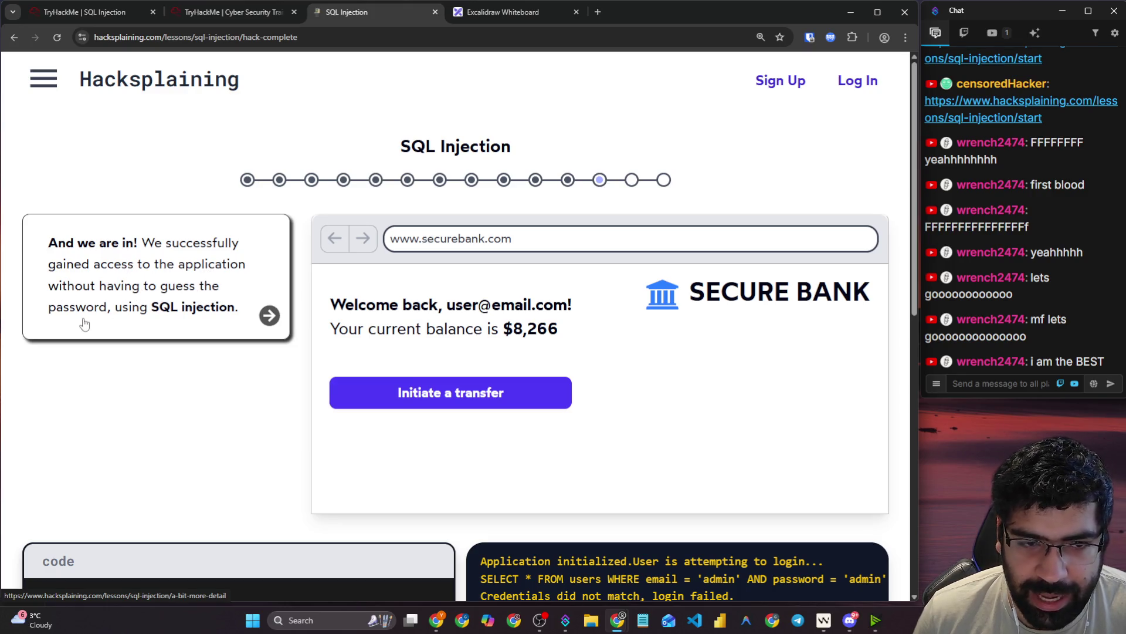
Step: Advance the lesson and examine the $8,266 welcome page and the query's FROM and WHERE lines
click(249, 331)
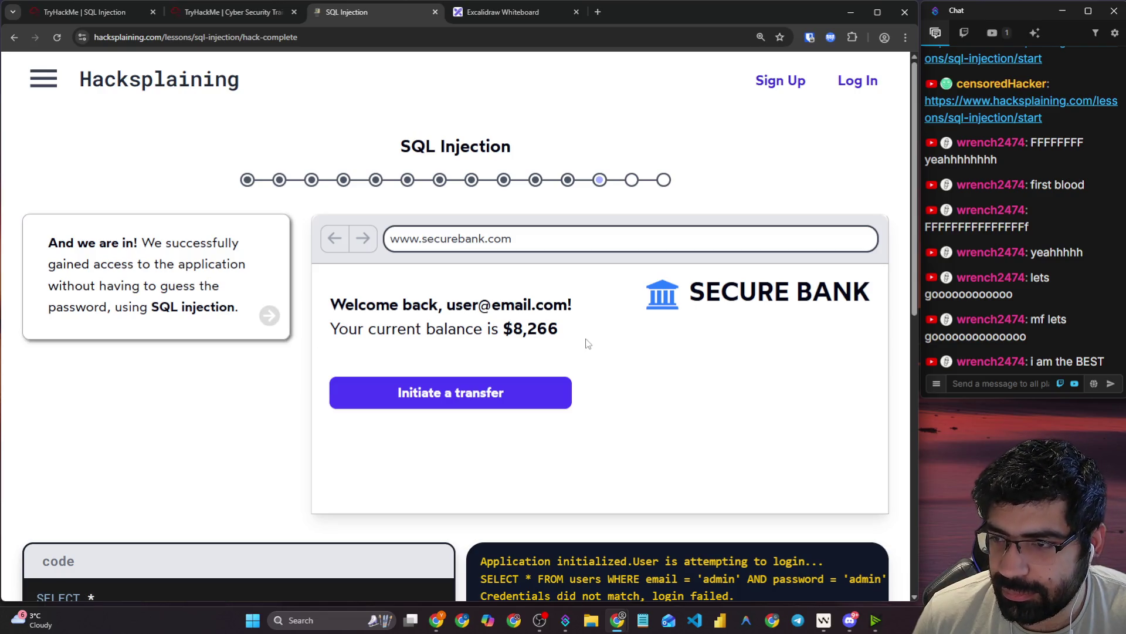
drag(337, 309, 550, 311)
drag(365, 329, 619, 341)
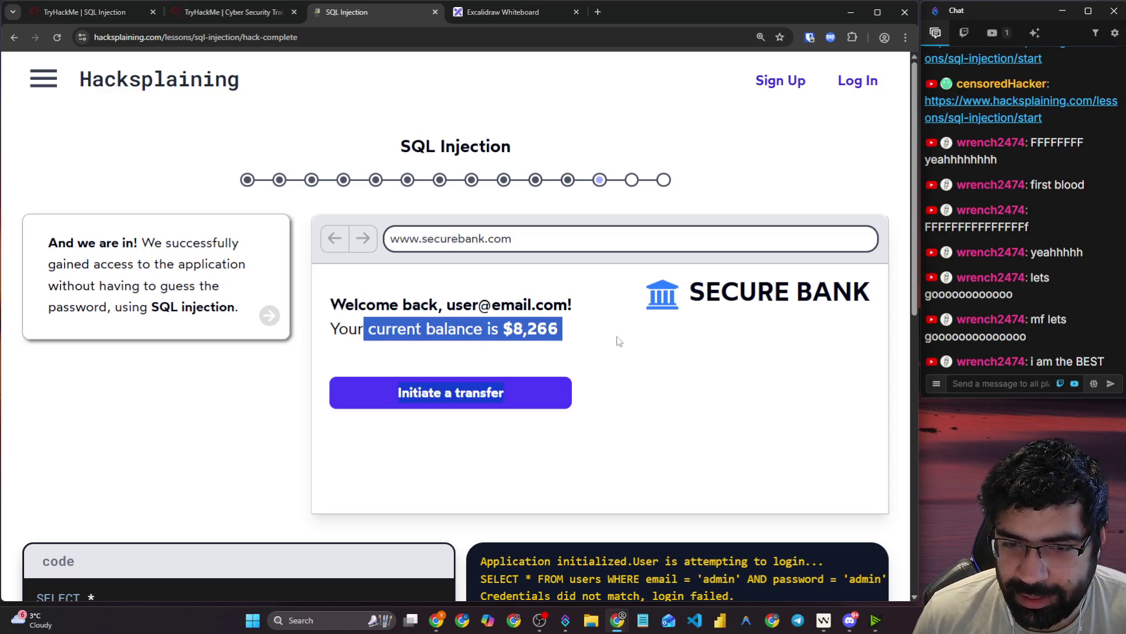
click(601, 352)
scroll(433, 388, down, 4)
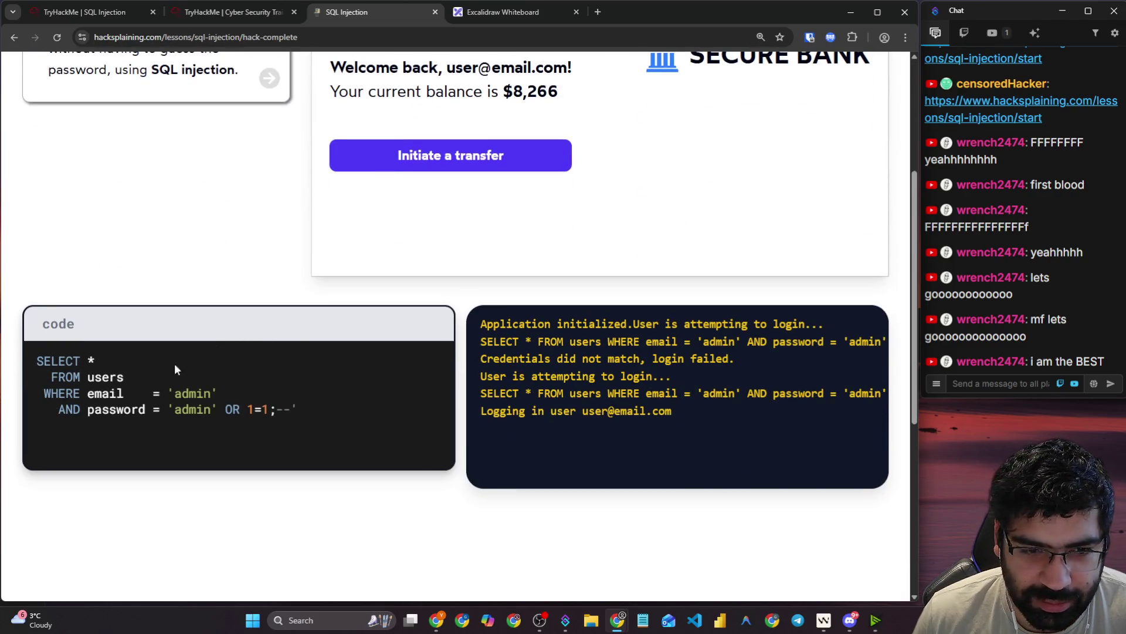
drag(52, 376, 232, 409)
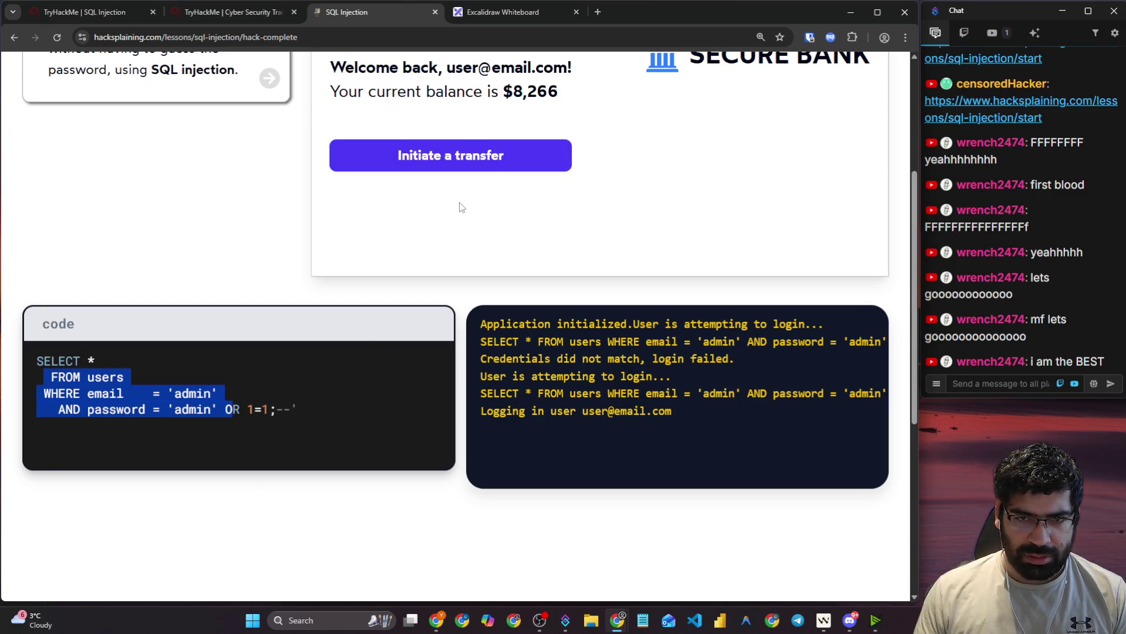
scroll(450, 305, up, 2)
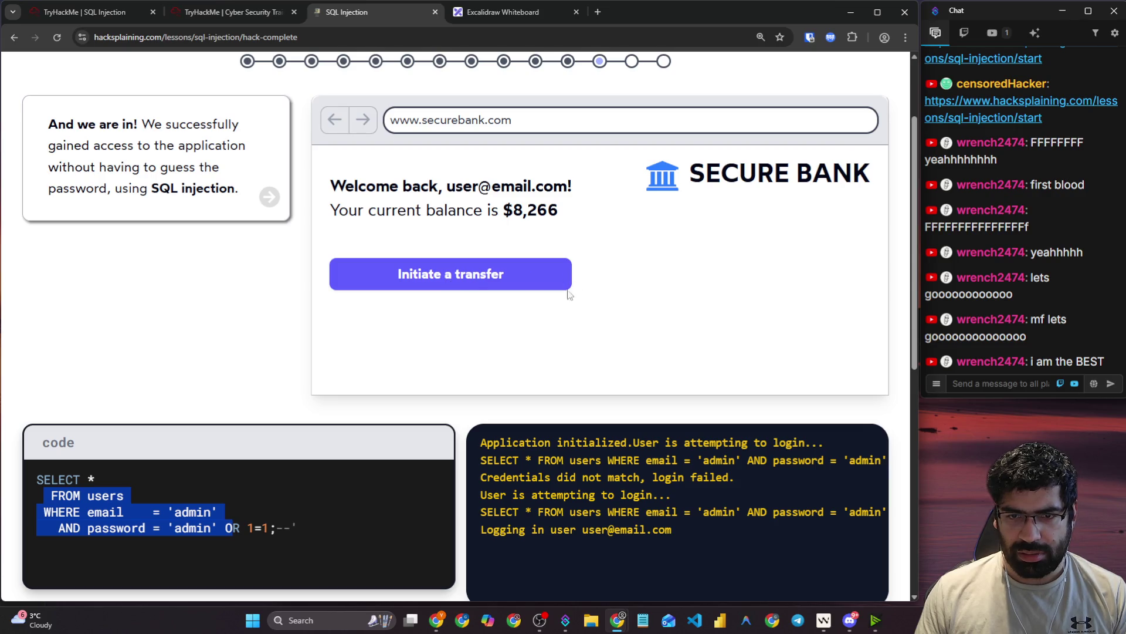
scroll(568, 294, down, 2)
drag(604, 392, 669, 448)
scroll(590, 379, up, 2)
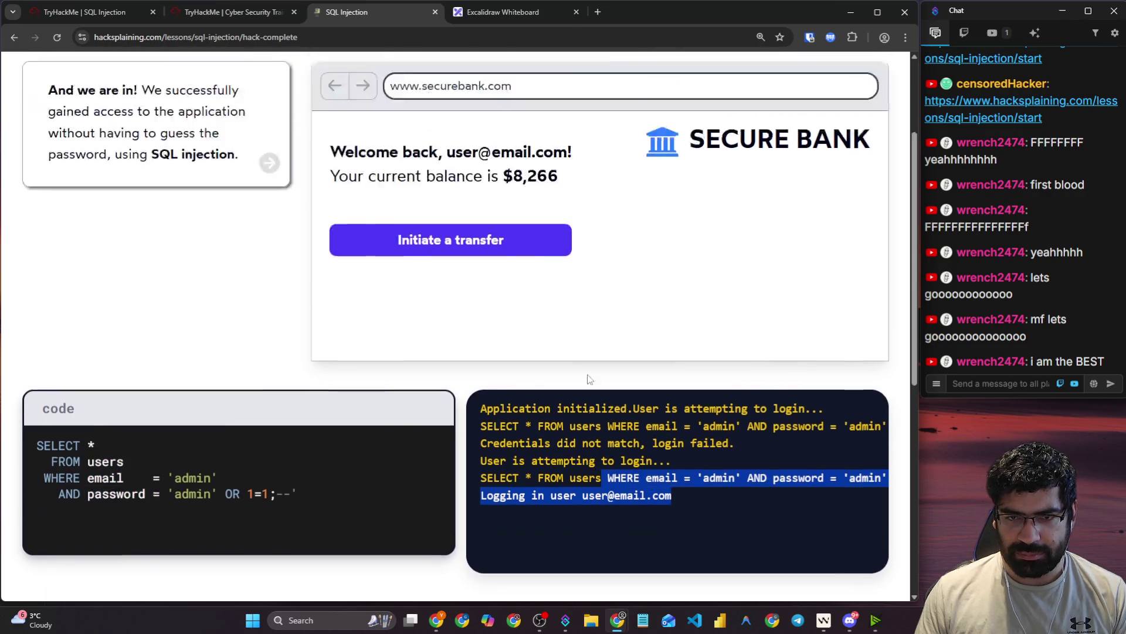
scroll(590, 379, up, 3)
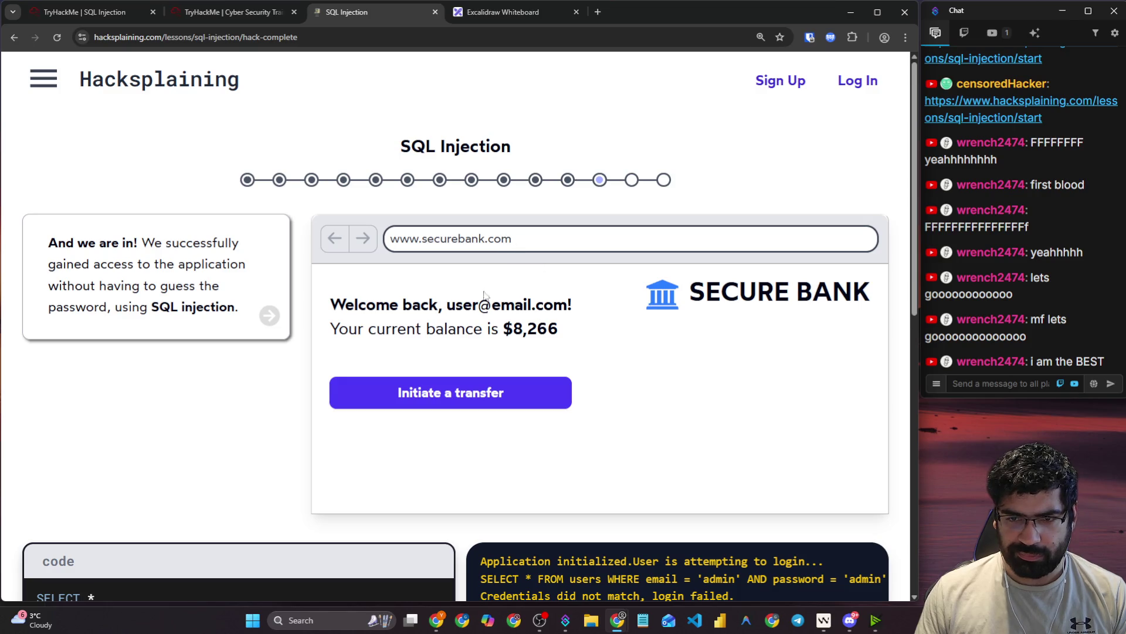
drag(420, 304, 455, 304)
Step: Step through the lesson to its finish and on into the prevention part
click(269, 315)
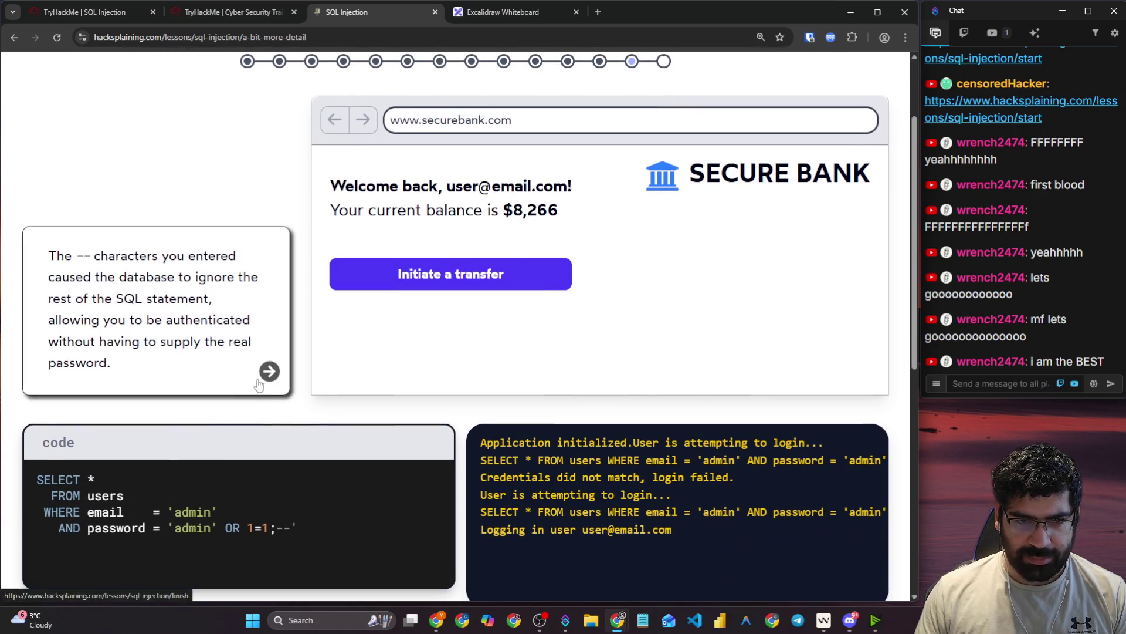
click(267, 374)
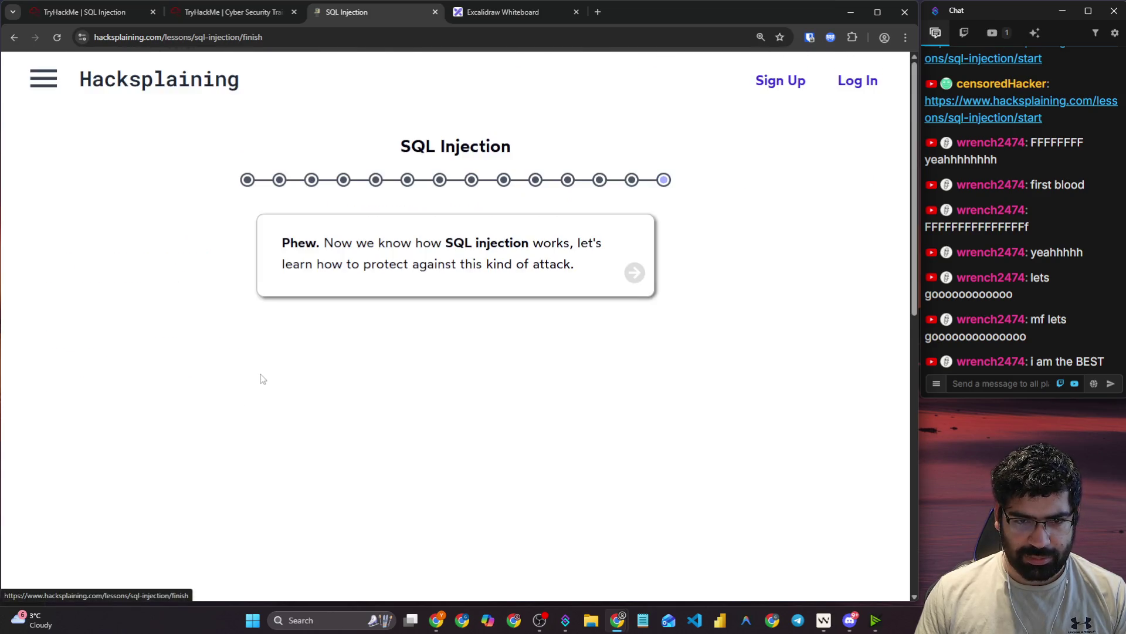
click(634, 272)
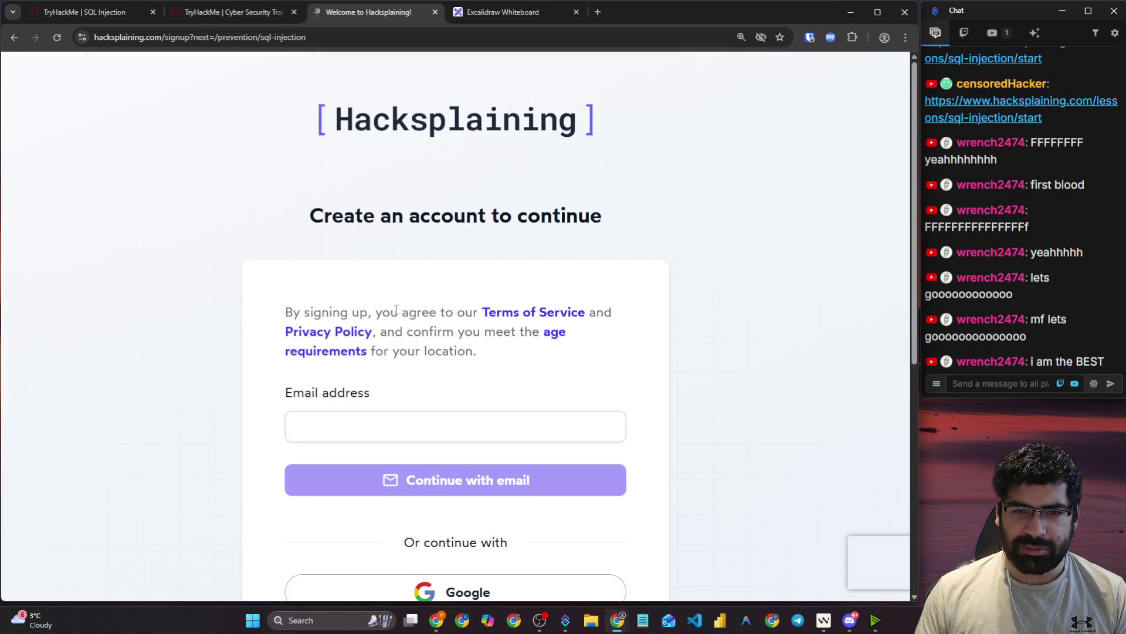
scroll(396, 310, down, 5)
scroll(516, 365, down, 2)
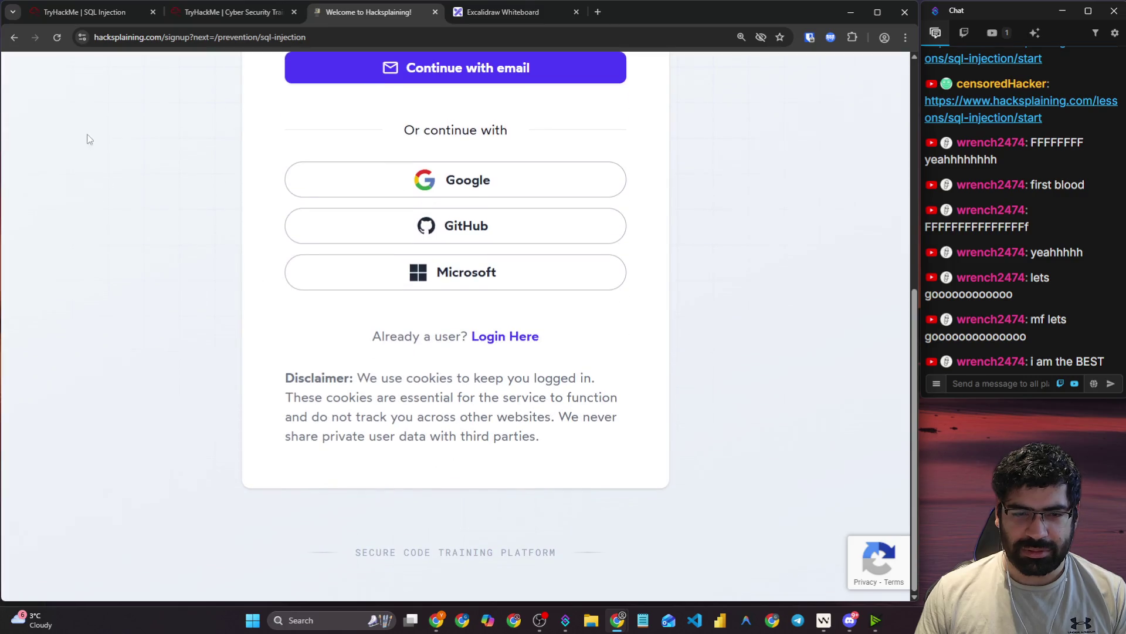
Step: Go back to the finish page, then reach the Hacksplaining home page through the navigation menu
click(14, 37)
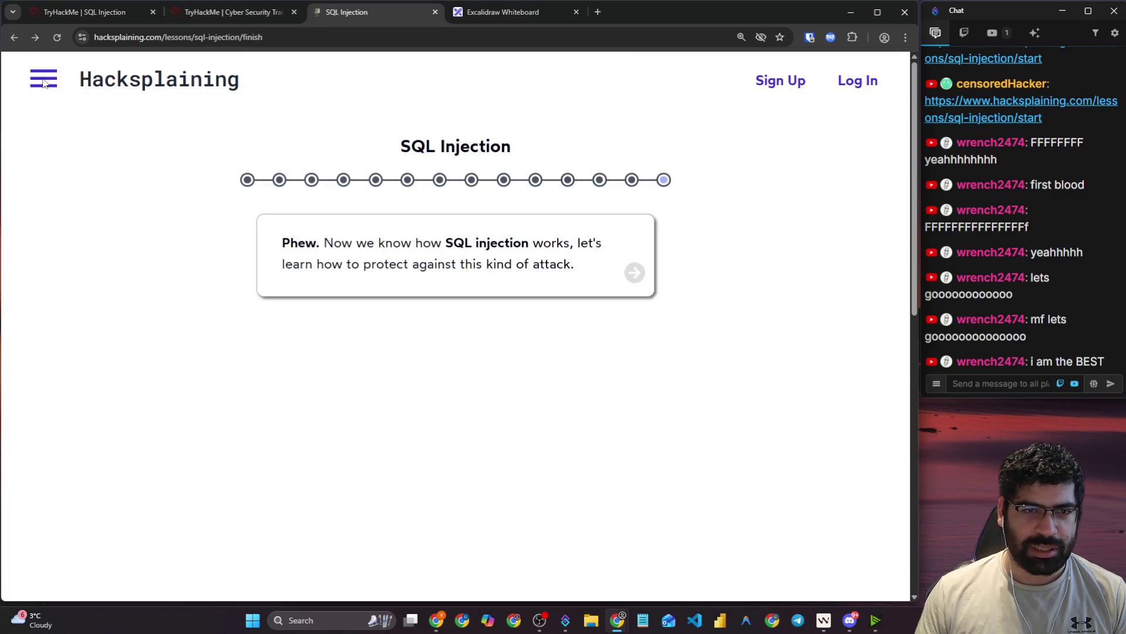
click(44, 83)
click(112, 83)
click(54, 87)
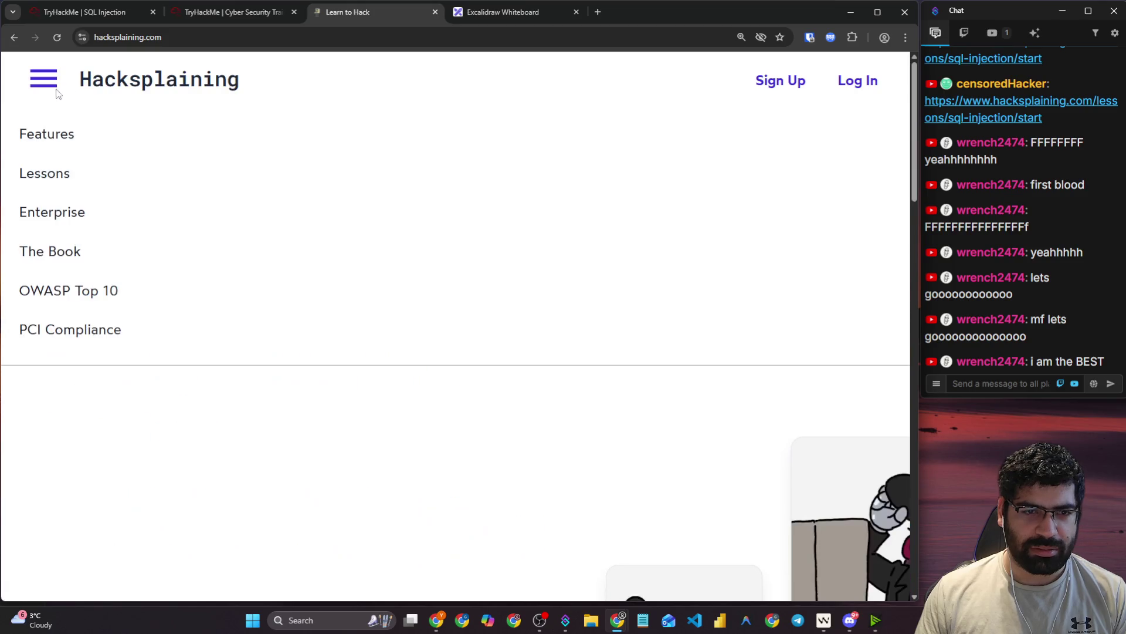
click(229, 38)
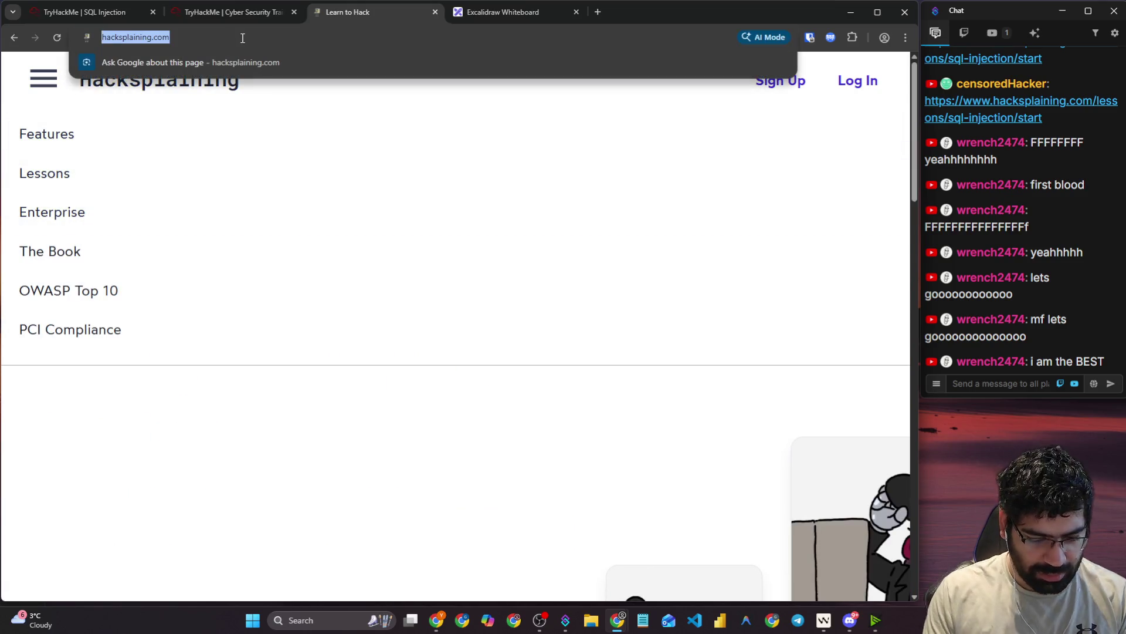
Step: Search Google for 'sql injection practice lab' and open the PortSwigger and TryHackMe lab results in new tabs
text(sql injec)
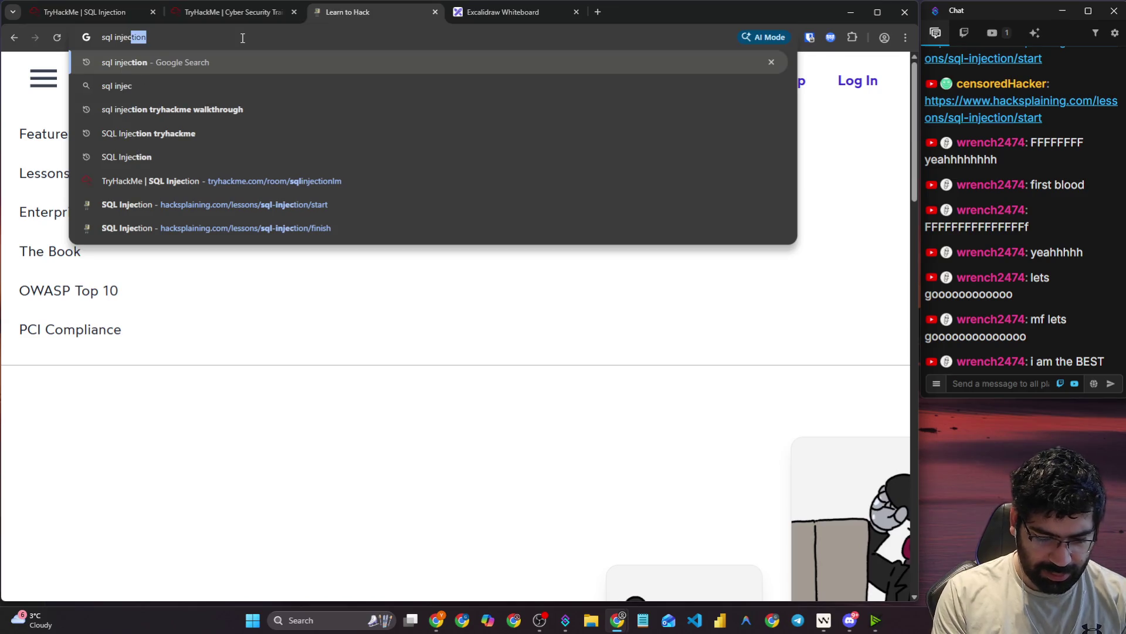
text(tion prac)
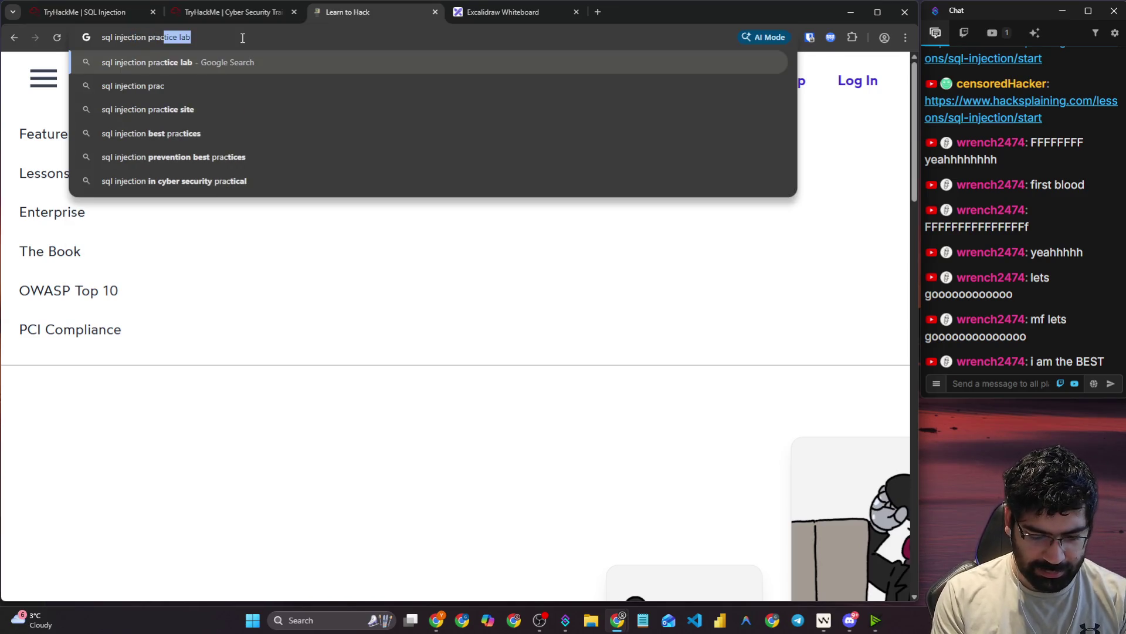
text(tice)
key(Return)
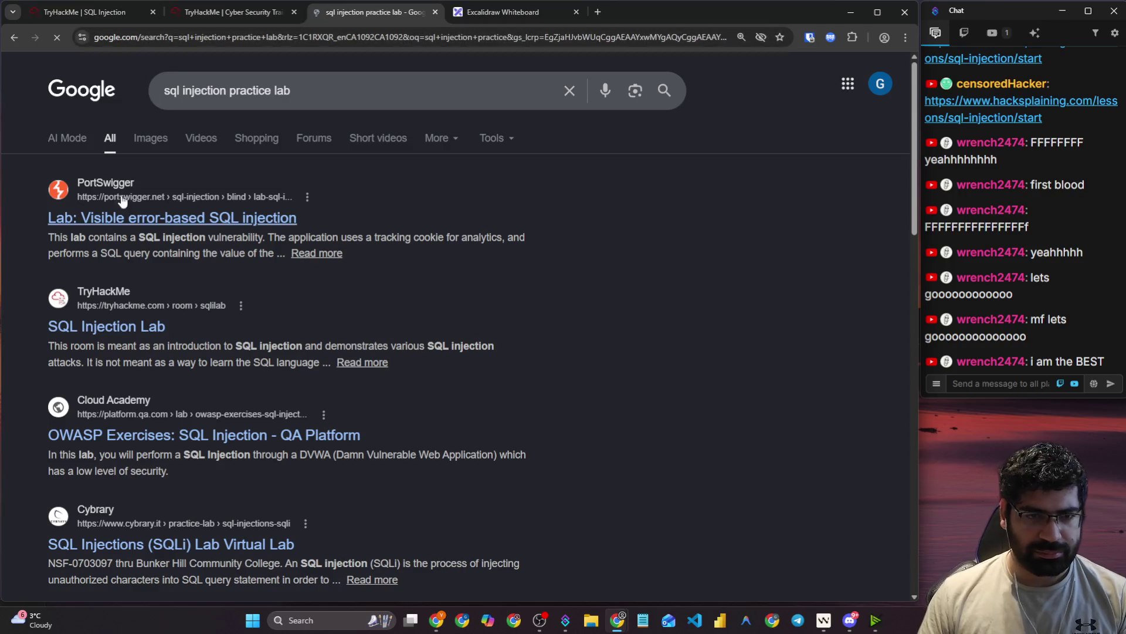
right_click(154, 222)
click(189, 233)
right_click(139, 326)
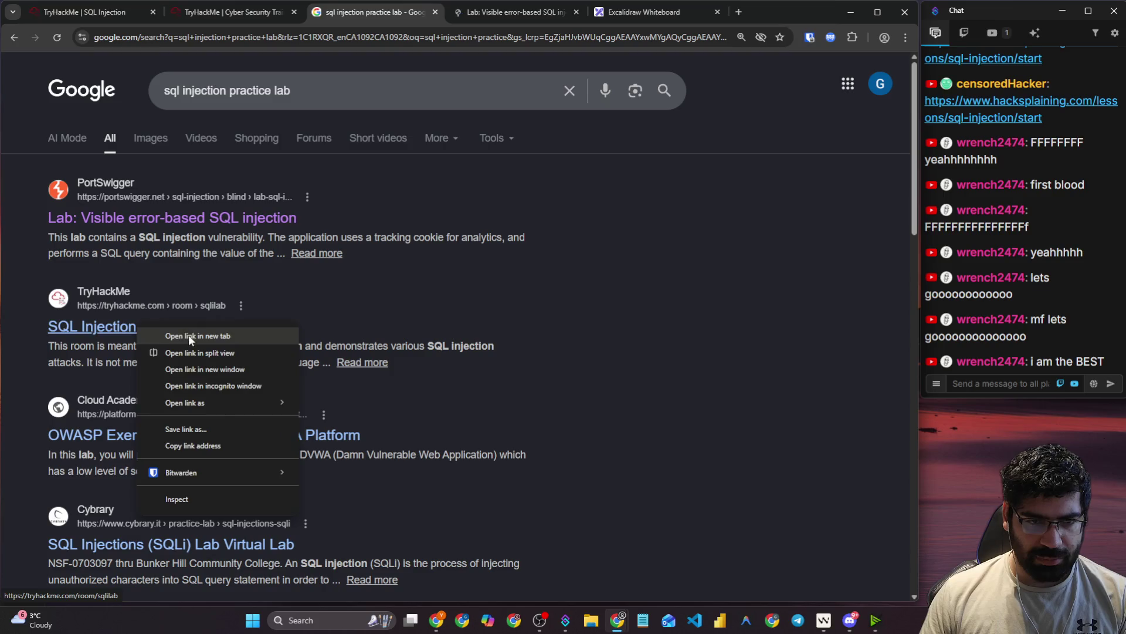
click(174, 337)
click(464, 11)
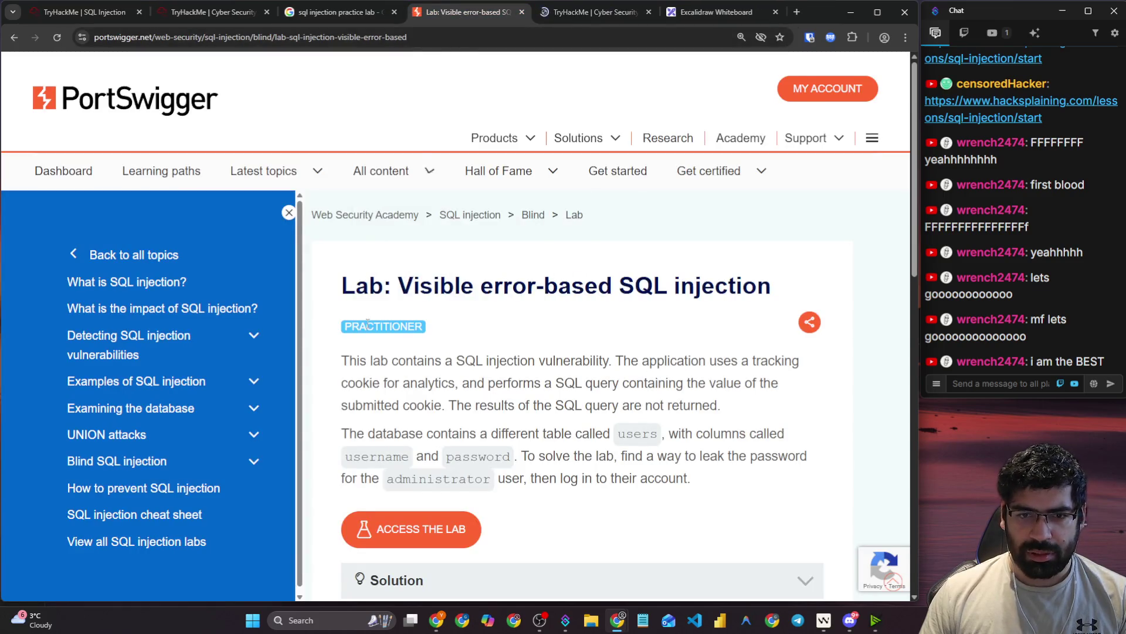
Step: Open PortSwigger's SQL injection UNION attacks article from the lab page's sidebar
scroll(371, 317, down, 4)
scroll(357, 349, down, 9)
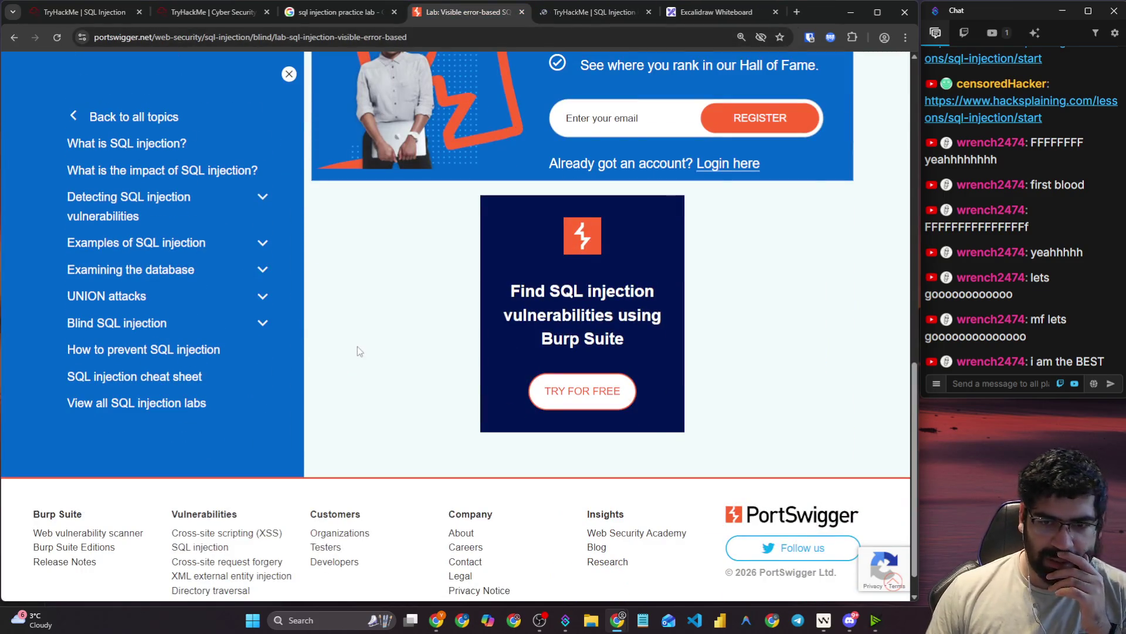
scroll(357, 347, up, 7)
click(148, 302)
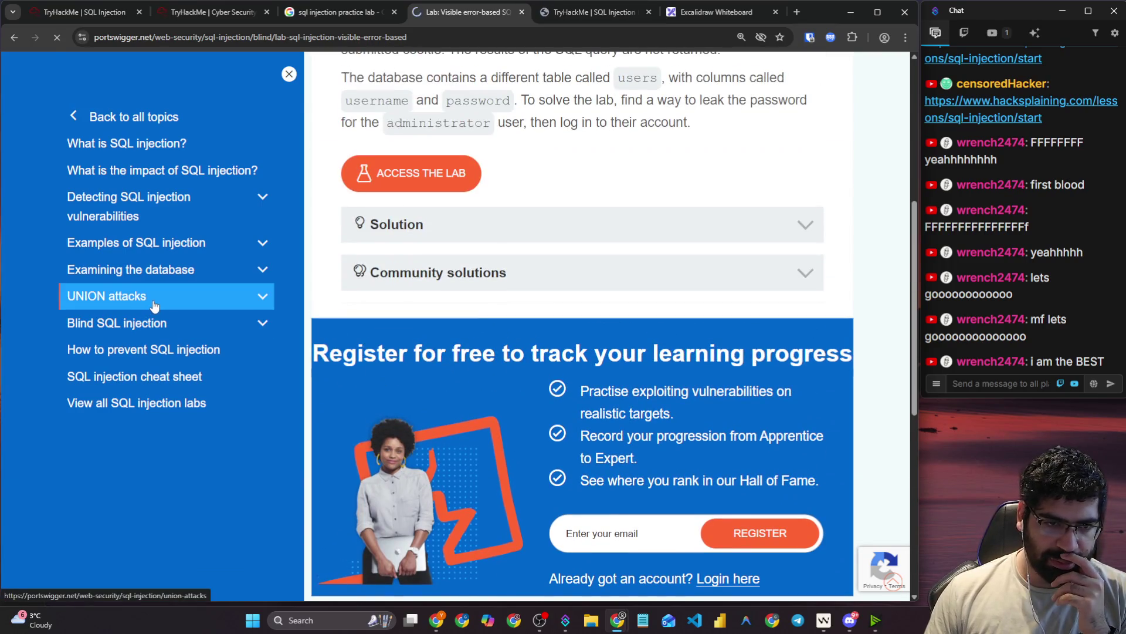
scroll(265, 315, down, 10)
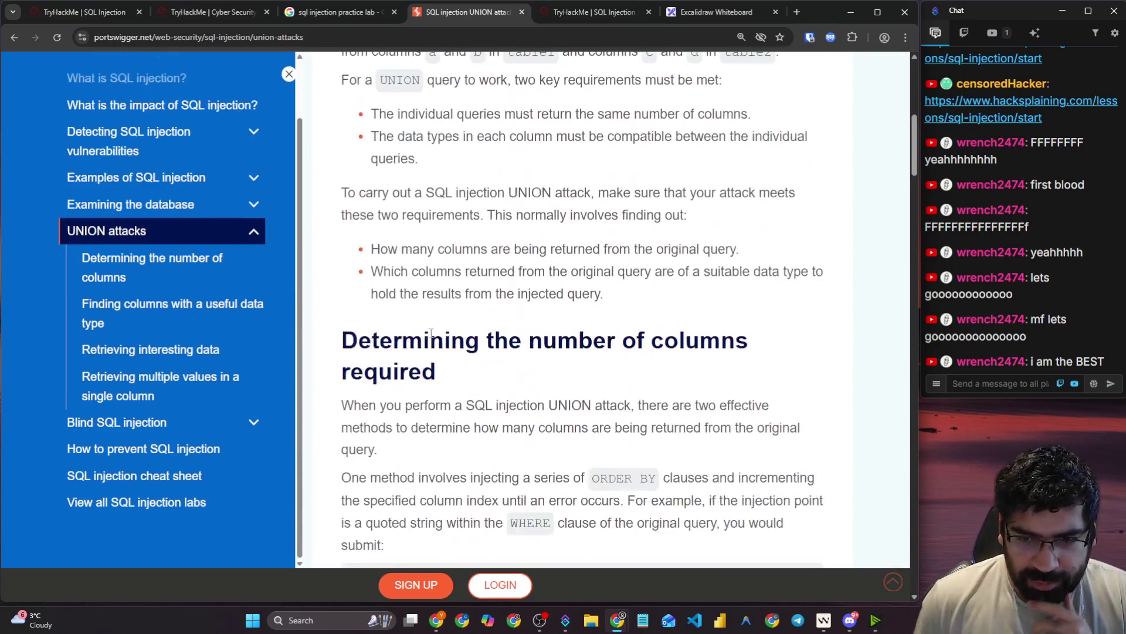
click(540, 8)
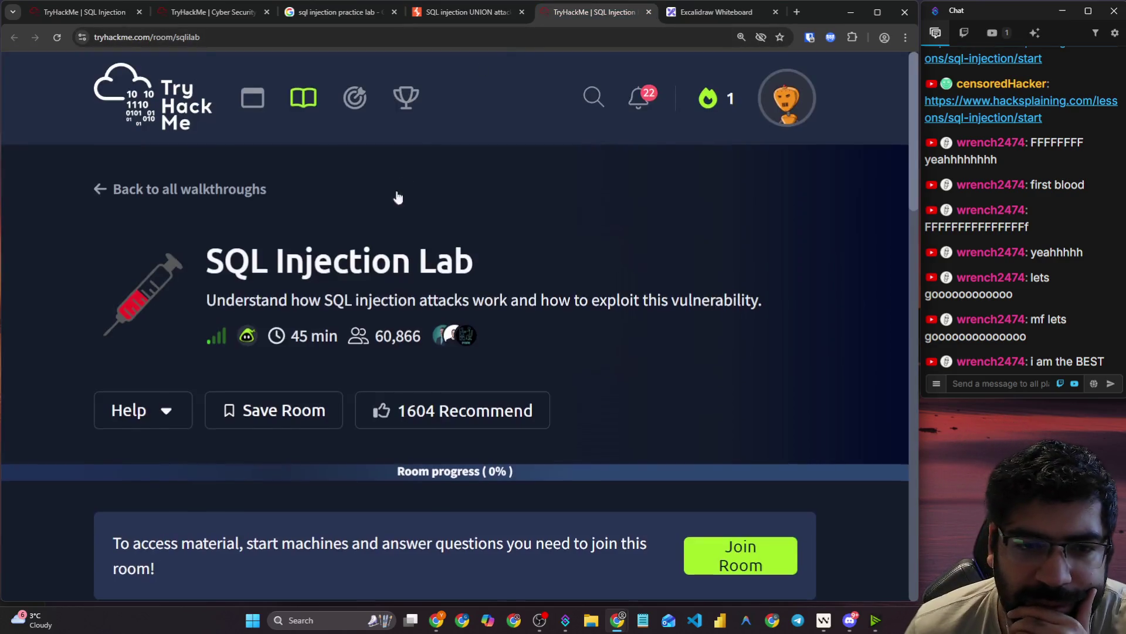
Step: Scroll through the SQL Injection Lab room and read its subtitle
scroll(392, 223, down, 5)
scroll(390, 226, down, 6)
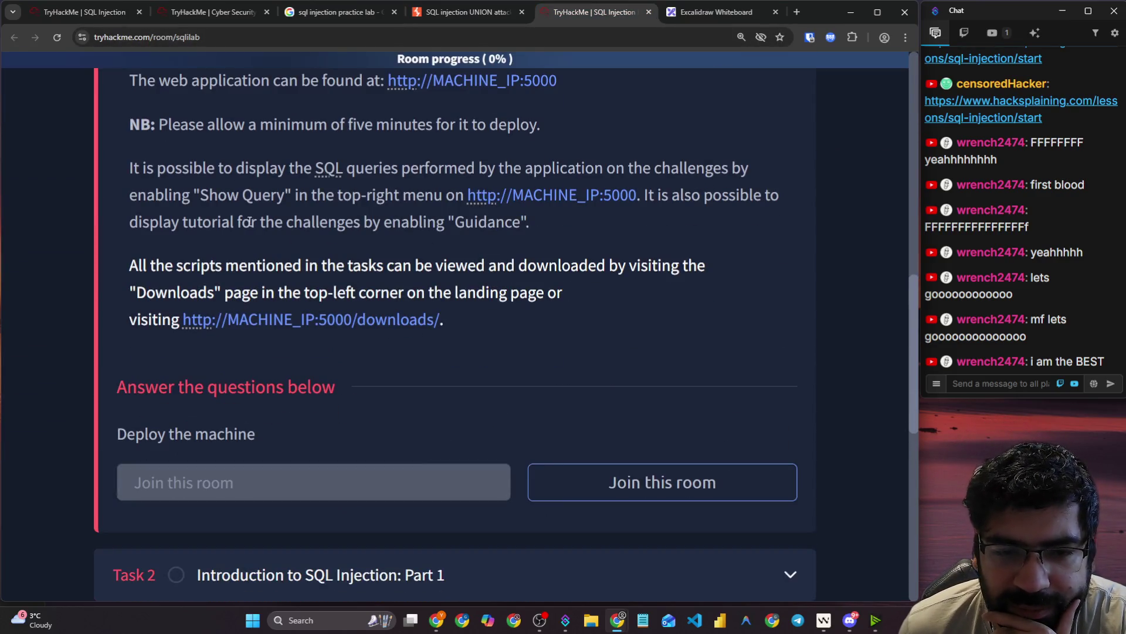
scroll(245, 227, down, 7)
scroll(245, 226, up, 13)
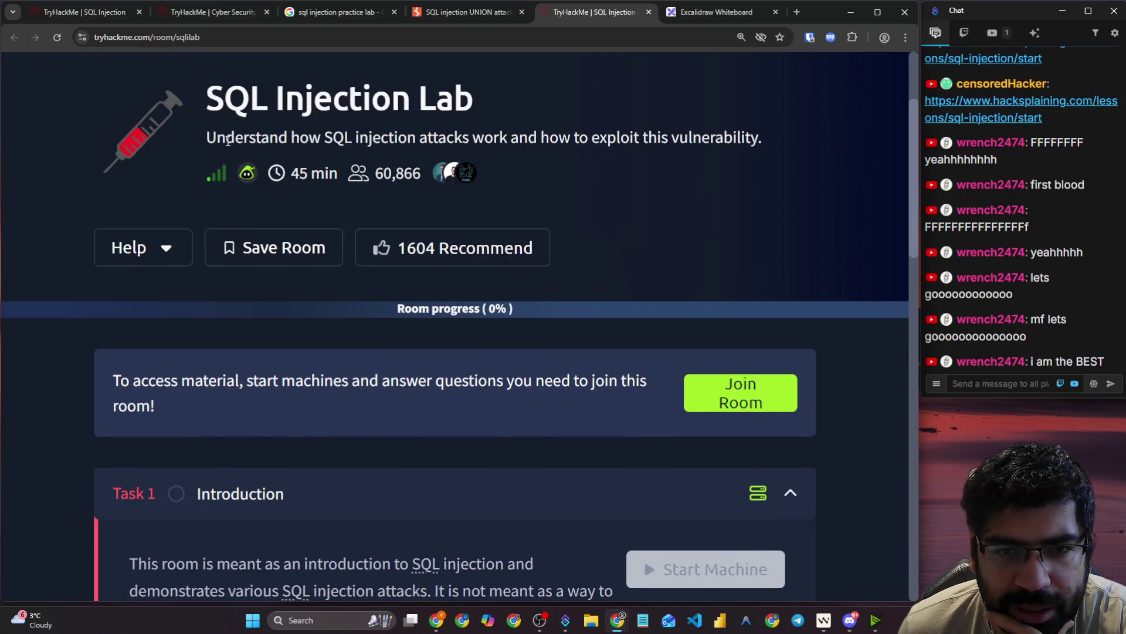
drag(206, 139, 702, 139)
Step: Read Task 1's introduction, marking the line about various SQL injection attacks
scroll(241, 202, down, 4)
scroll(294, 210, down, 3)
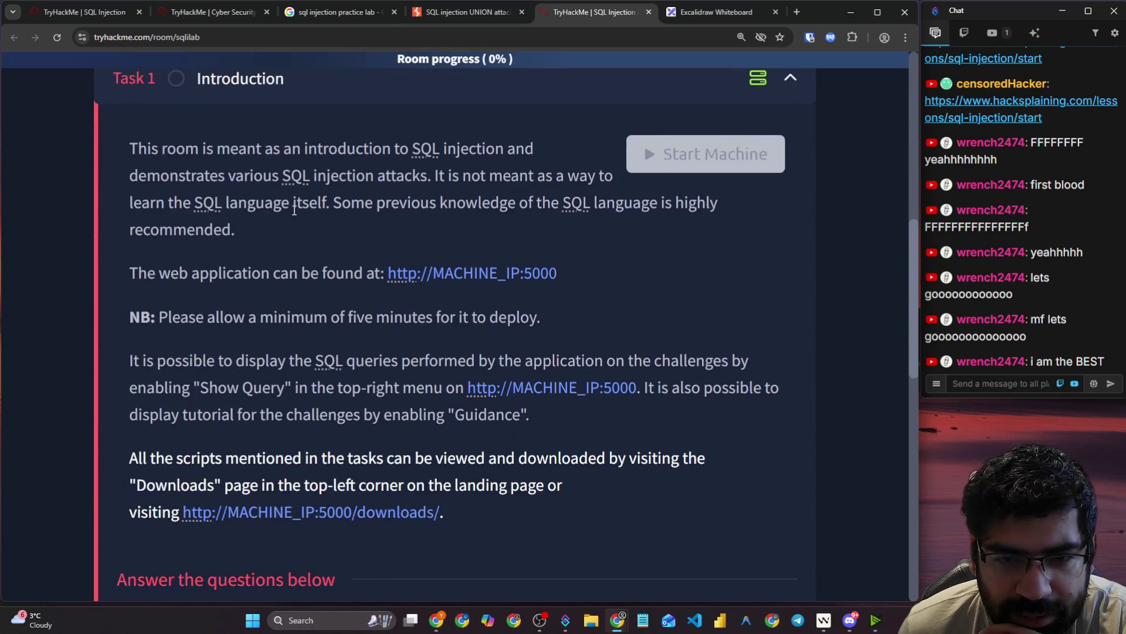
scroll(304, 194, down, 5)
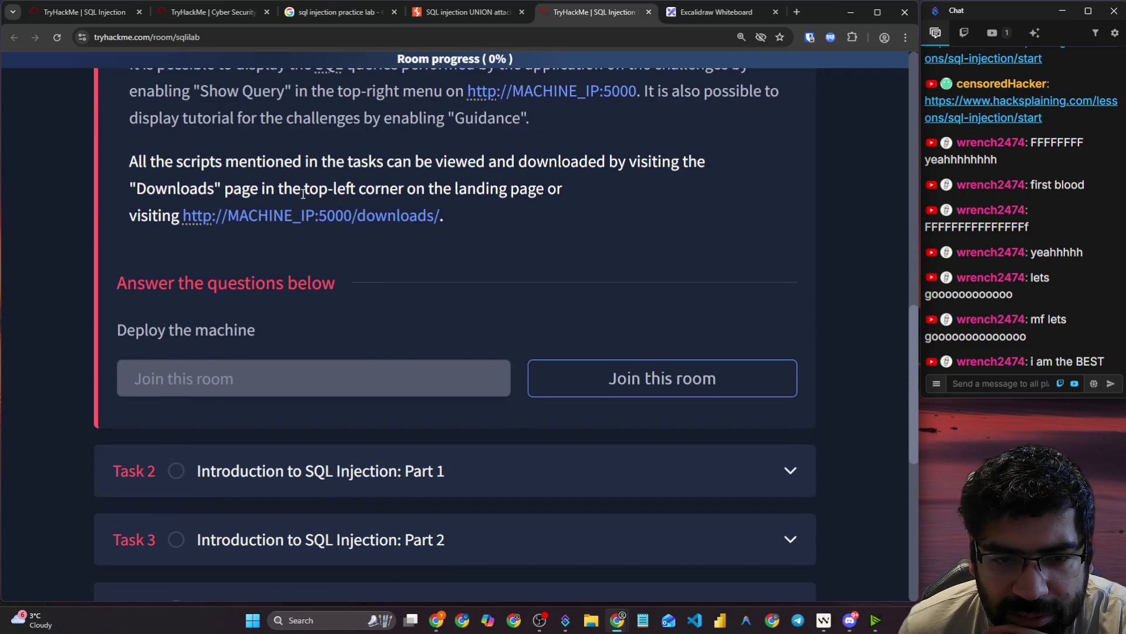
scroll(302, 194, down, 2)
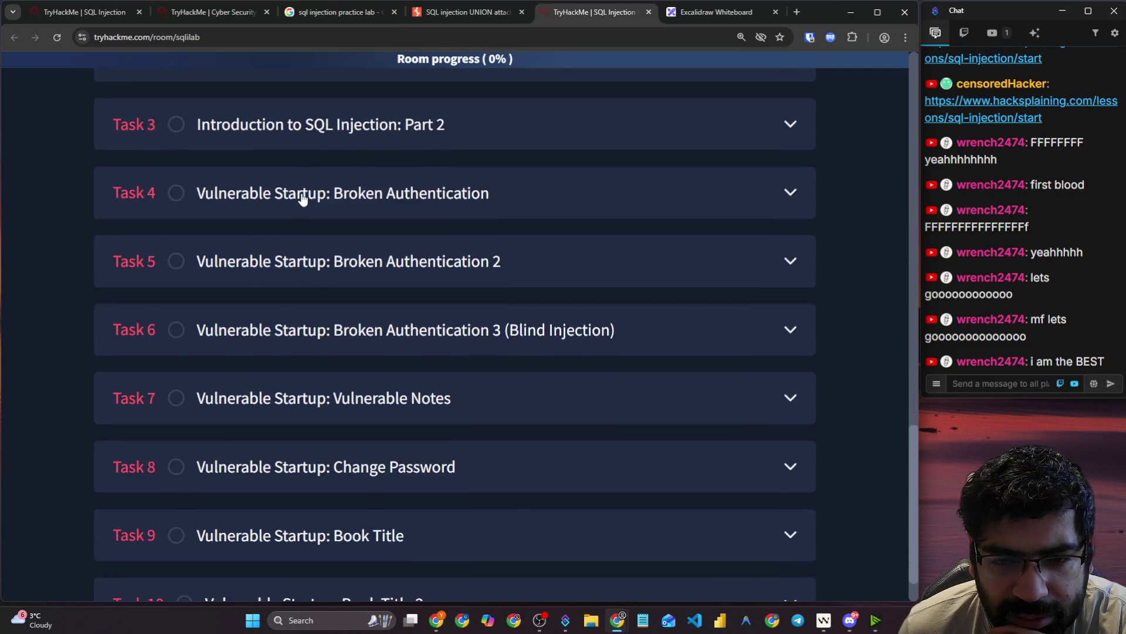
scroll(302, 200, up, 7)
drag(138, 267, 518, 269)
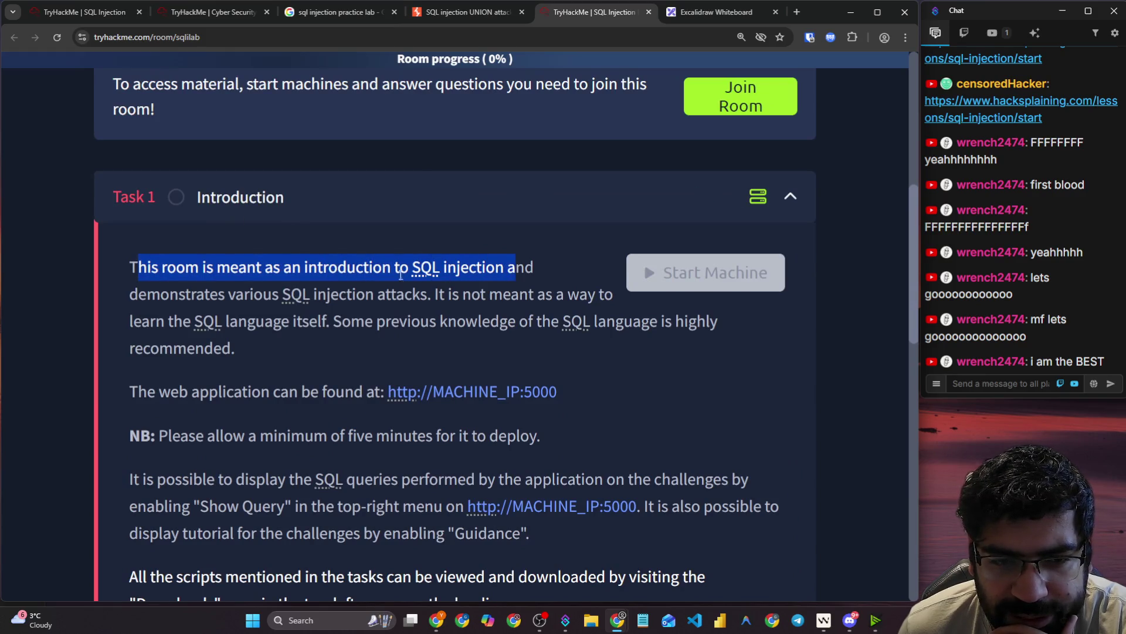
click(254, 292)
drag(253, 293, 398, 292)
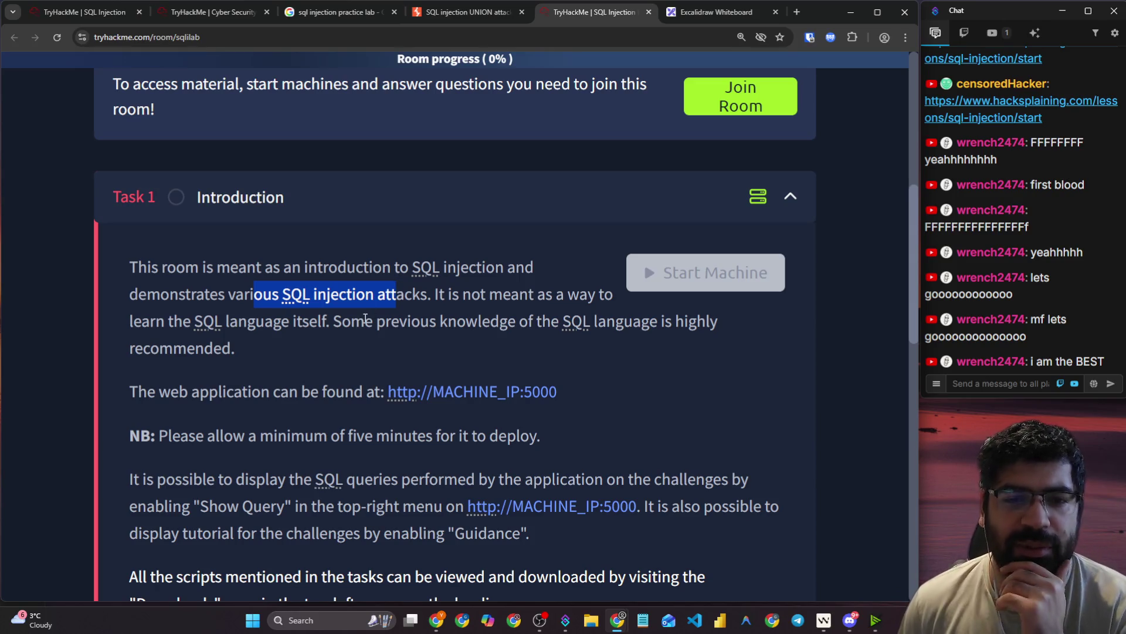
Step: Finish Task 1, noting the downloadable task scripts, and expand Task 2, Introduction to SQL Injection: Part 1
scroll(365, 318, down, 1)
drag(157, 332, 320, 332)
scroll(209, 311, down, 2)
drag(214, 258, 441, 258)
scroll(361, 264, down, 3)
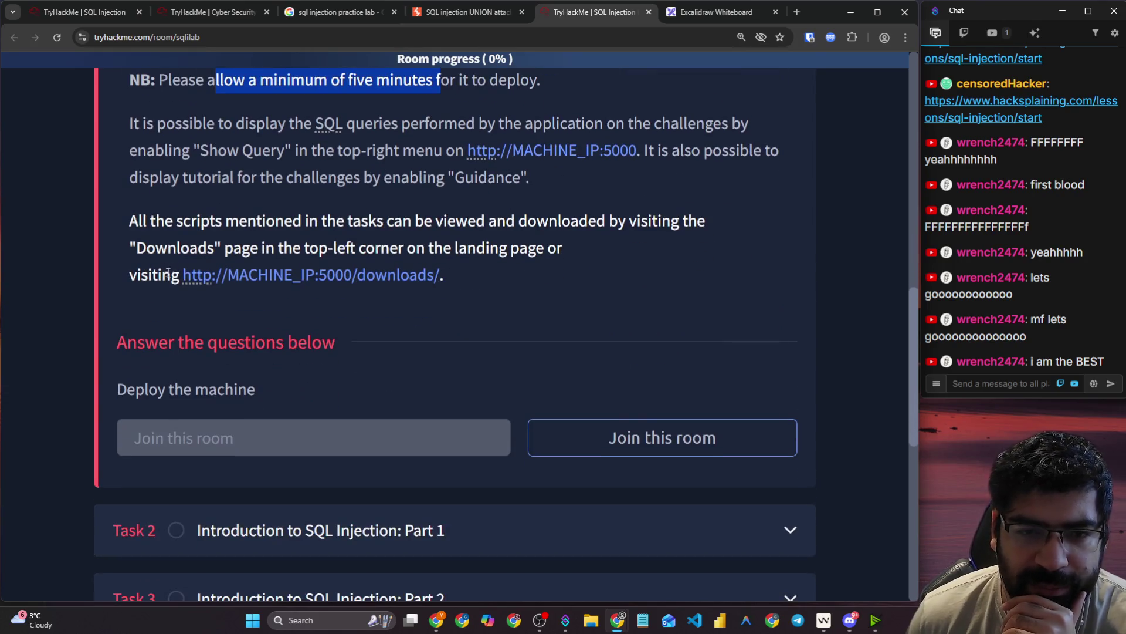
scroll(169, 274, down, 4)
scroll(170, 276, up, 5)
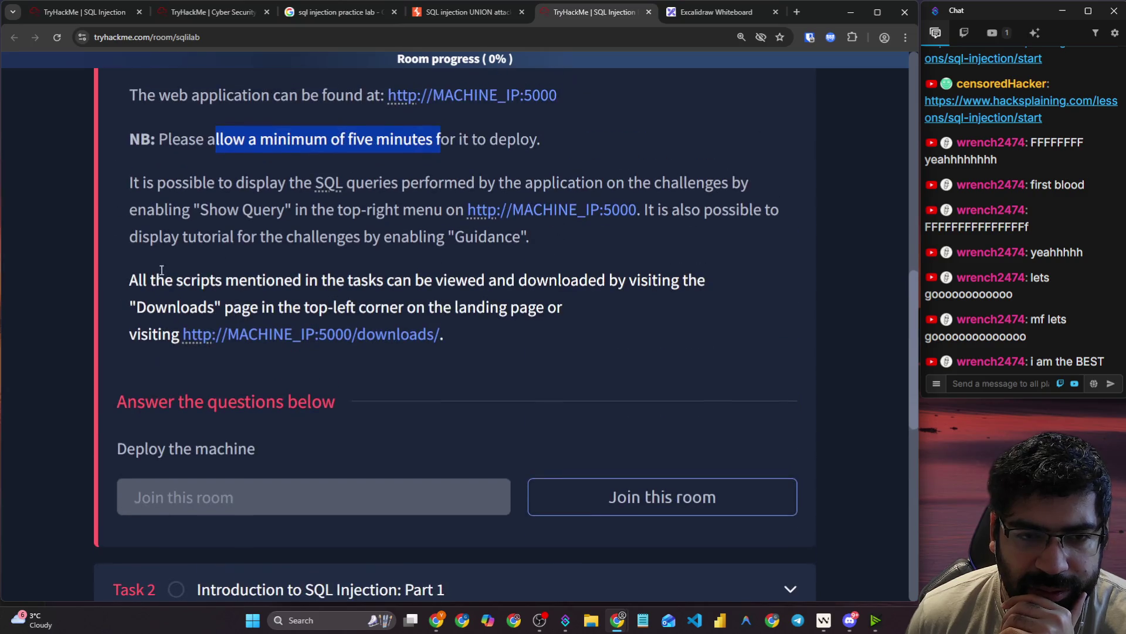
drag(130, 280, 638, 282)
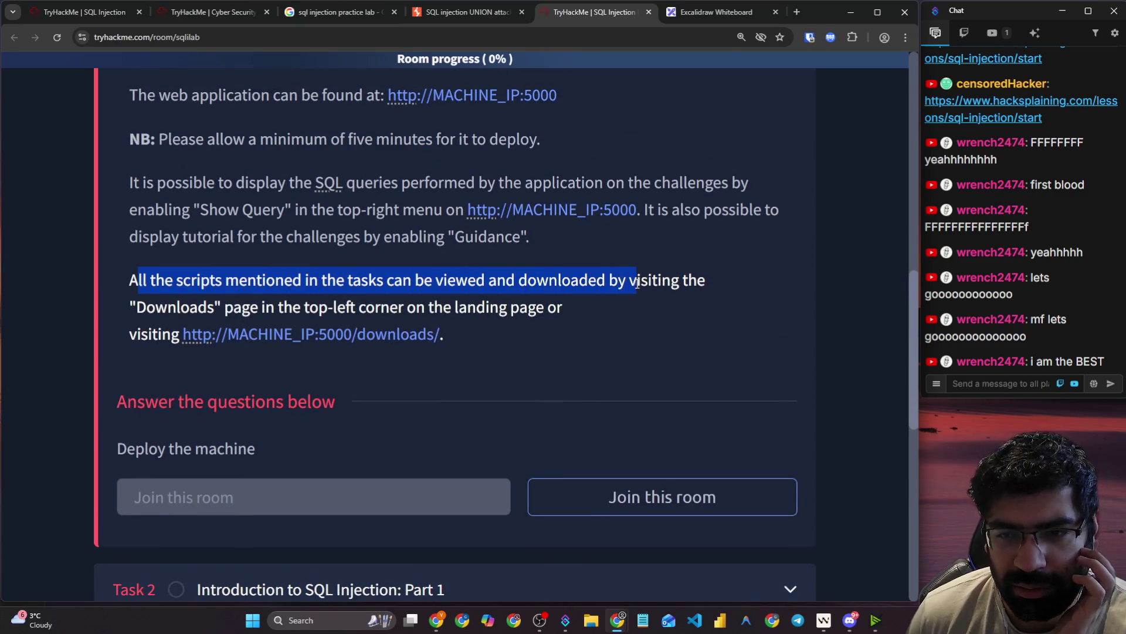
scroll(276, 293, down, 4)
click(284, 299)
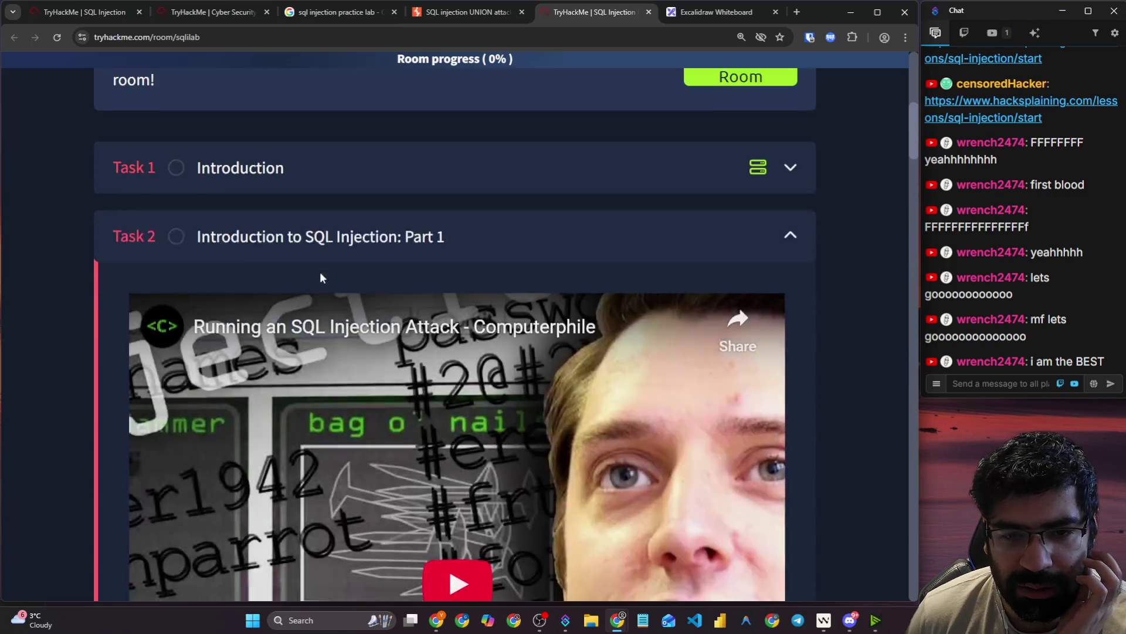
Step: Scroll down the SQL Injection Lab room and expand Task 3, Introduction to SQL Injection: Part 2
scroll(319, 277, down, 6)
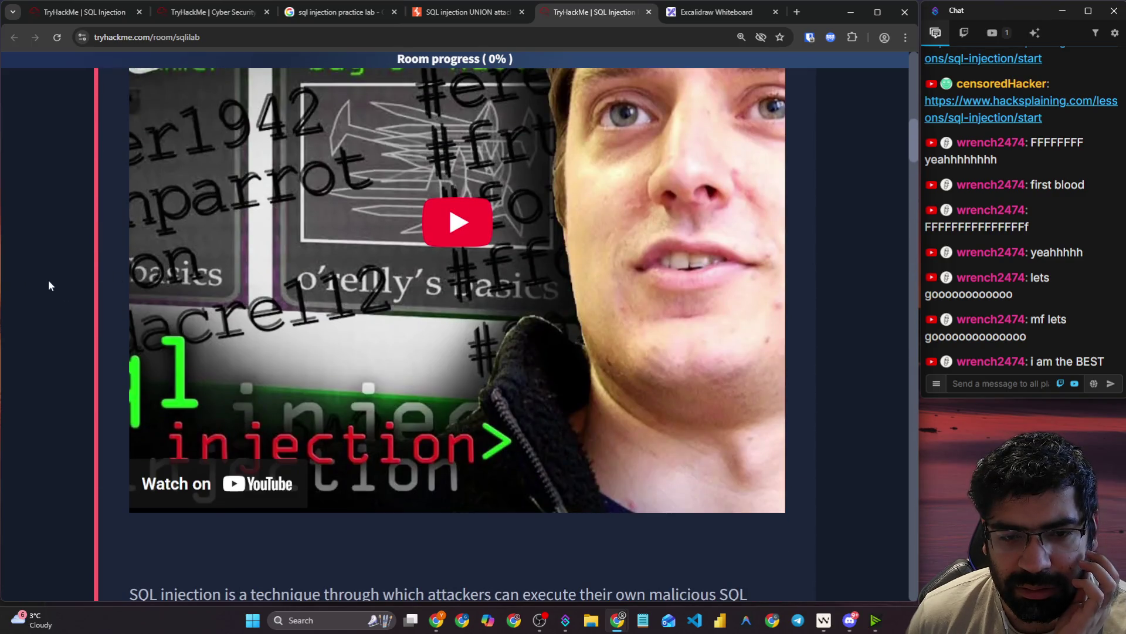
scroll(89, 298, down, 5)
scroll(89, 298, down, 5)
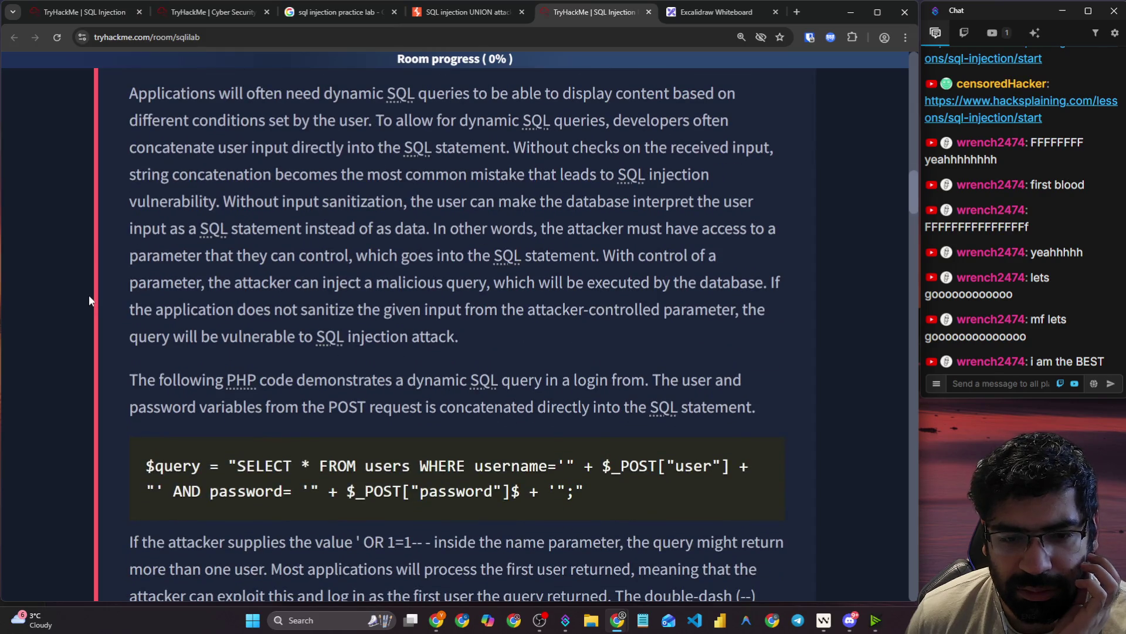
scroll(89, 294, down, 20)
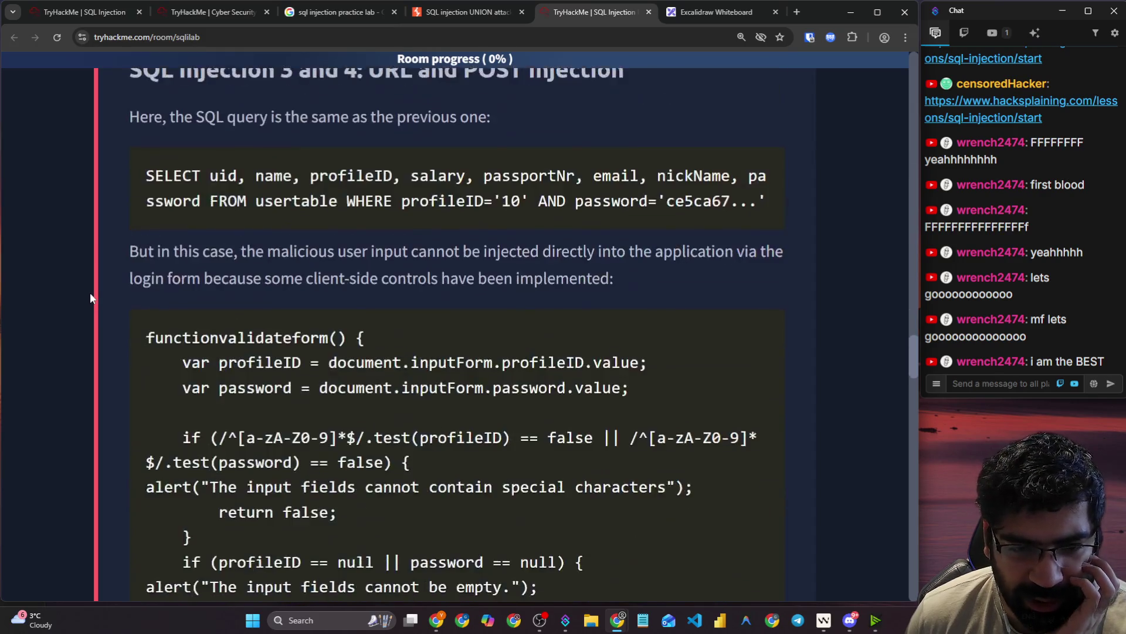
scroll(90, 298, down, 20)
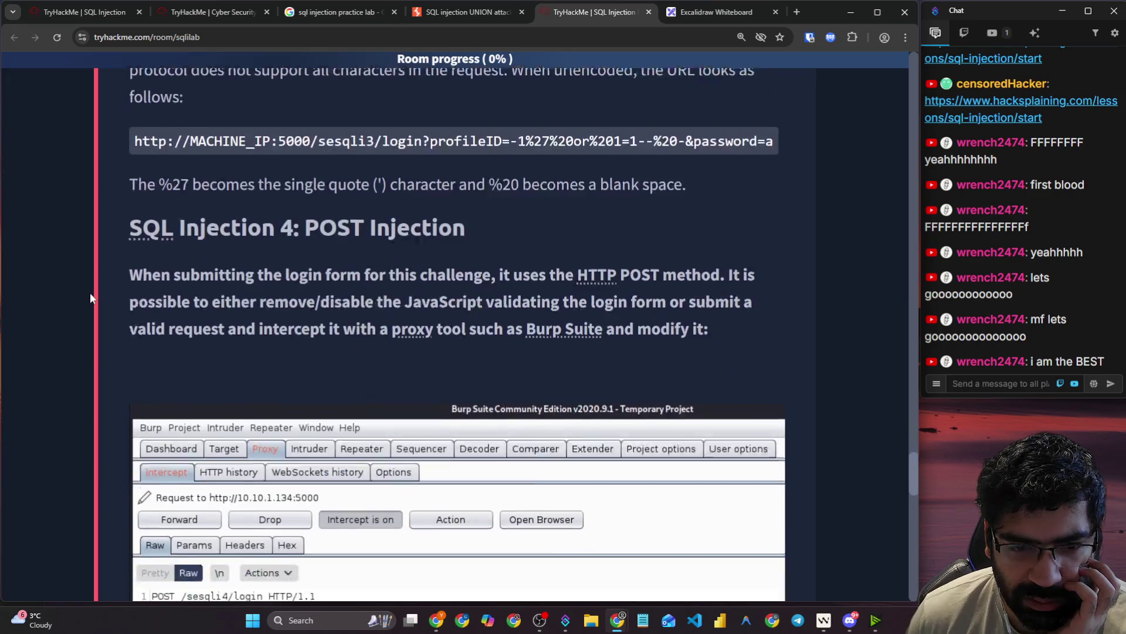
scroll(90, 298, down, 15)
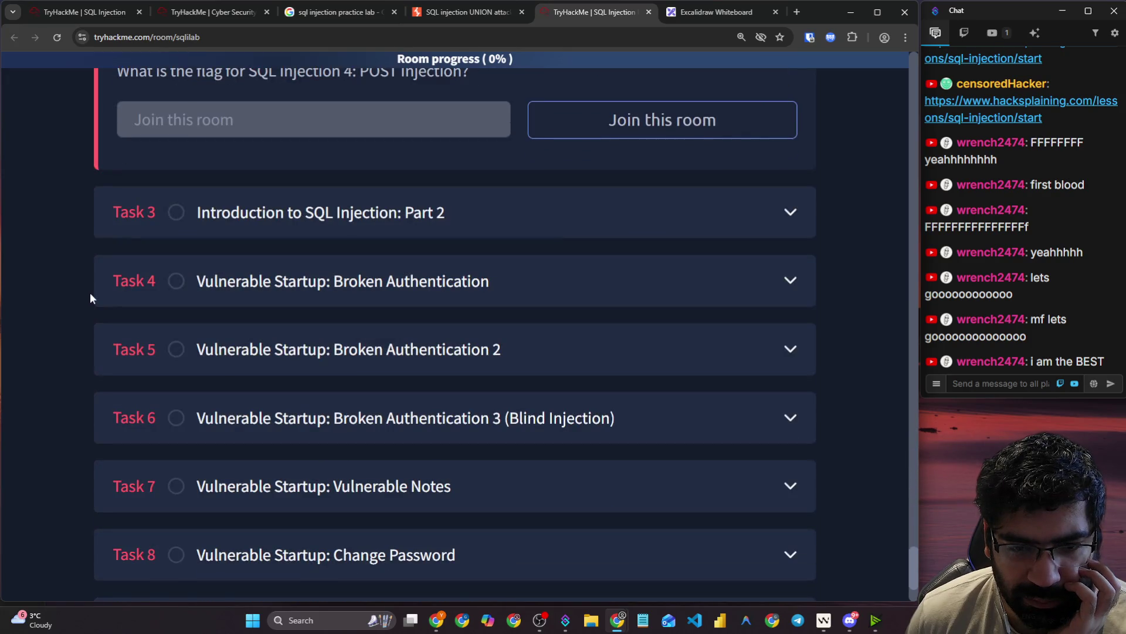
scroll(89, 298, down, 2)
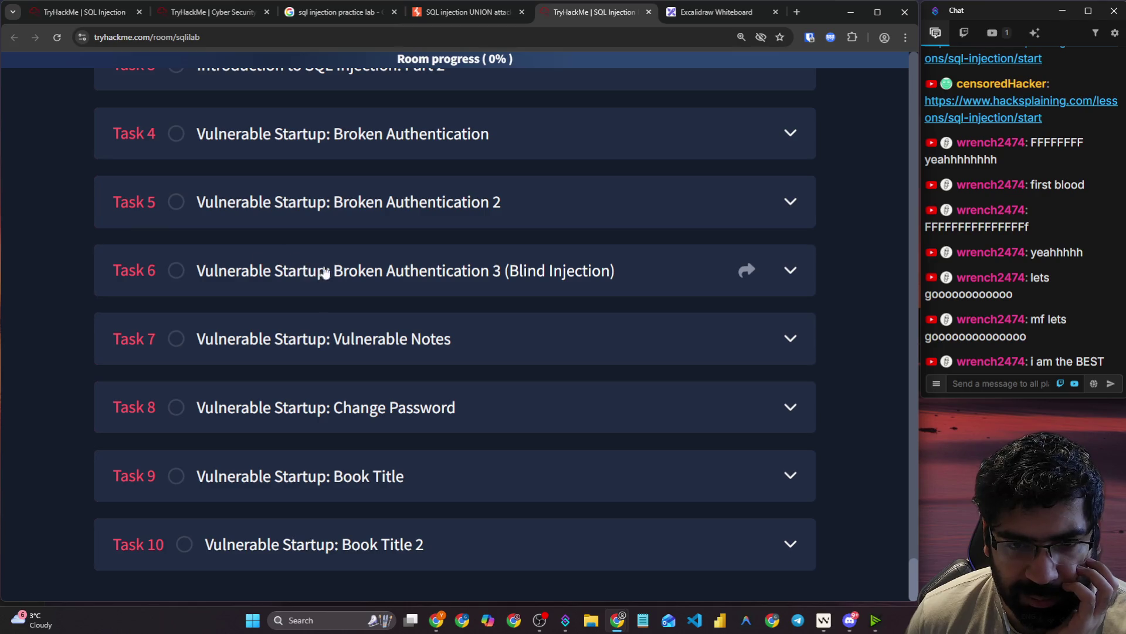
scroll(339, 275, up, 3)
click(351, 266)
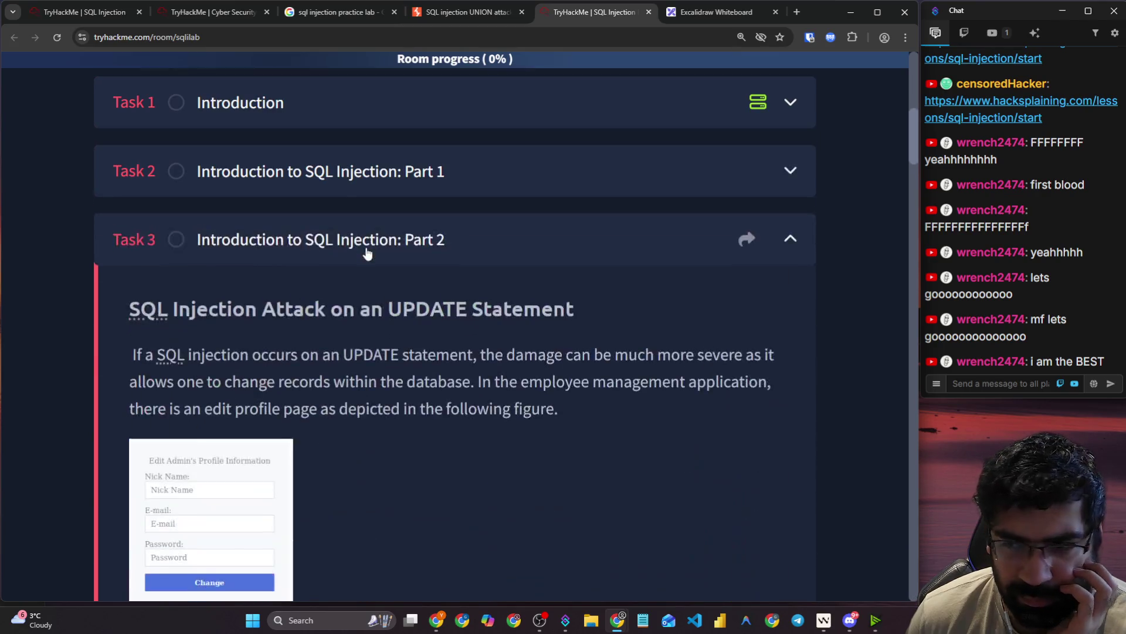
Step: Read Task 3 down to the revealed usertable, then switch to the PortSwigger UNION attacks article
scroll(735, 302, down, 20)
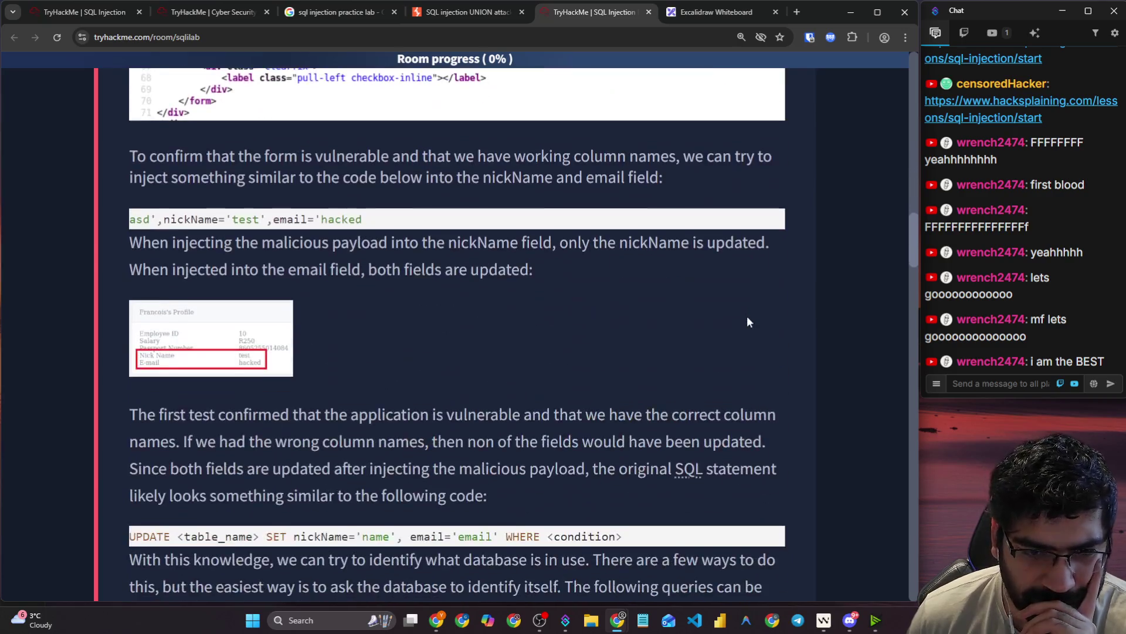
scroll(749, 322, down, 15)
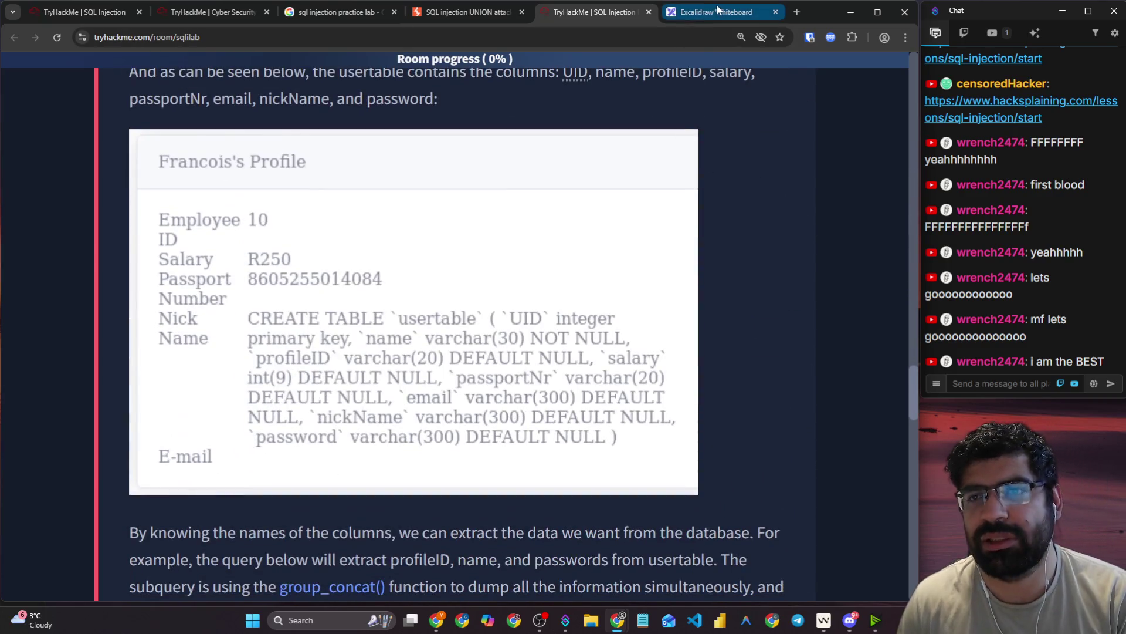
click(716, 12)
click(464, 11)
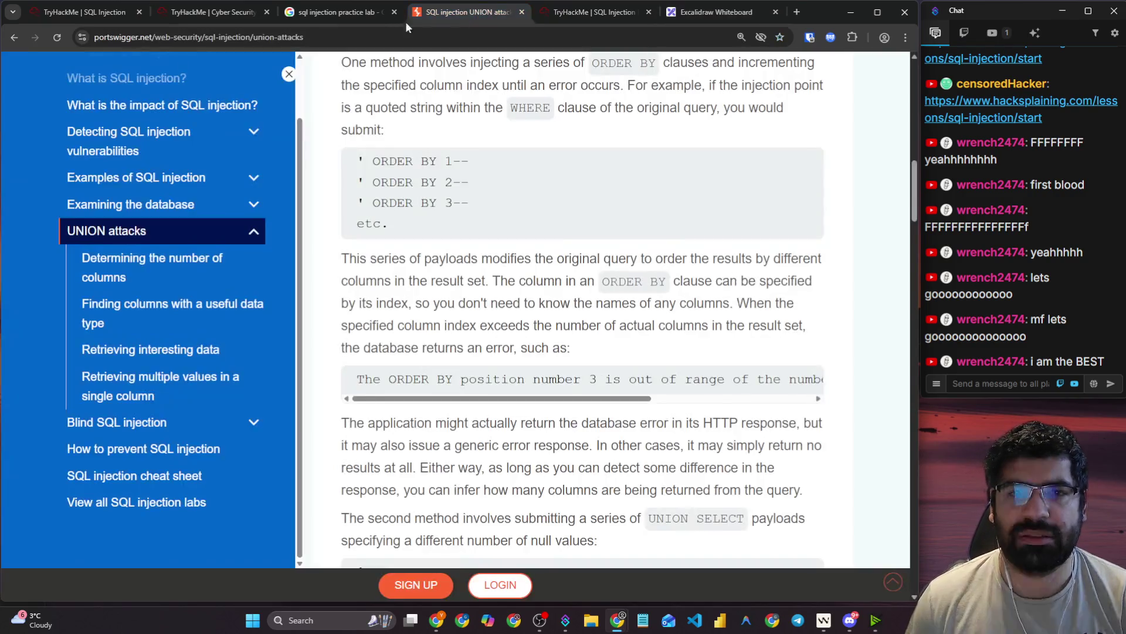
Step: From the SQL injection practice lab results, open Cybrary's SQL Injections (SQLi) Lab in a new tab
click(313, 13)
scroll(174, 381, down, 1)
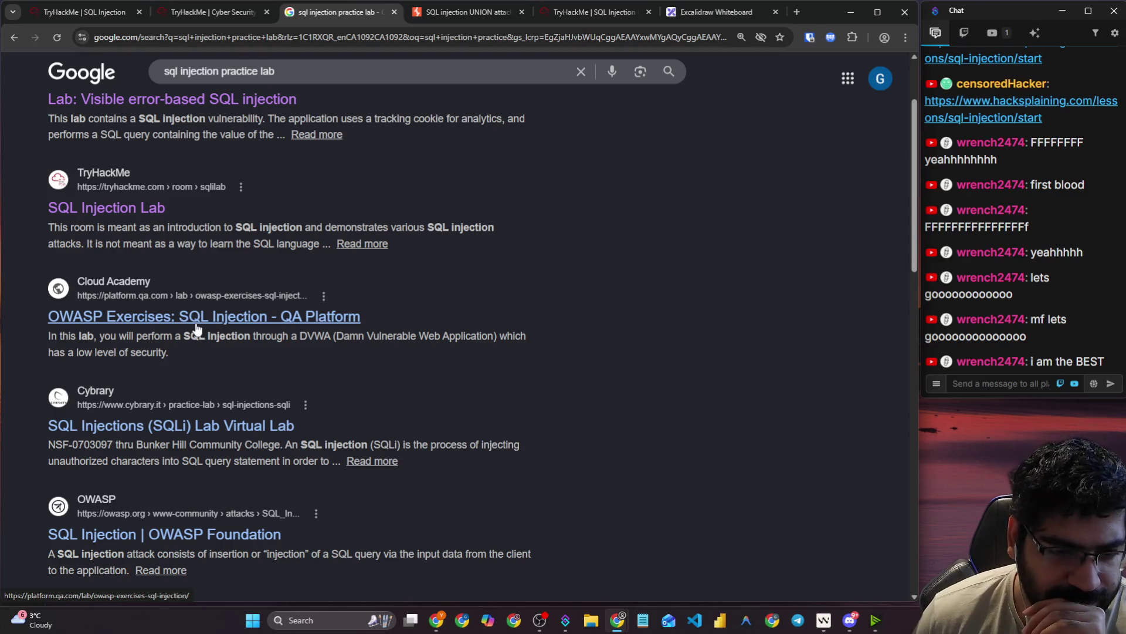
right_click(179, 419)
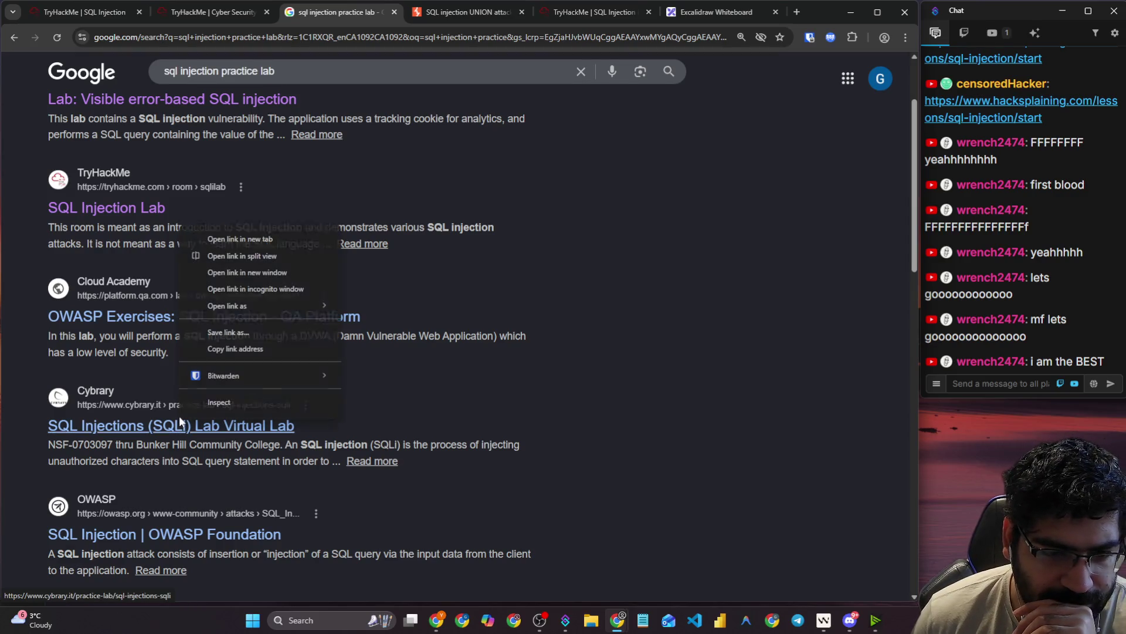
click(258, 238)
Step: Skip the OWASP result, open PentesterLab's SQL Injection 01 in a new tab, and view the Cybrary tab
scroll(253, 281, down, 4)
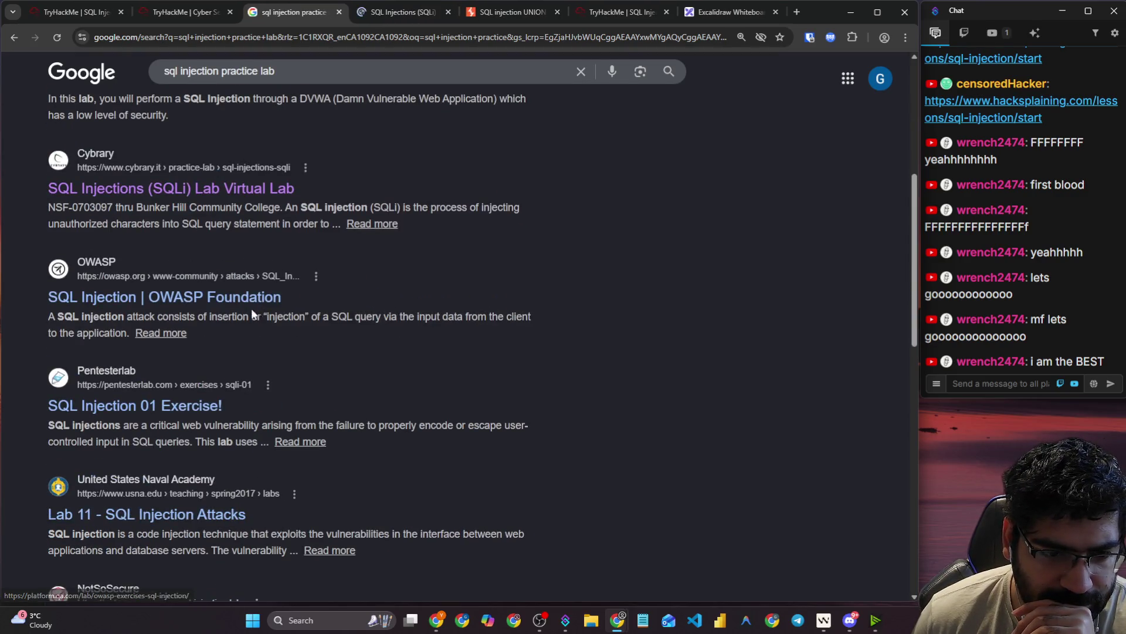
right_click(213, 303)
click(13, 364)
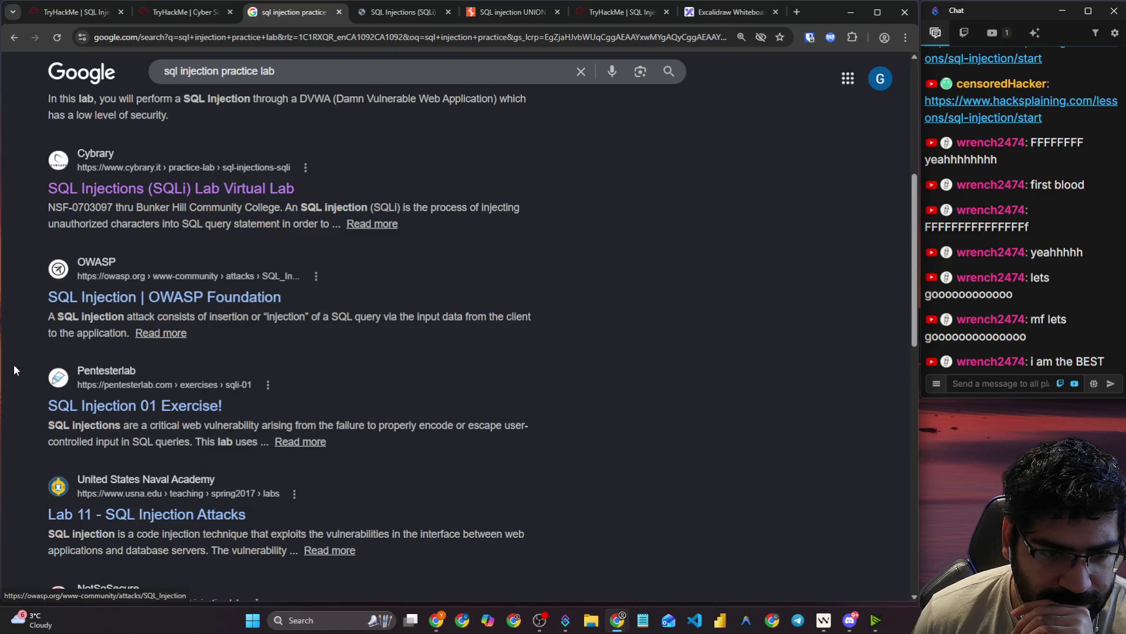
right_click(107, 408)
click(153, 421)
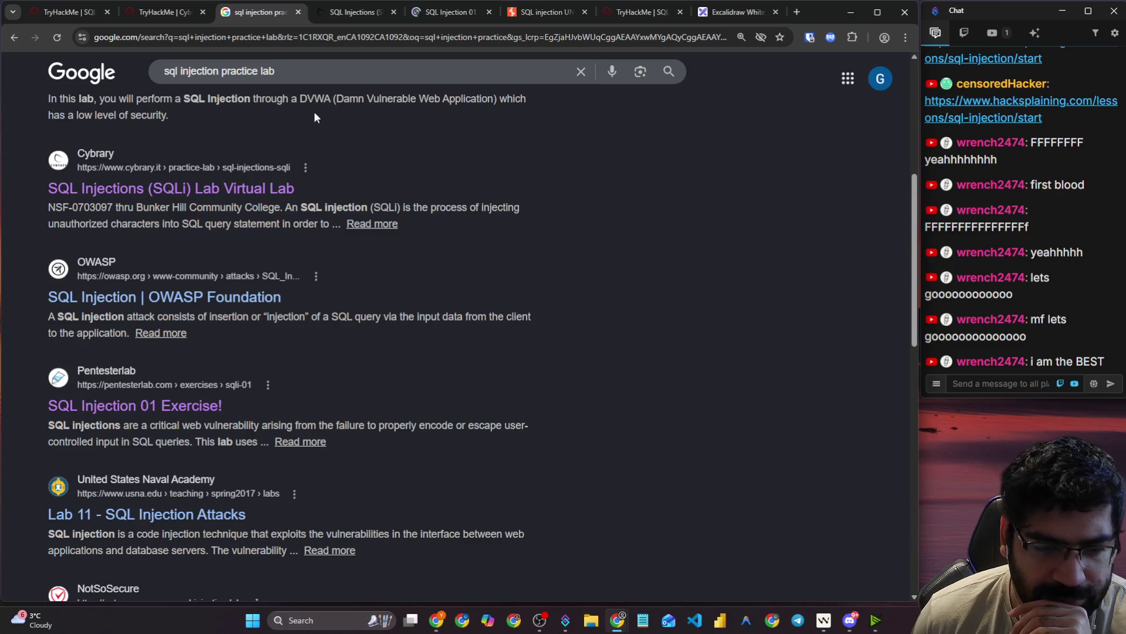
click(325, 16)
Step: Skim the Cybrary SQLi Lab and PentesterLab SQL Injection 01 pages, closing each tab afterward
mouse_move(325, 80)
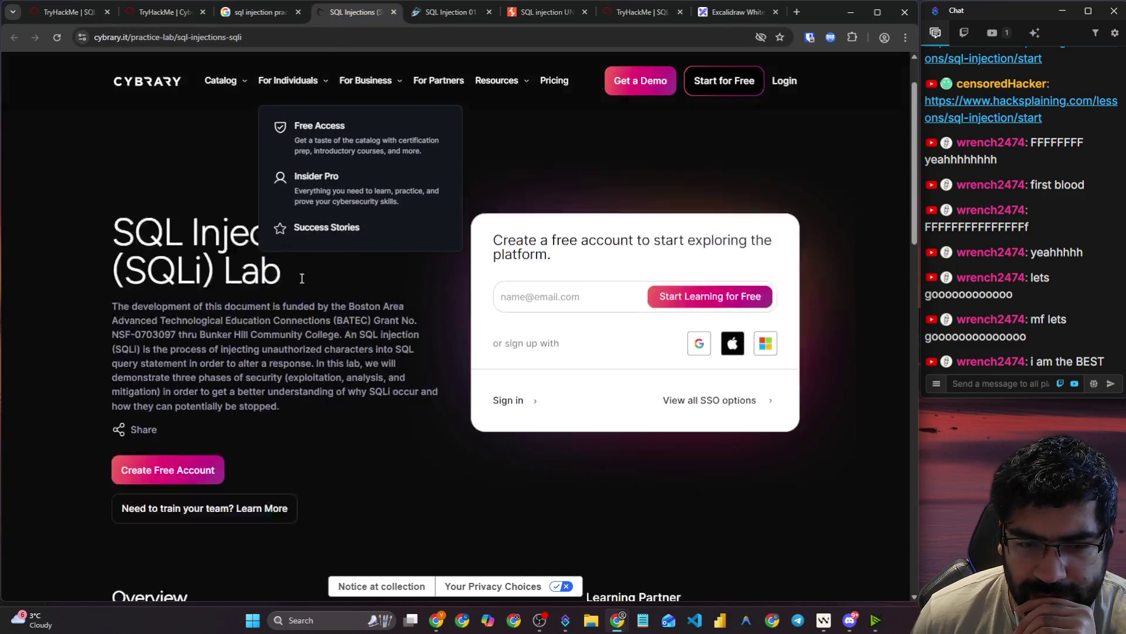
scroll(286, 286, down, 7)
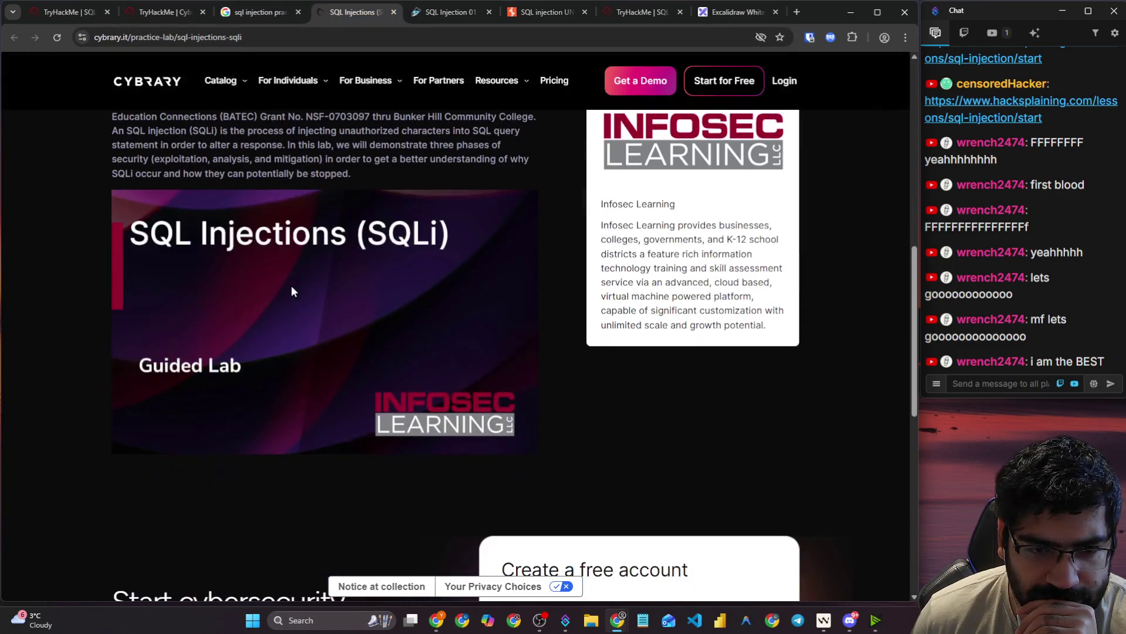
scroll(293, 291, down, 6)
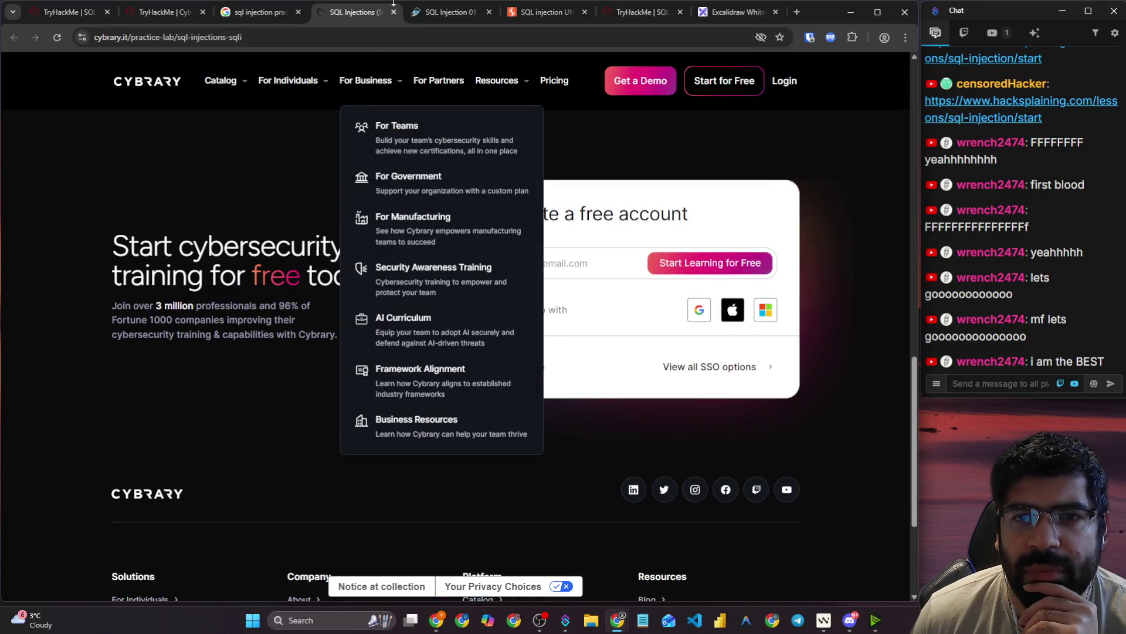
click(394, 13)
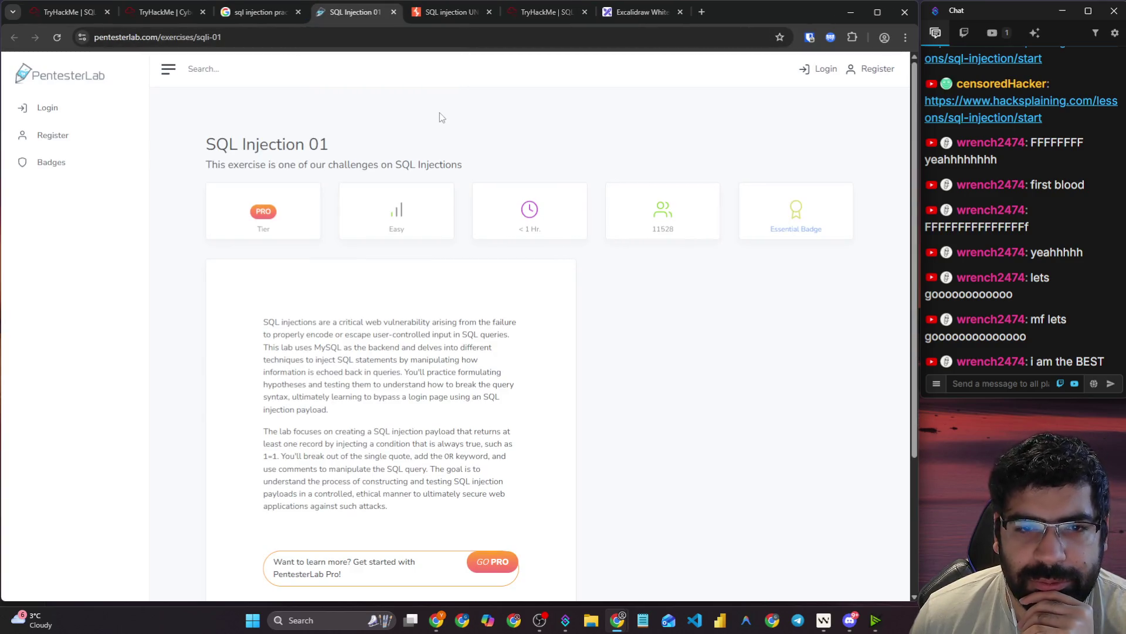
scroll(435, 131, down, 3)
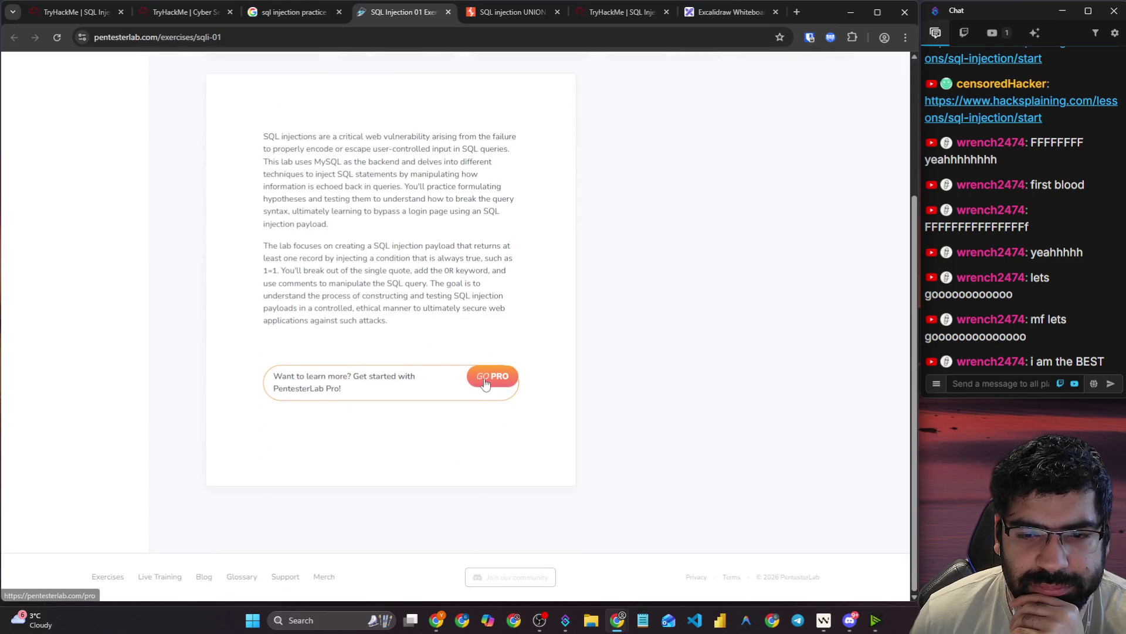
scroll(364, 239, up, 3)
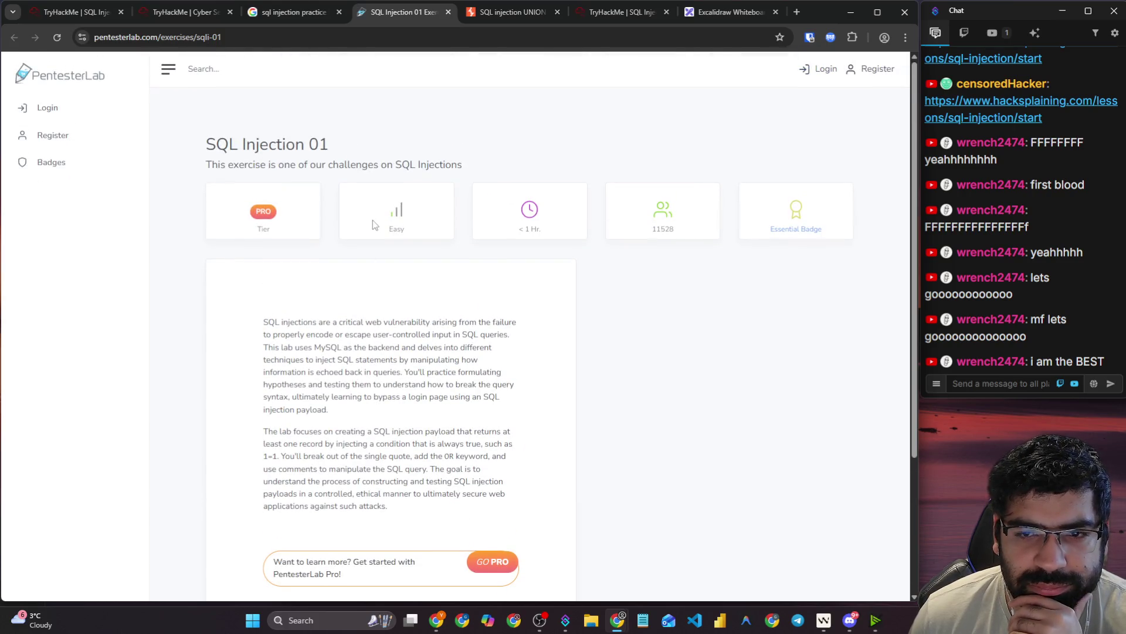
click(448, 11)
Step: Return to the TryHackMe SQL Injection Lab room and scroll through its tasks
click(512, 11)
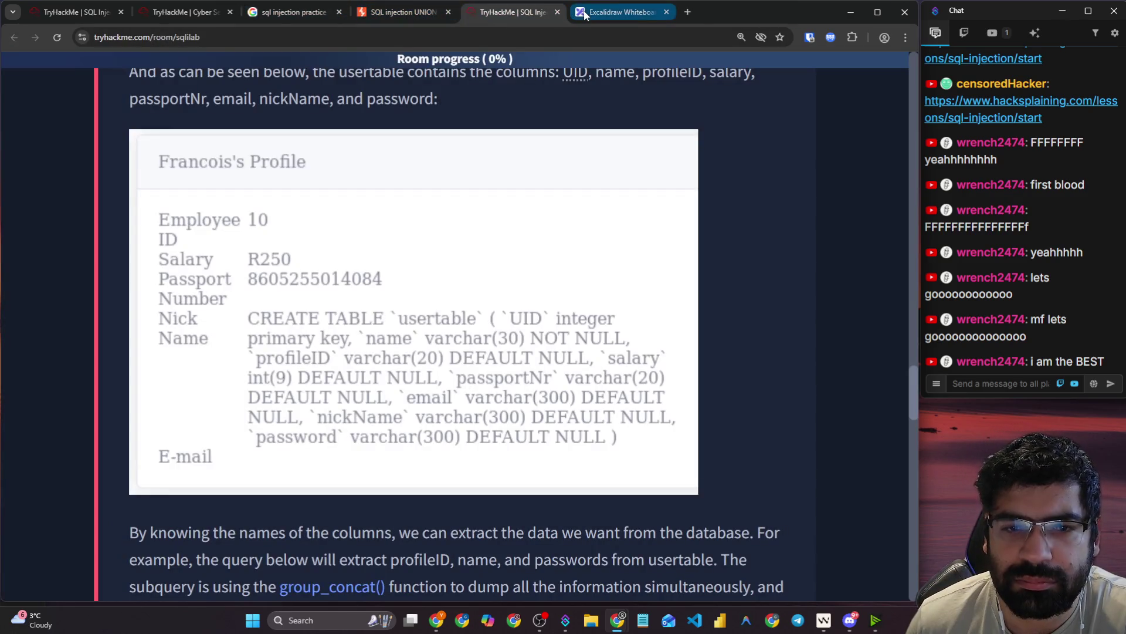
scroll(339, 178, down, 11)
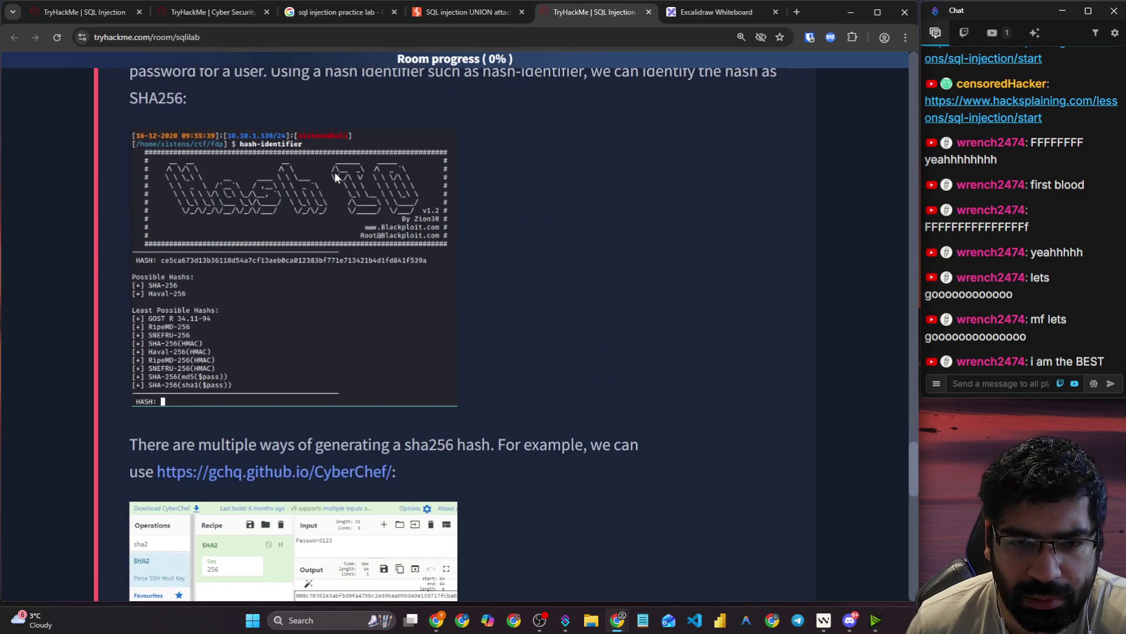
scroll(330, 171, down, 6)
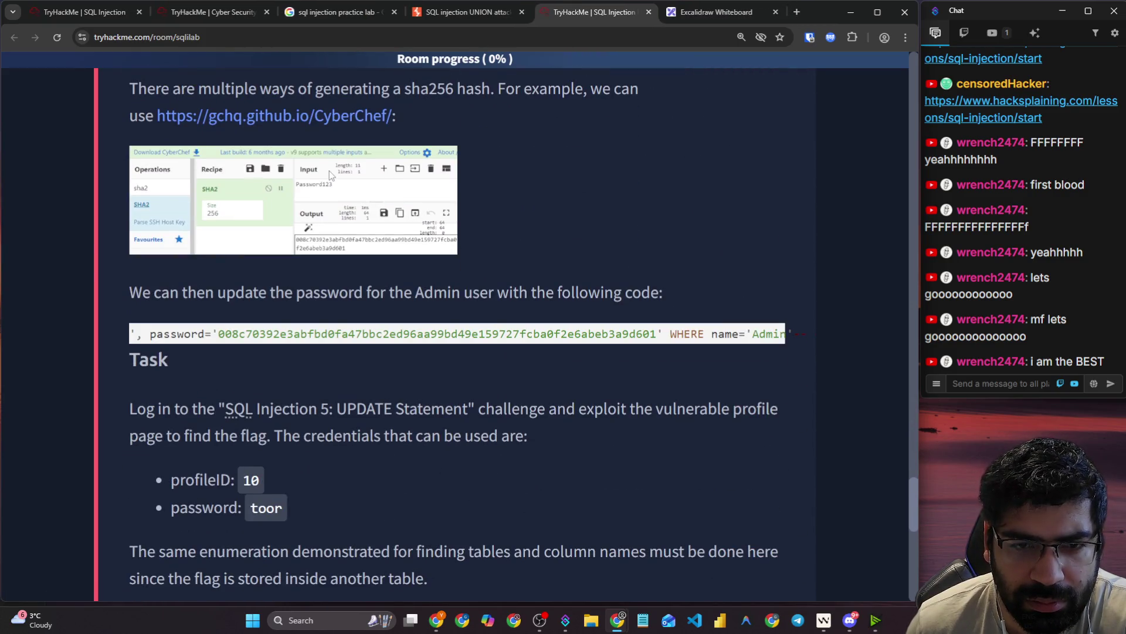
scroll(329, 170, down, 7)
scroll(329, 170, down, 4)
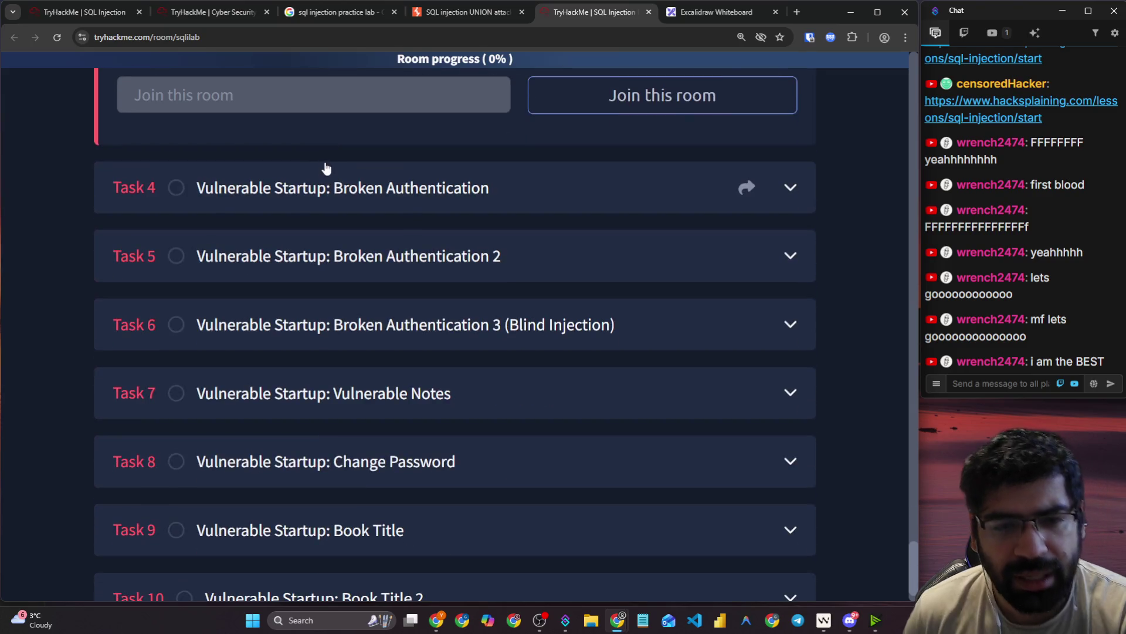
scroll(326, 165, up, 7)
scroll(326, 164, up, 20)
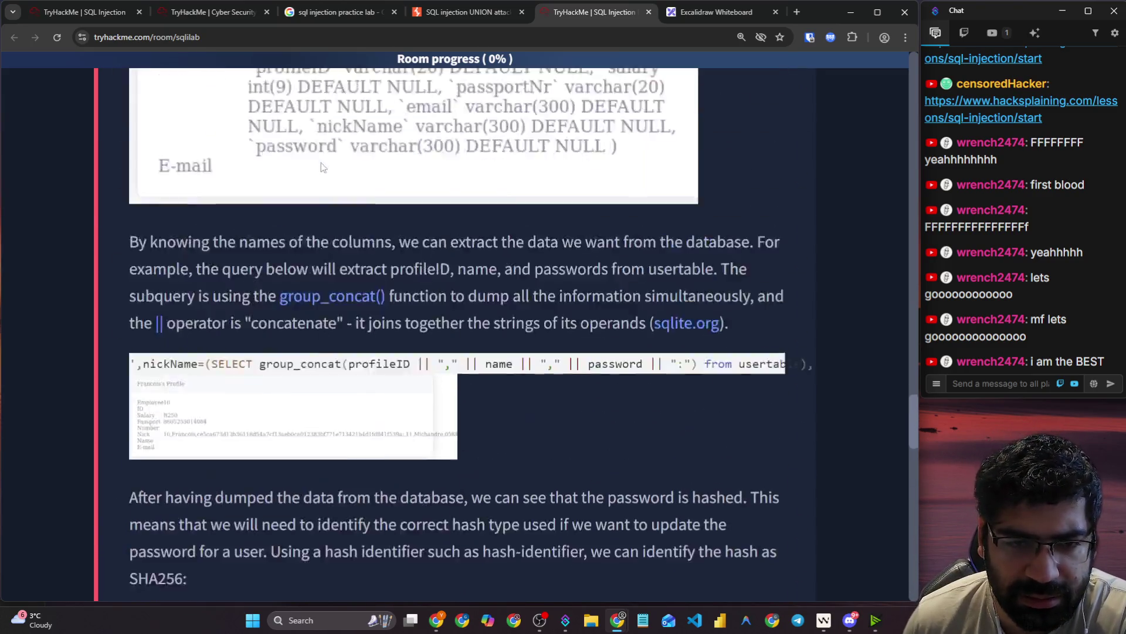
scroll(320, 167, up, 20)
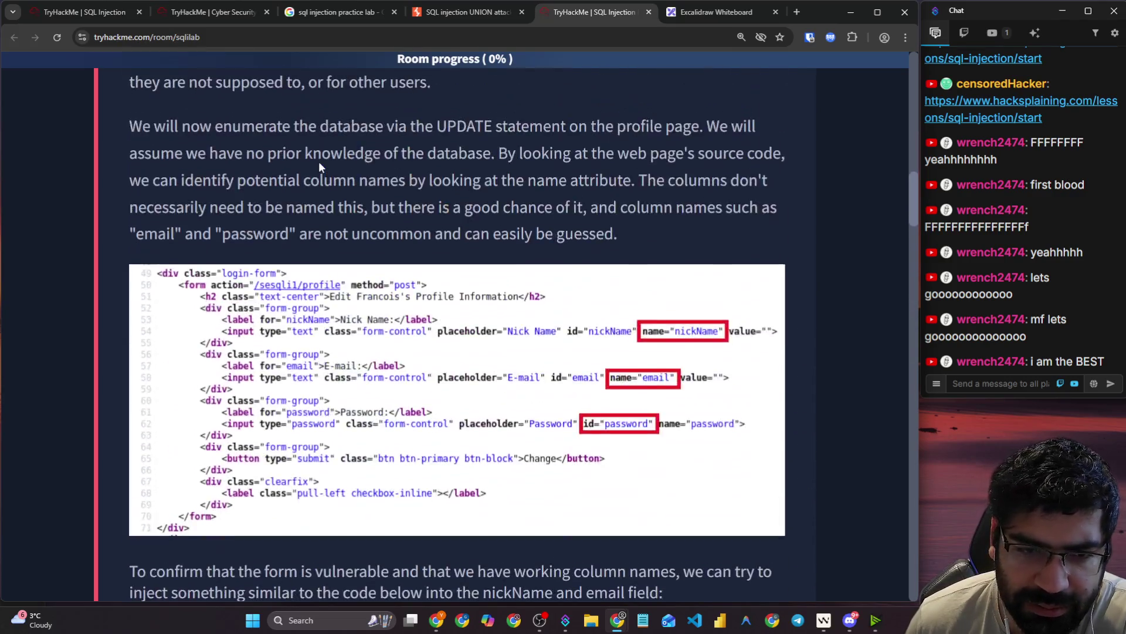
scroll(319, 167, up, 4)
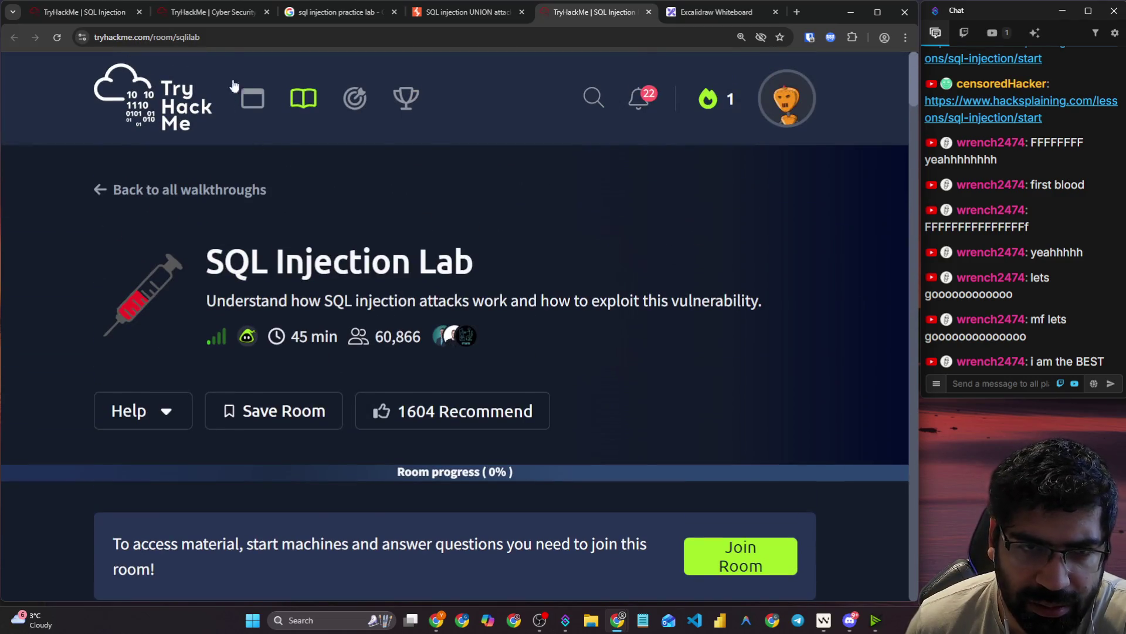
Step: Copy the room's URL, tryhackme.com/room/sqlilab, and send it in the stream chat
click(241, 42)
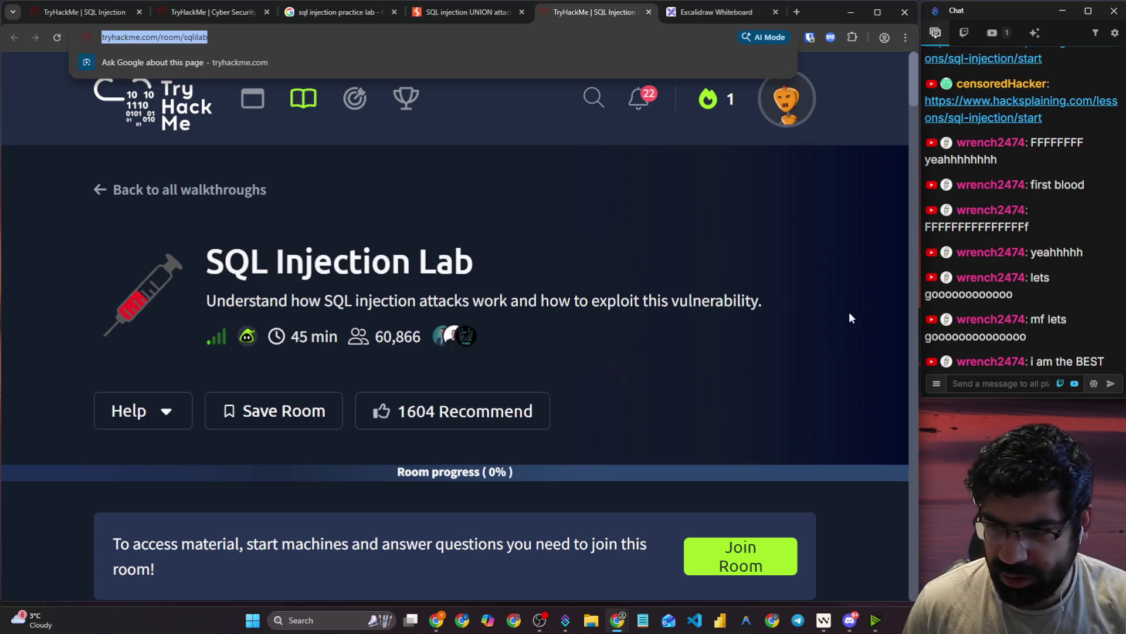
key(ctrl+c)
click(972, 384)
key(ctrl+v)
key(Return)
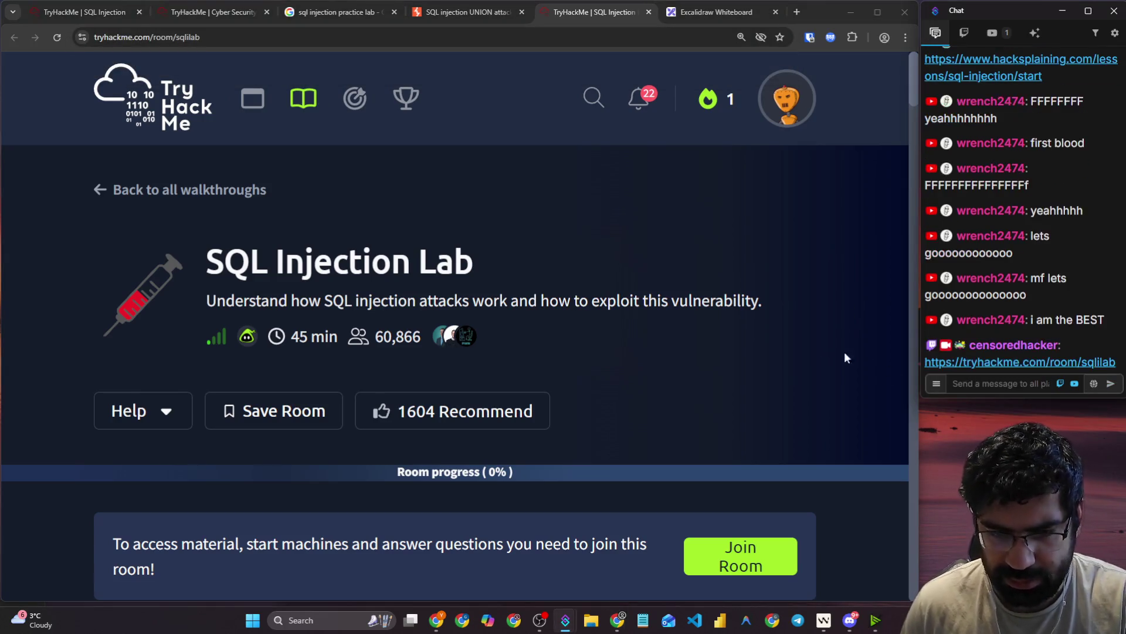
Step: Collapse Task 3 and expand Task 4, Broken Authentication
scroll(285, 299, down, 6)
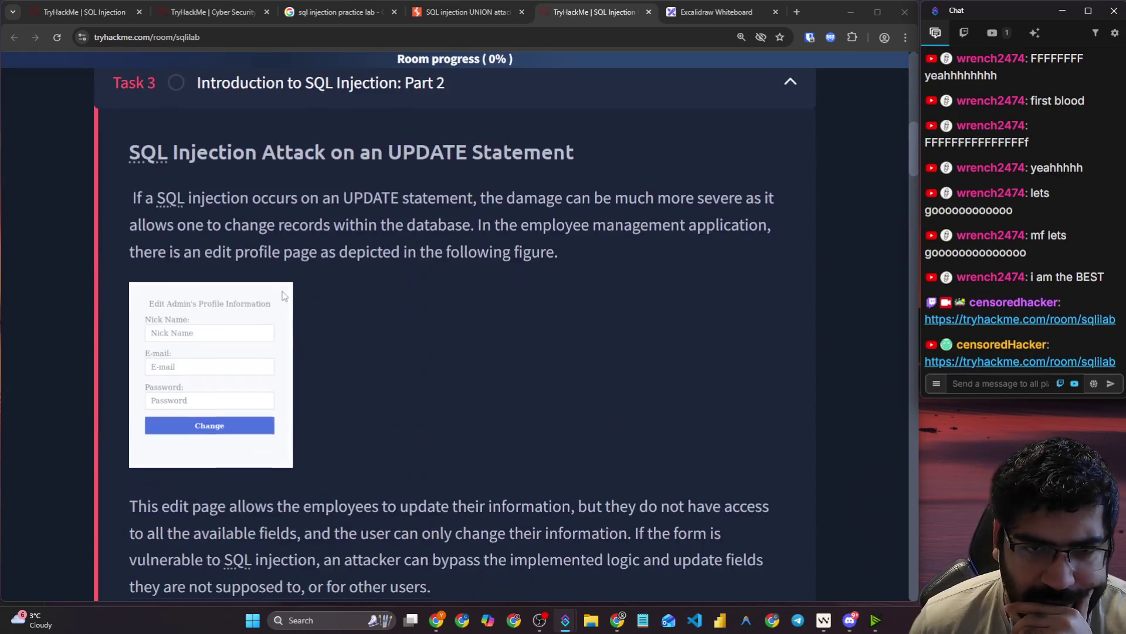
scroll(294, 284, up, 2)
click(601, 449)
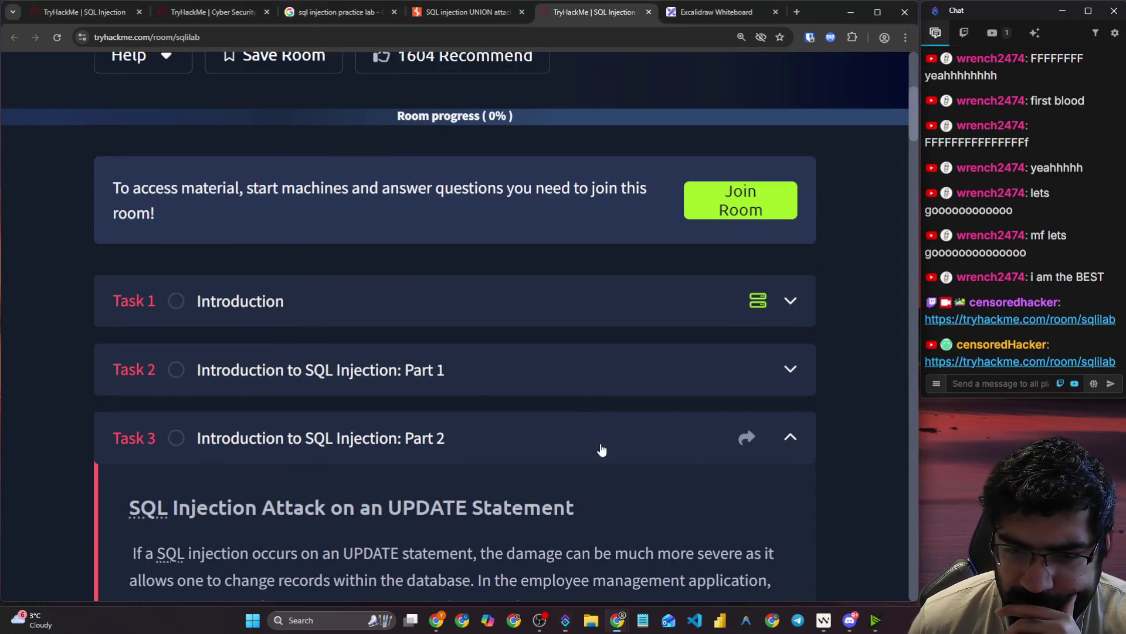
click(640, 440)
scroll(477, 377, down, 4)
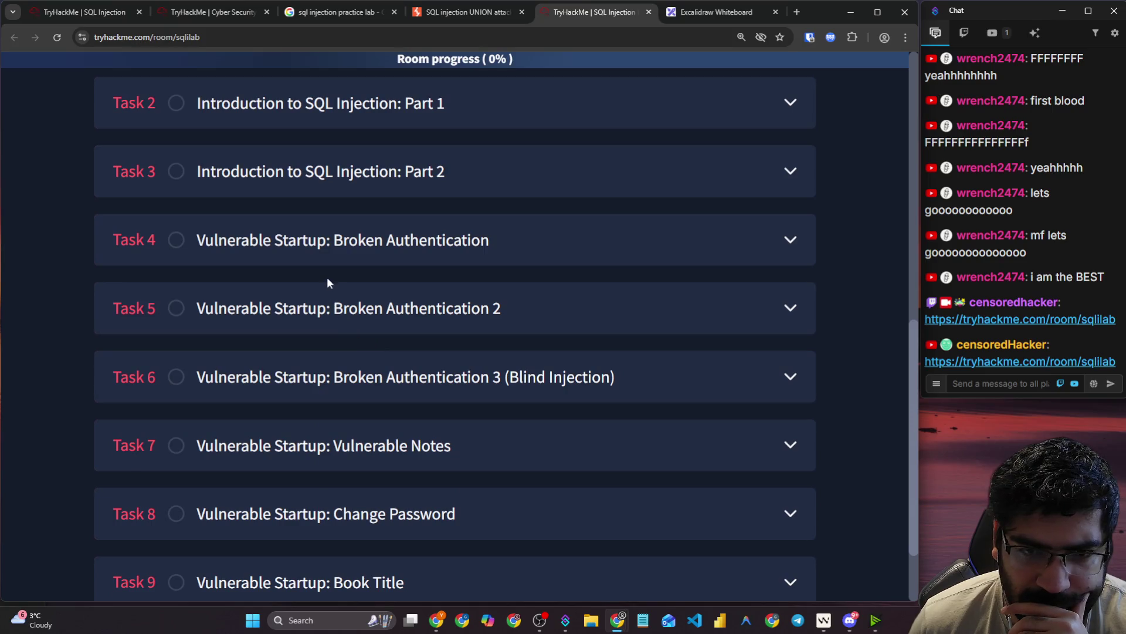
scroll(327, 283, down, 1)
click(324, 192)
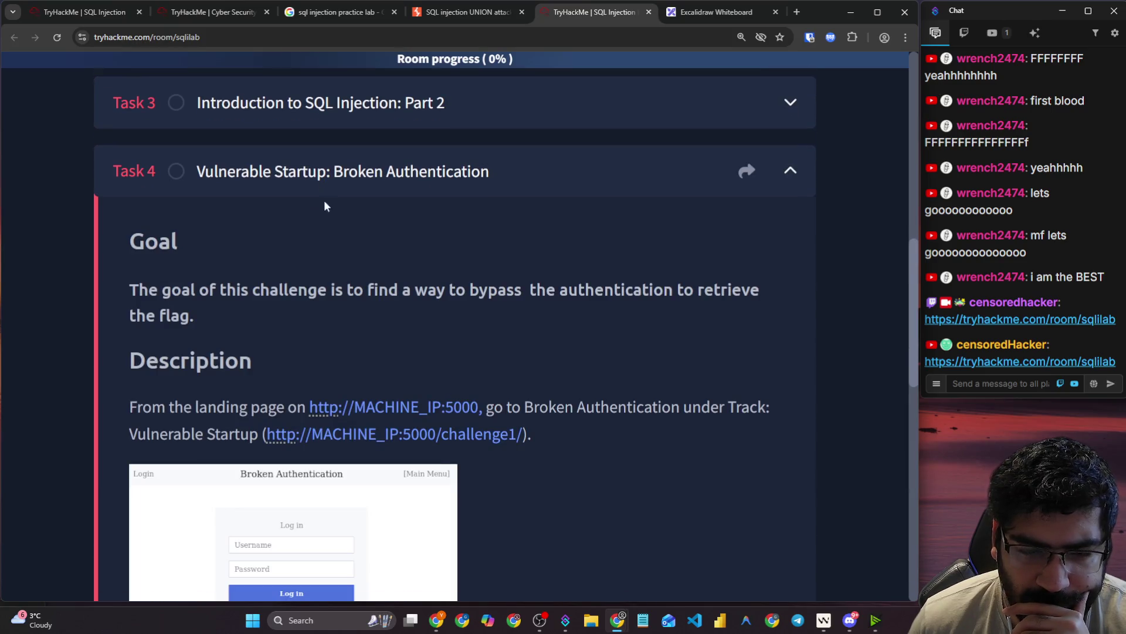
Step: Skim Task 4's login screenshot and expand Task 5, Broken Authentication 2
scroll(230, 247, down, 4)
right_click(233, 265)
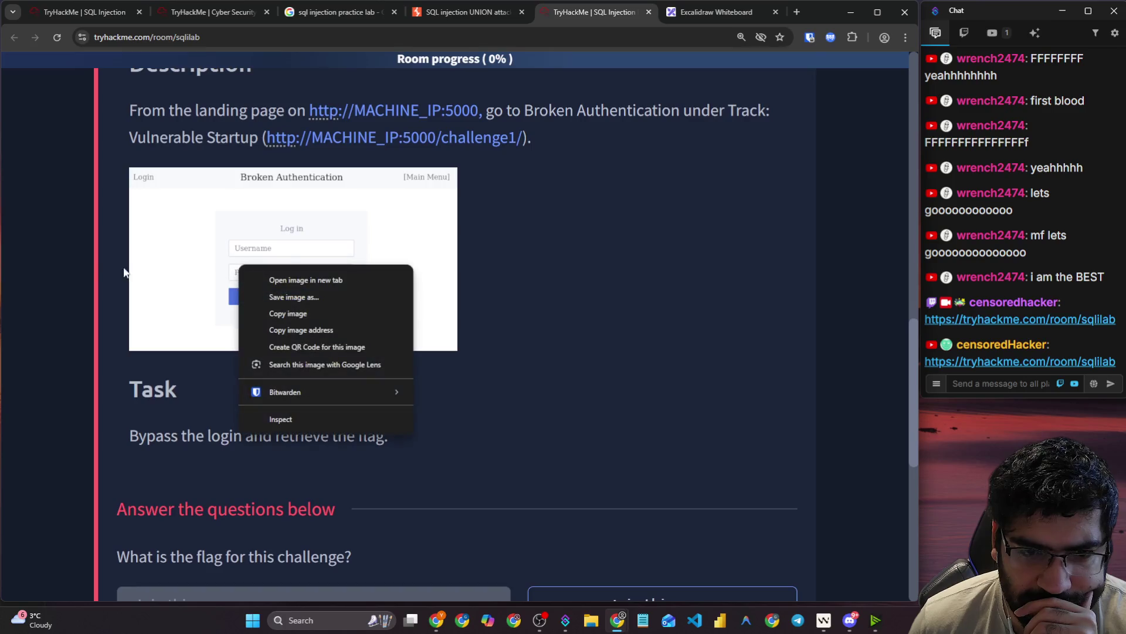
click(97, 261)
scroll(97, 262, down, 3)
scroll(91, 262, down, 3)
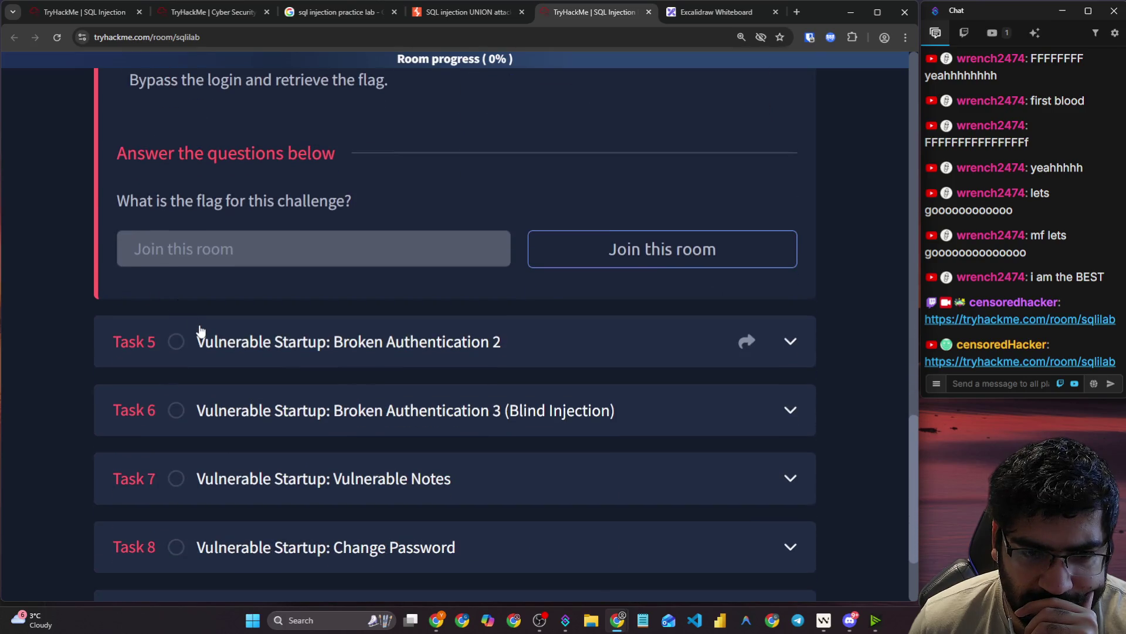
click(170, 339)
Step: Read through Task 5 and expand Task 6, Broken Authentication 3 (Blind Injection)
scroll(13, 279, down, 5)
scroll(47, 272, down, 3)
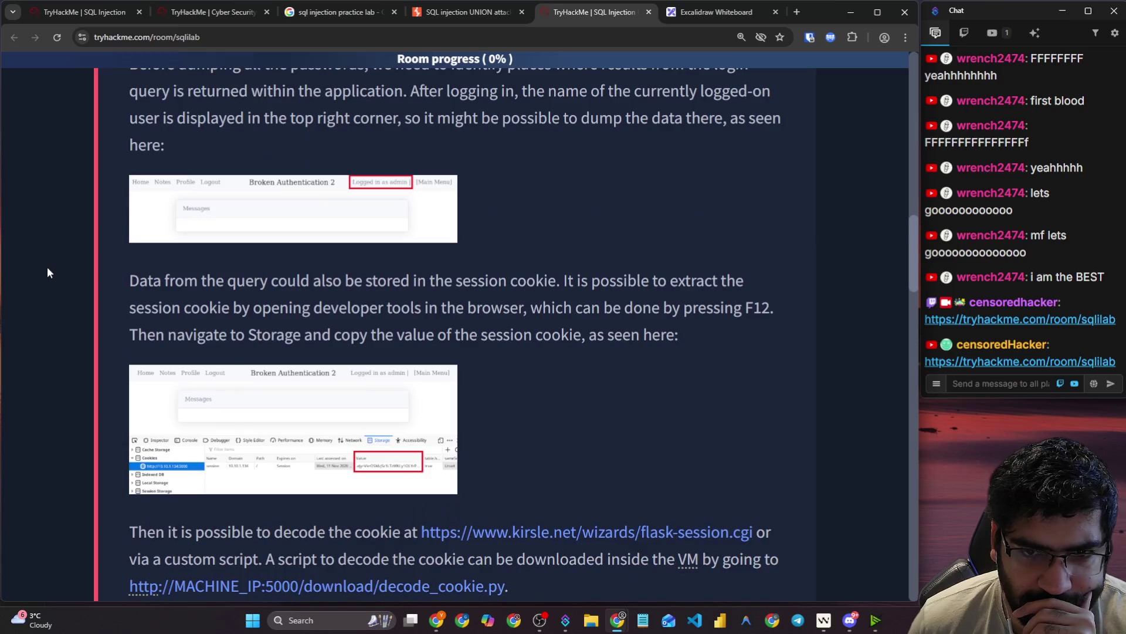
scroll(48, 255, down, 3)
scroll(48, 256, down, 15)
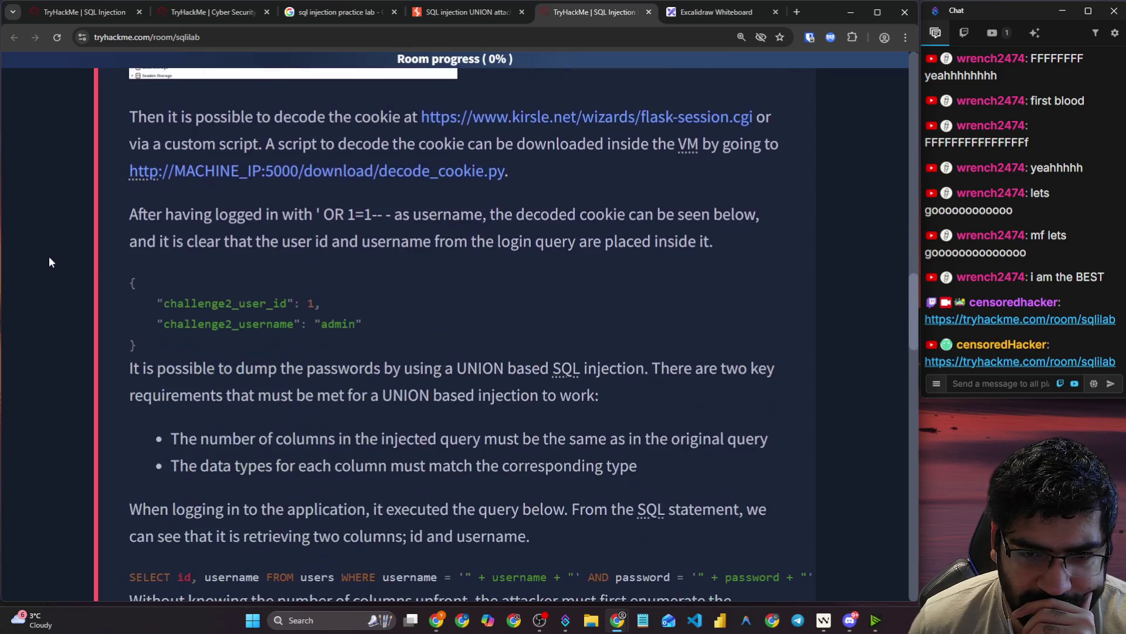
scroll(48, 255, down, 20)
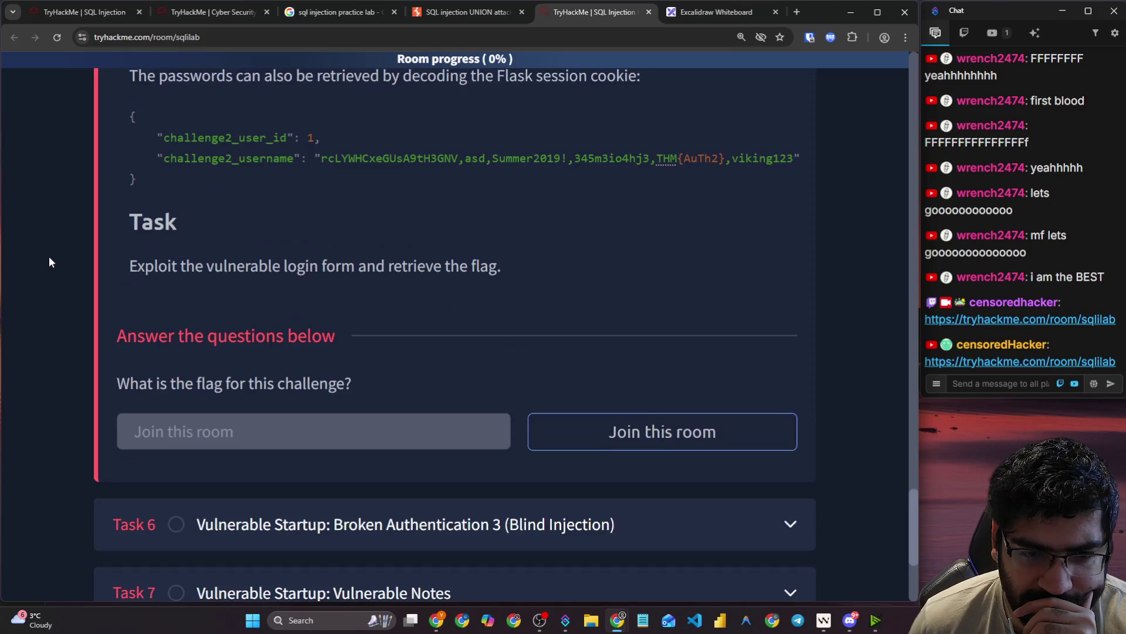
click(320, 277)
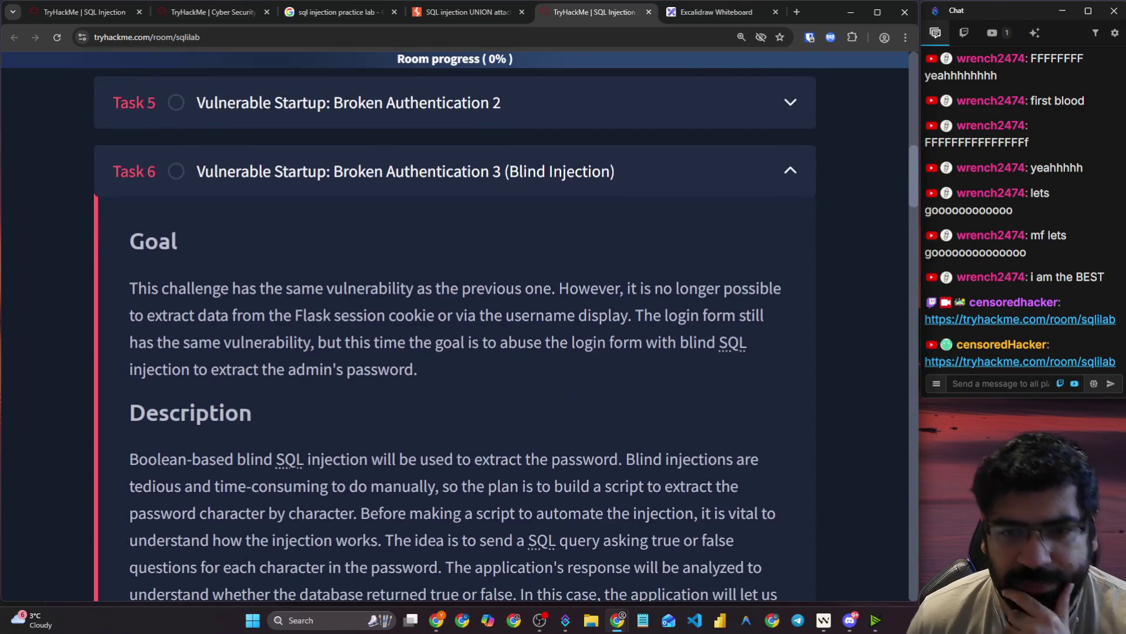
scroll(247, 260, down, 10)
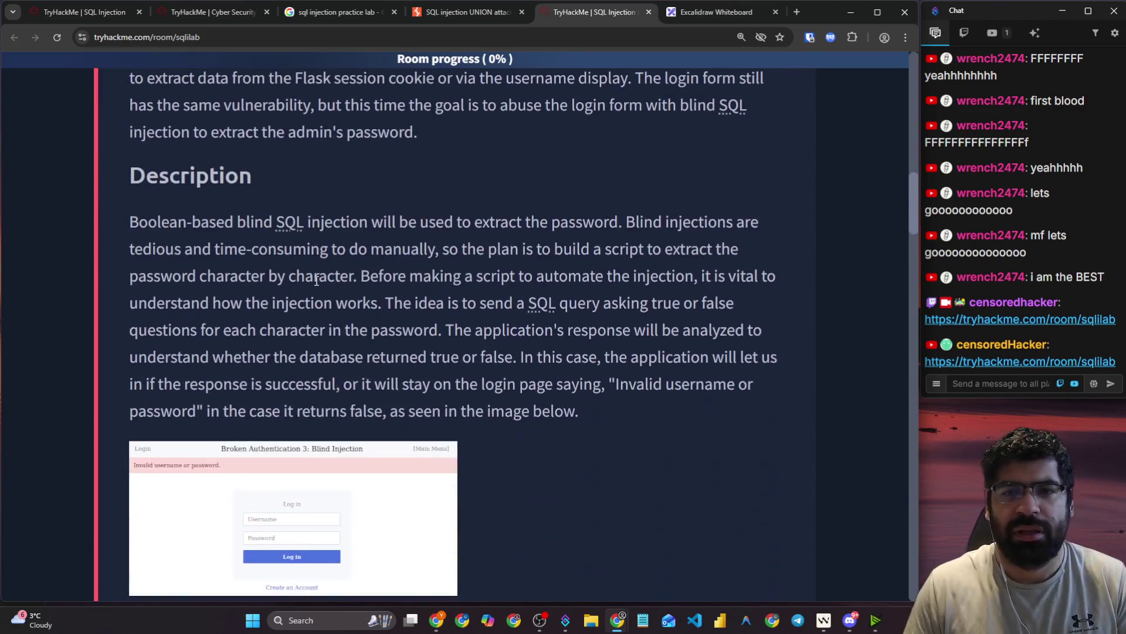
scroll(275, 307, down, 15)
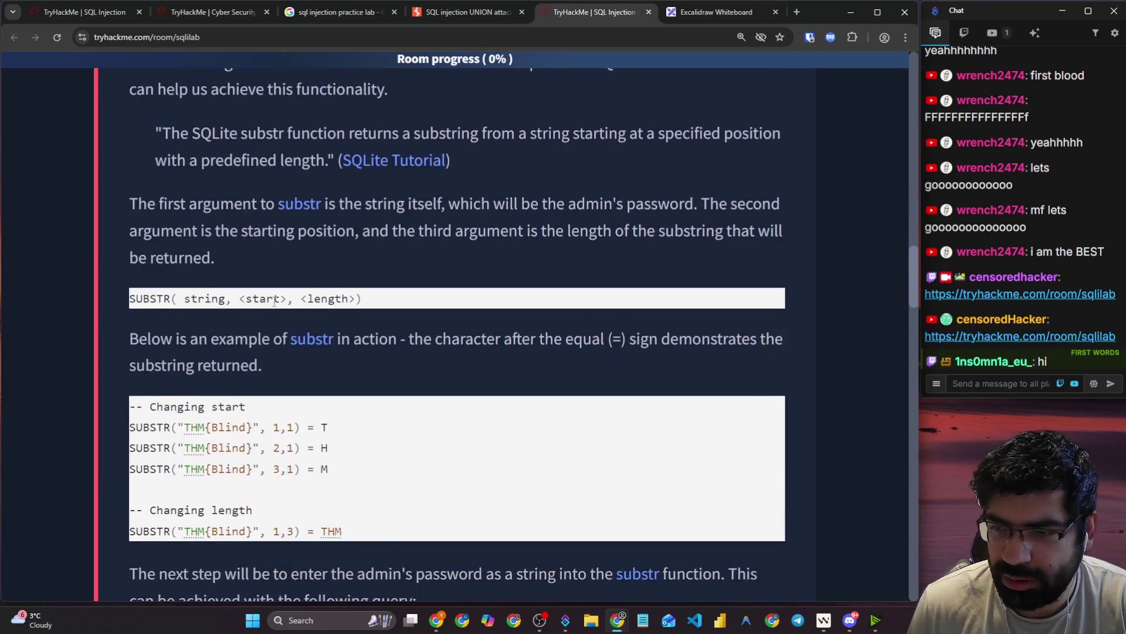
scroll(269, 308, down, 20)
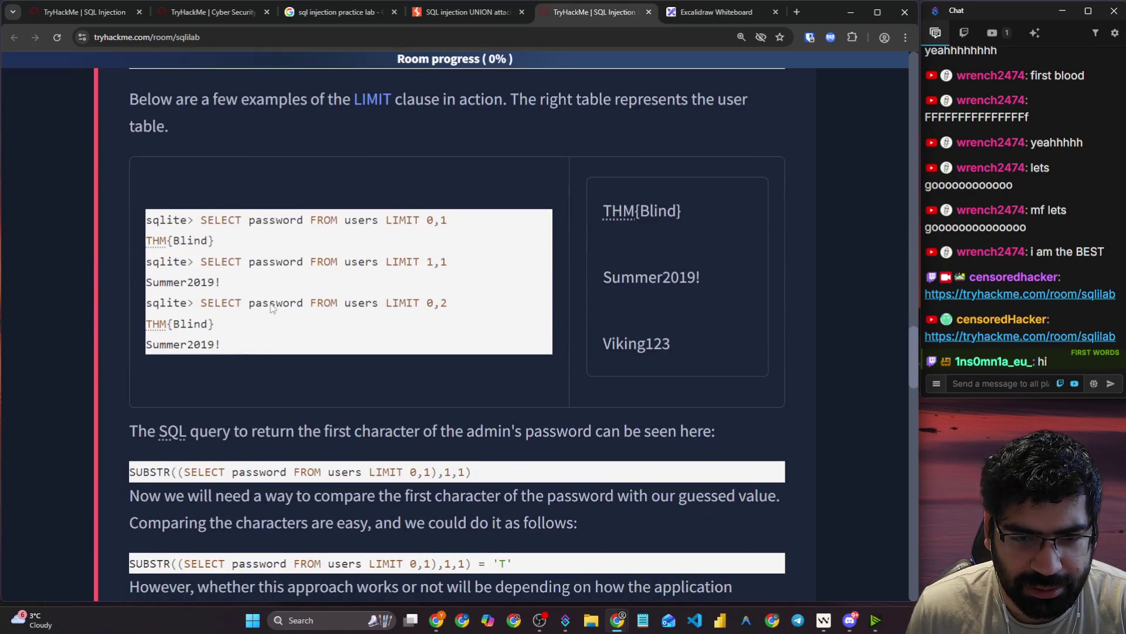
scroll(271, 303, down, 10)
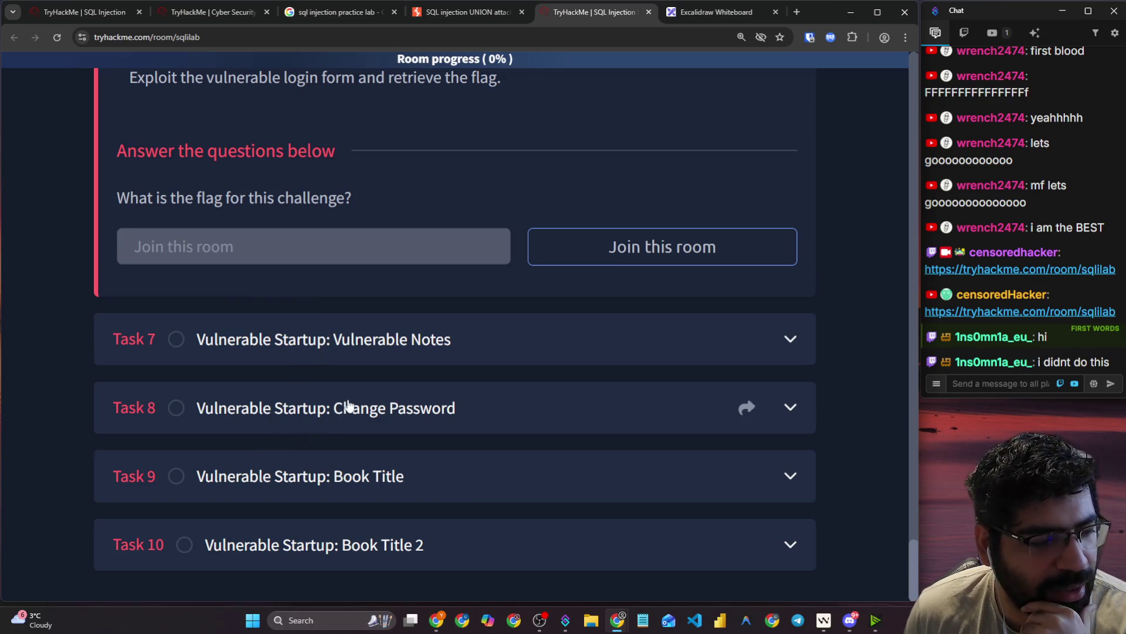
Step: Expand Task 7, Vulnerable Notes, and read through it
click(340, 339)
scroll(373, 329, down, 5)
scroll(373, 333, down, 20)
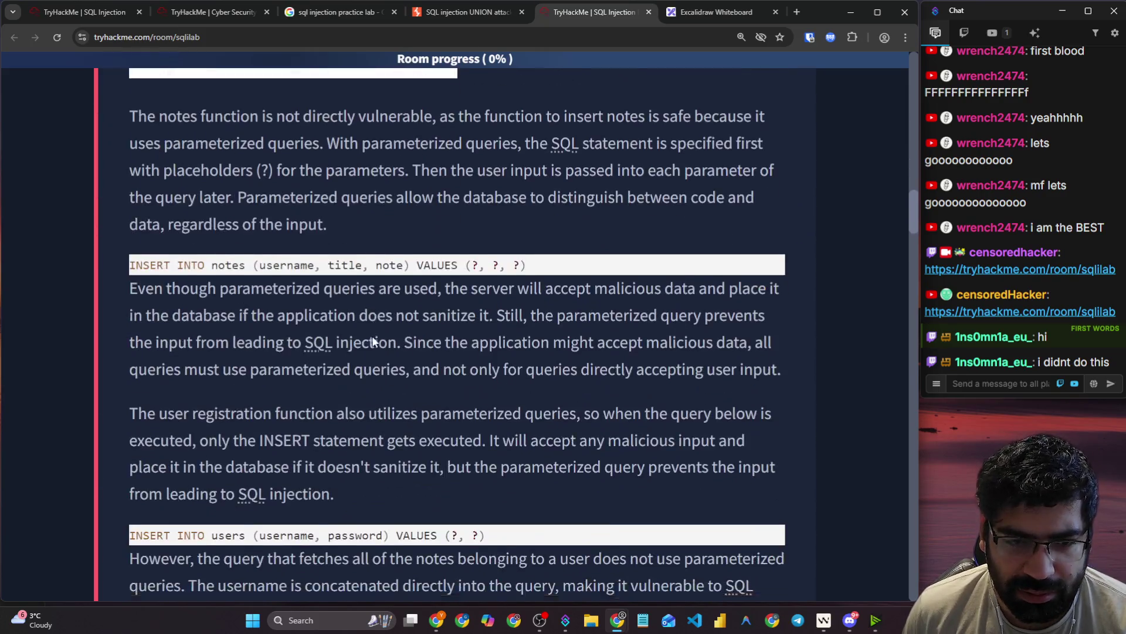
scroll(373, 339, down, 20)
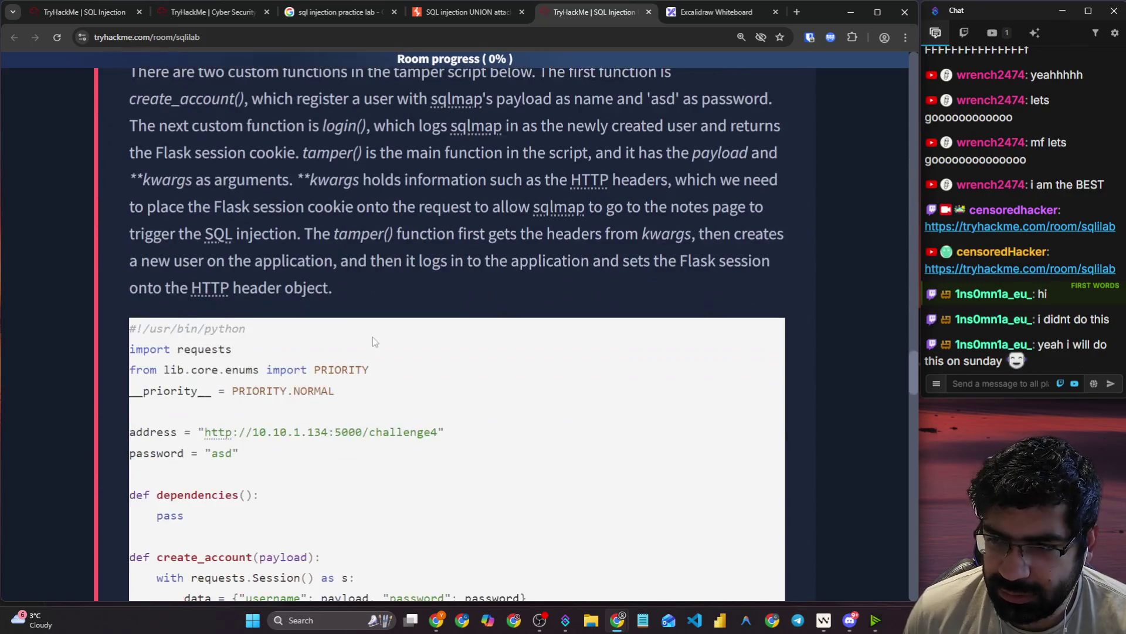
scroll(373, 337, down, 20)
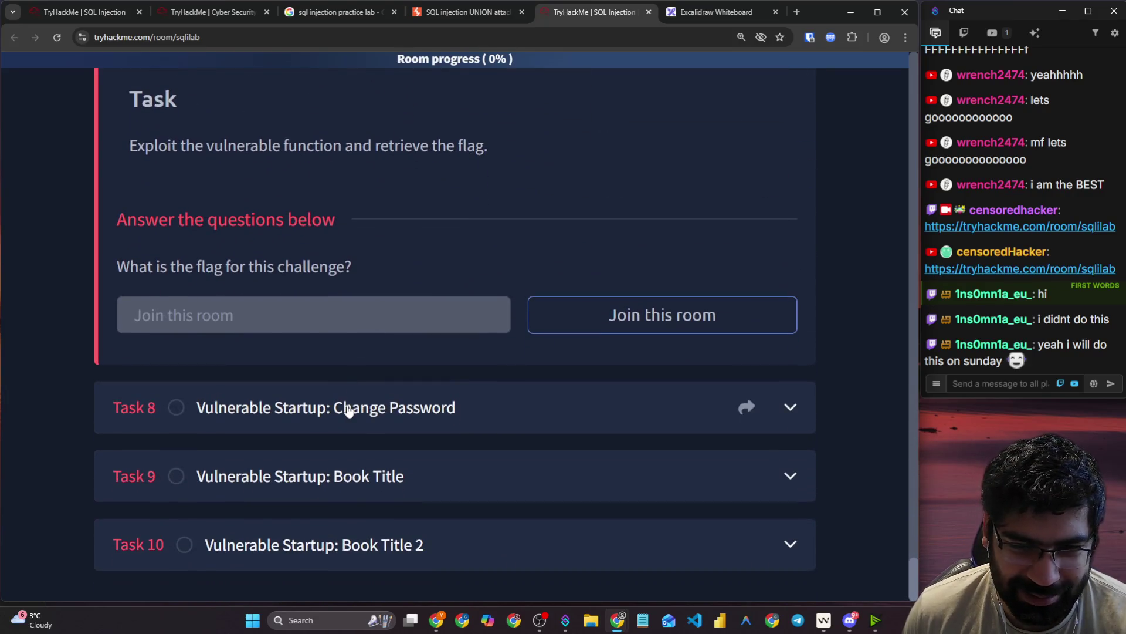
Step: Skim Task 8 Change Password and Task 9 Book Title, then expand Task 10, Book Title 2
click(345, 406)
scroll(338, 376, down, 12)
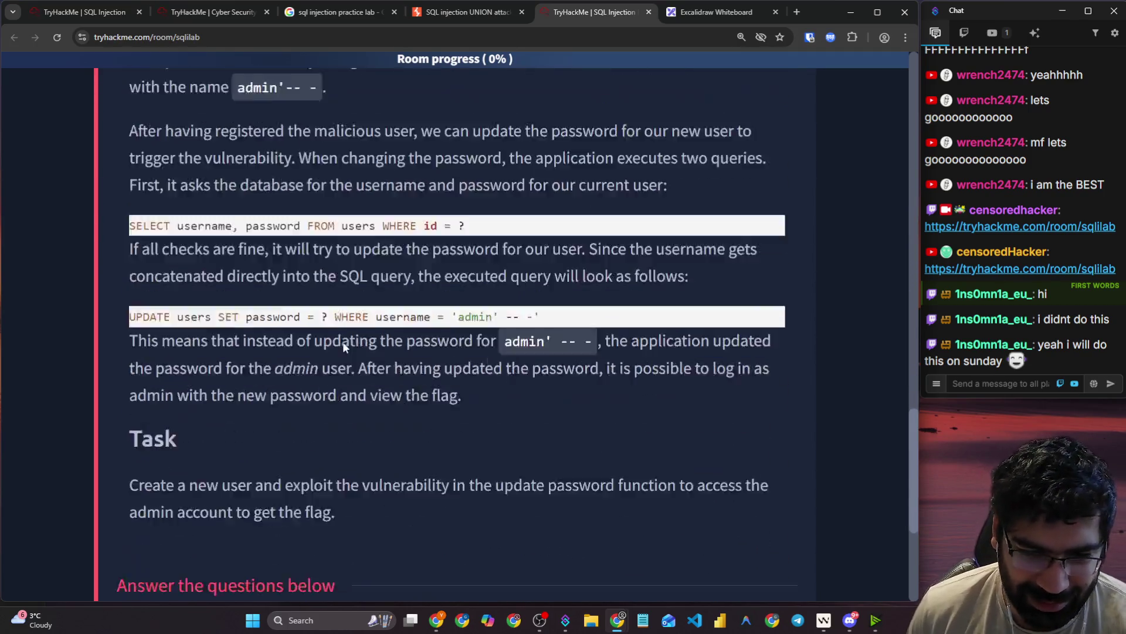
click(350, 465)
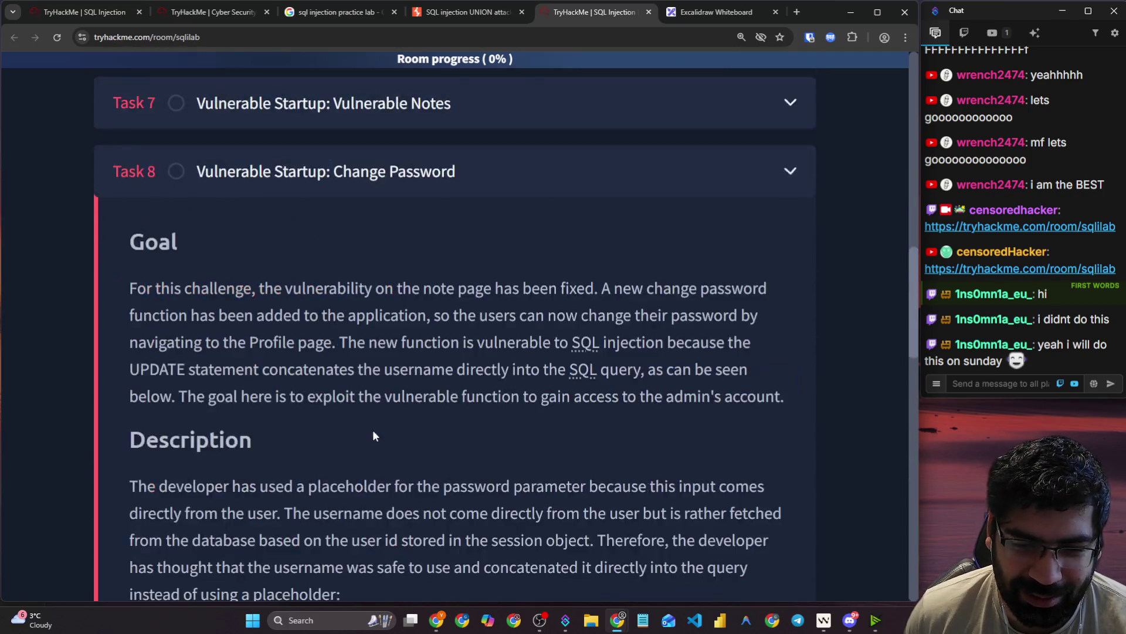
scroll(373, 431, down, 10)
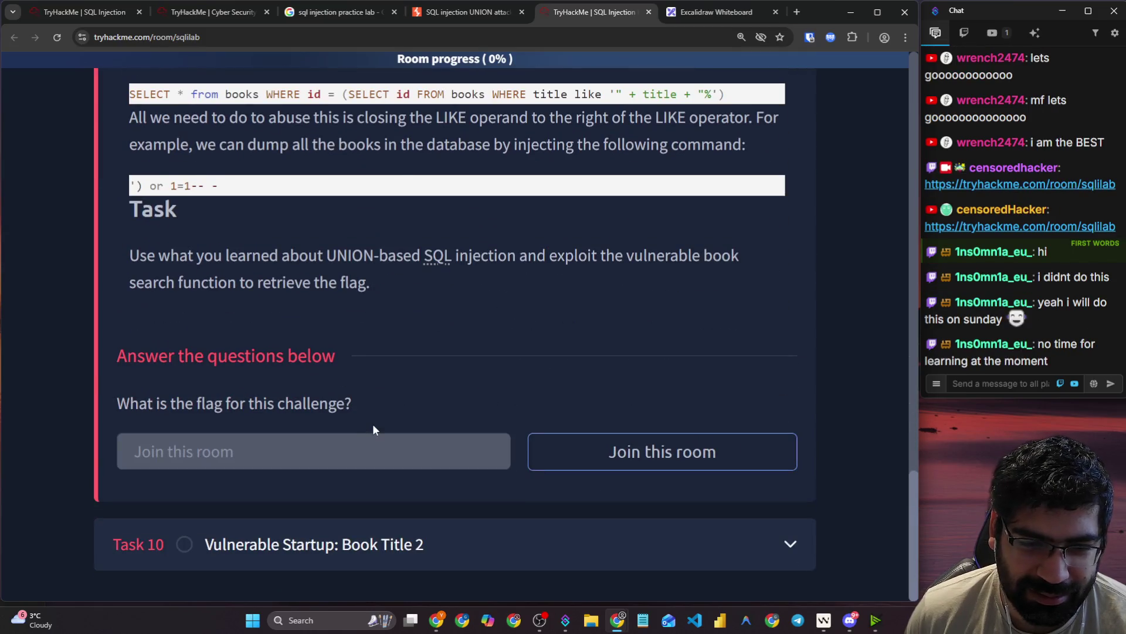
click(408, 534)
scroll(404, 498, down, 15)
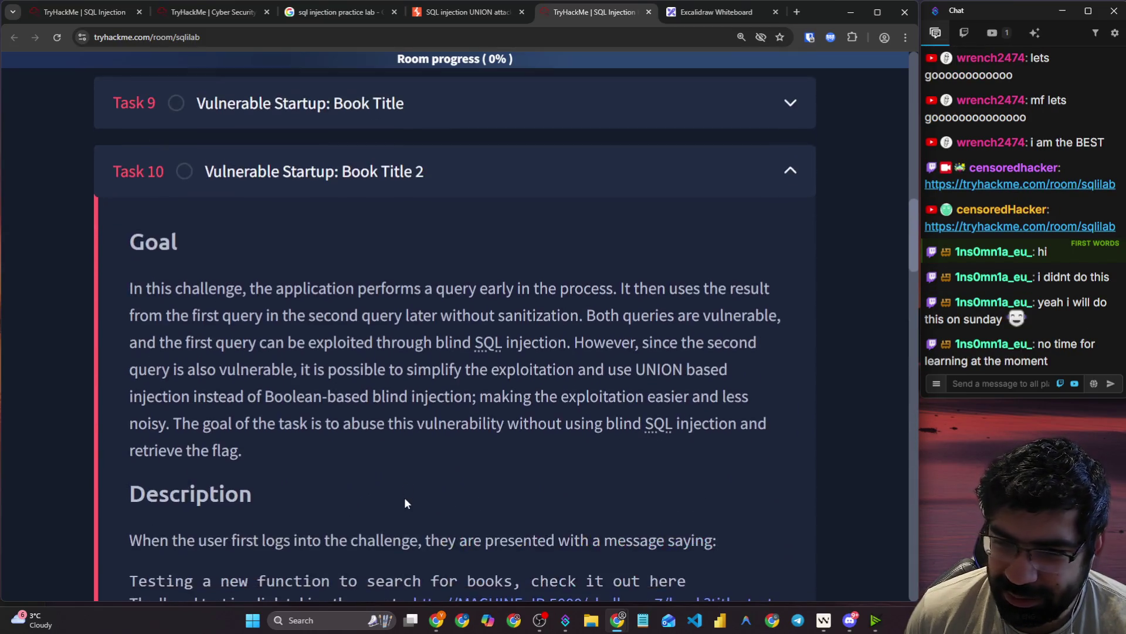
scroll(404, 487, down, 15)
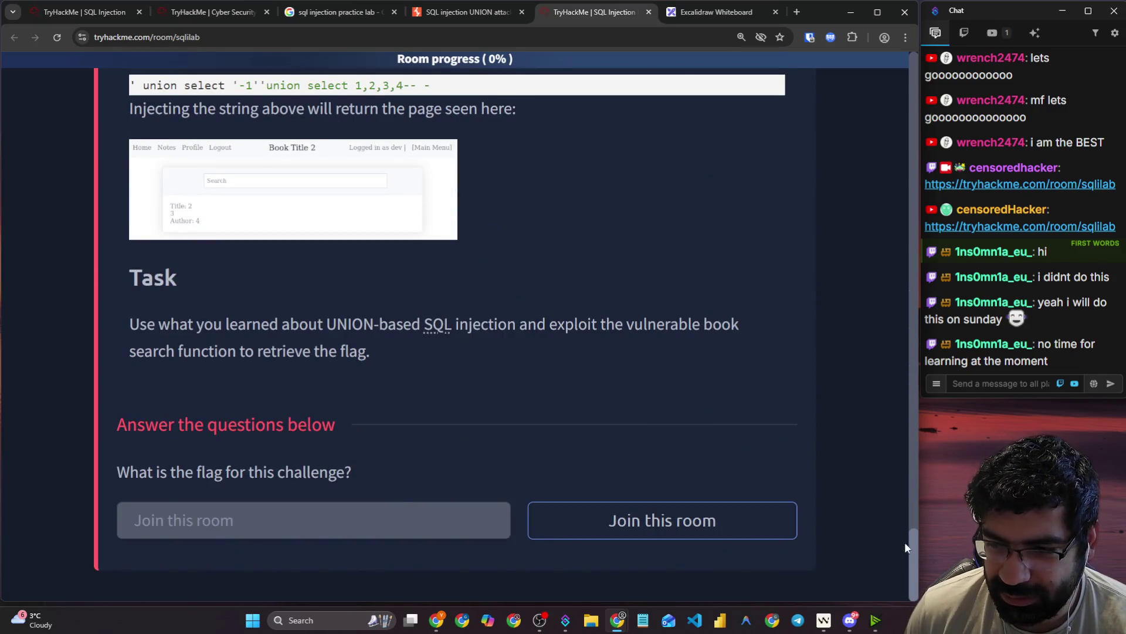
Step: Switch to the SQL Injection room showing 100% completion and its running target machine
drag(911, 541, 867, 64)
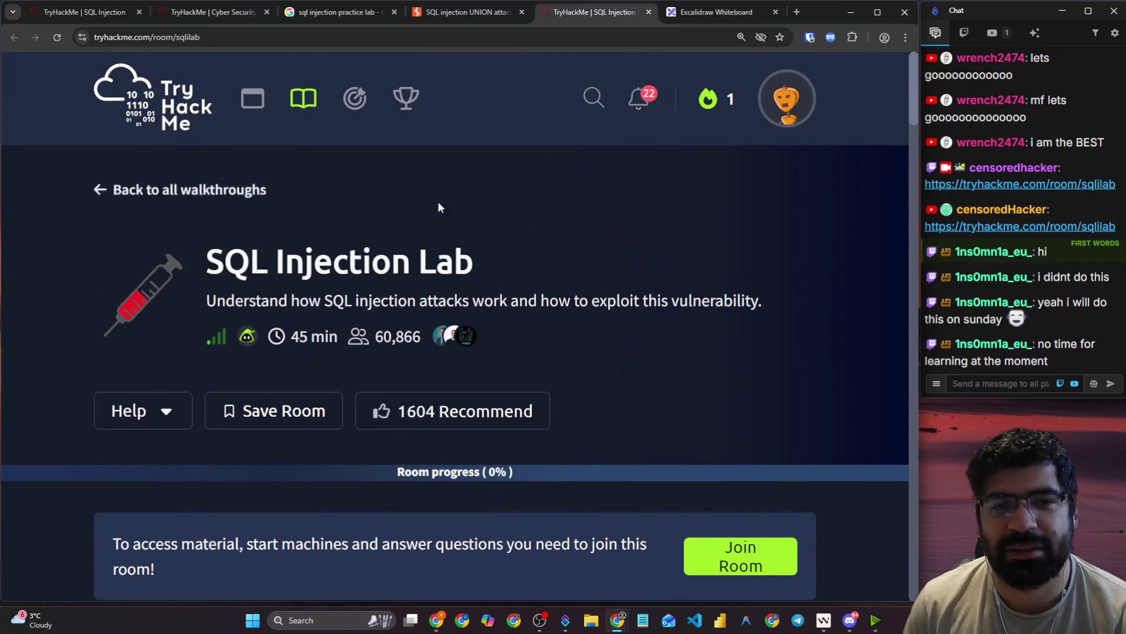
click(85, 12)
scroll(257, 97, up, 6)
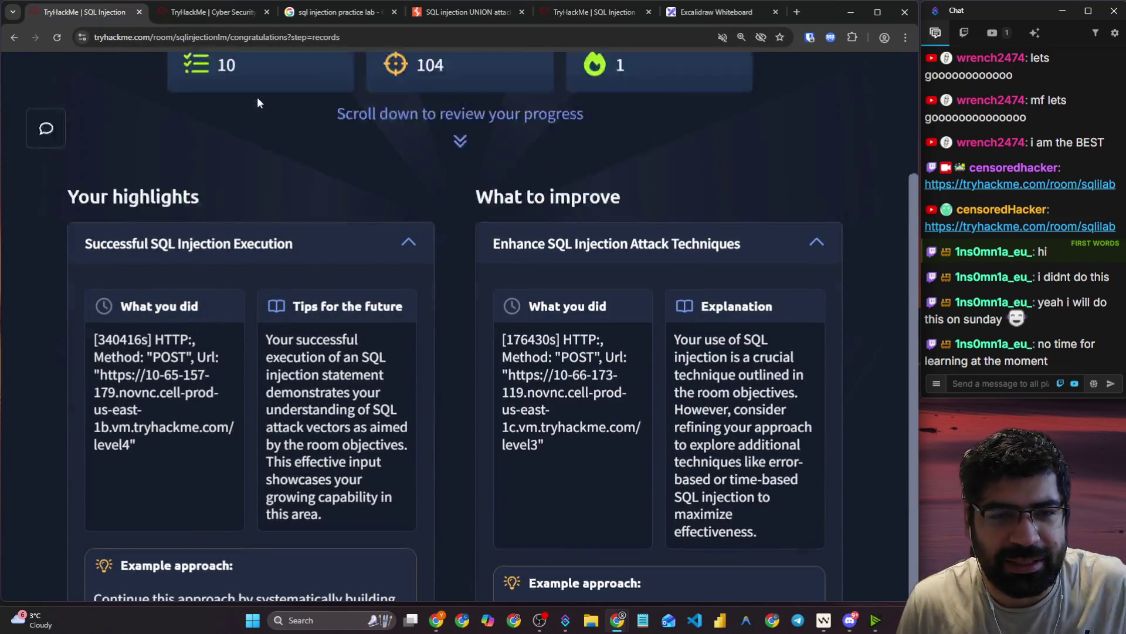
scroll(269, 122, down, 15)
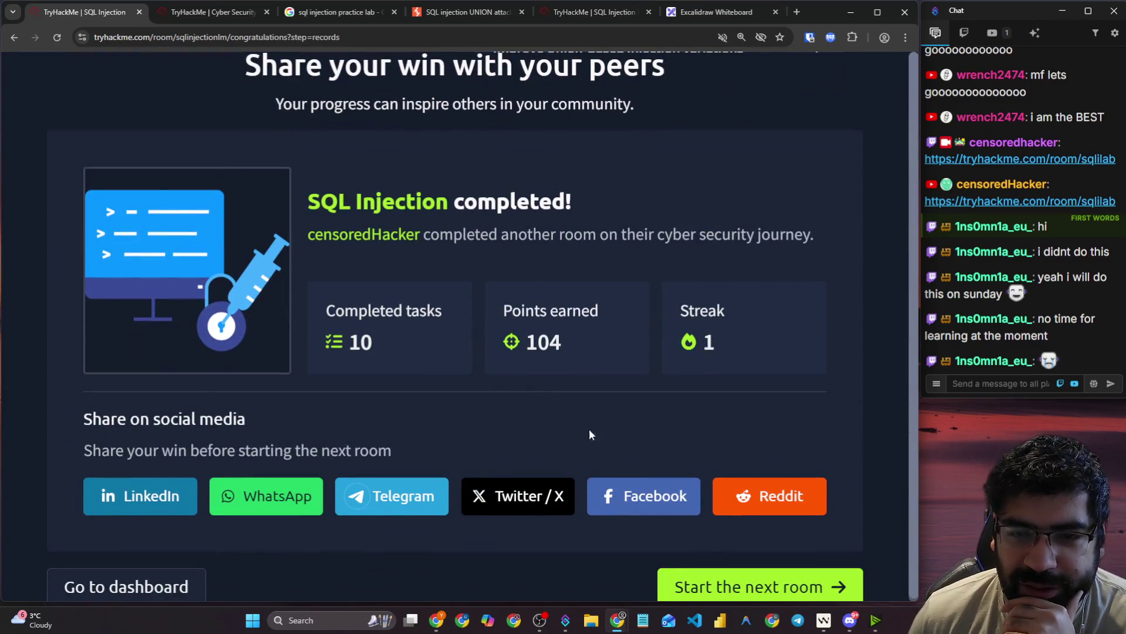
Step: Peek at the suggested next room and Web Fundamentals path, then return to the SQL Injection room
click(717, 580)
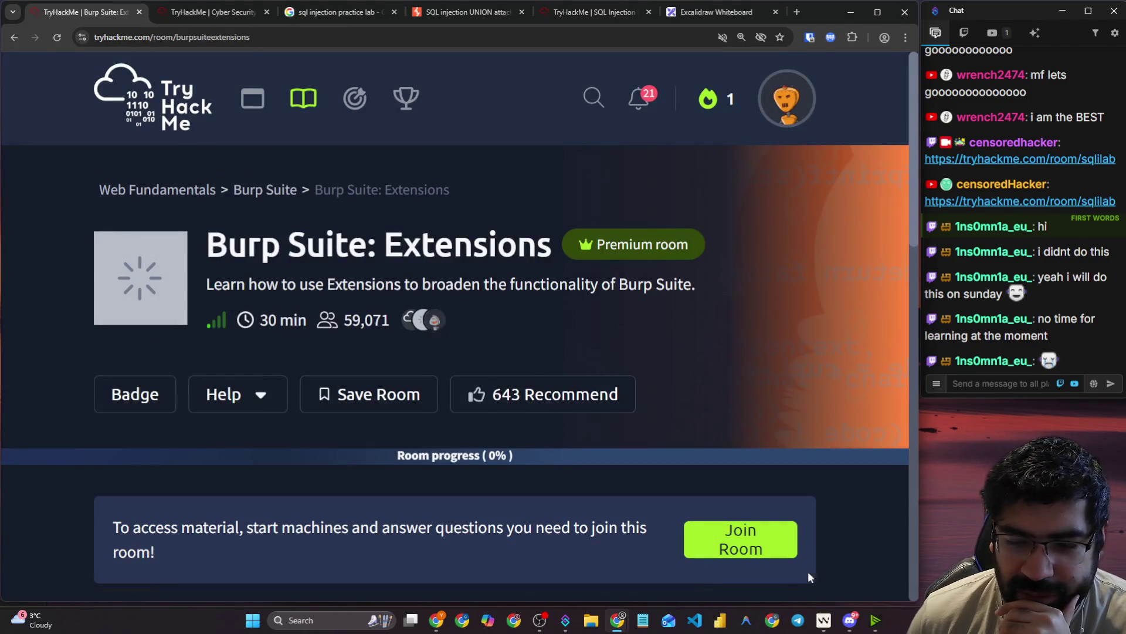
click(171, 191)
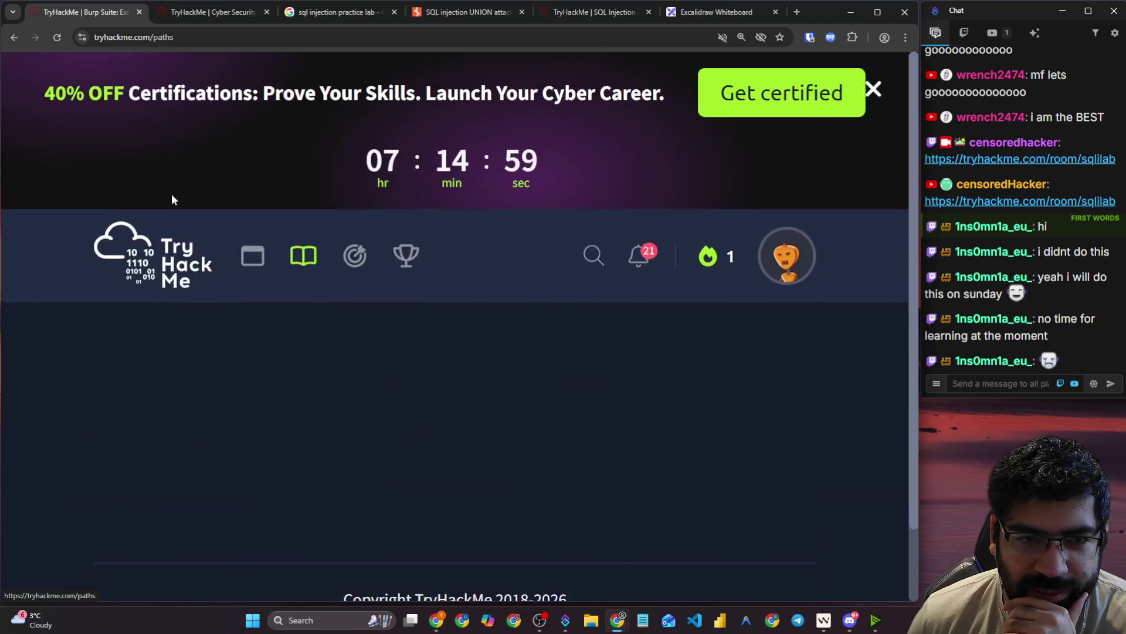
click(19, 40)
click(18, 40)
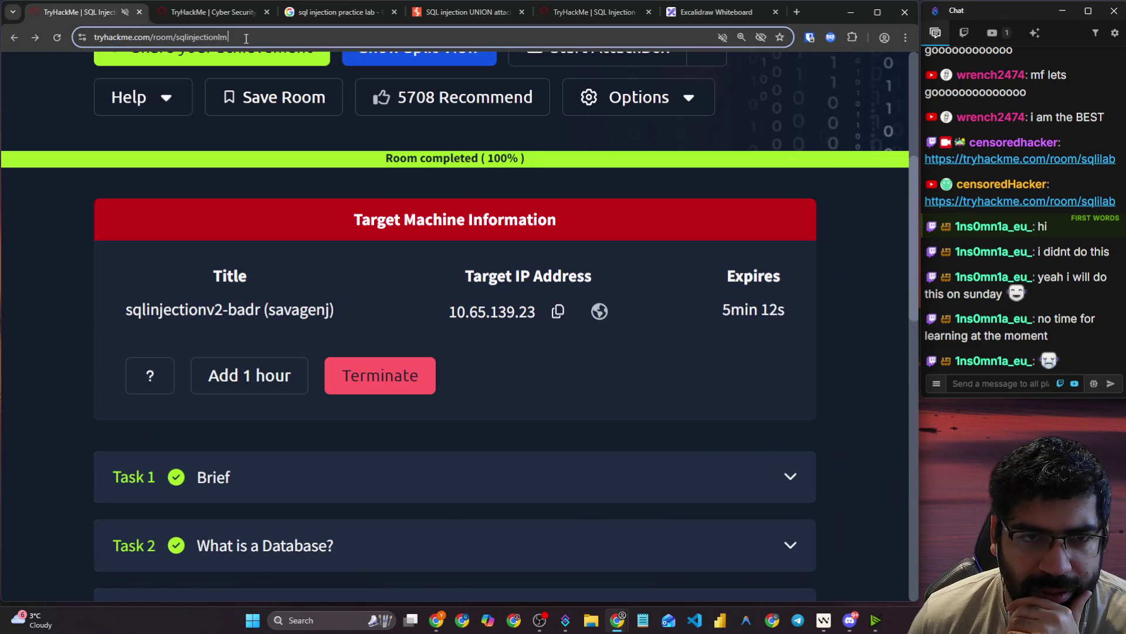
drag(227, 37, 179, 39)
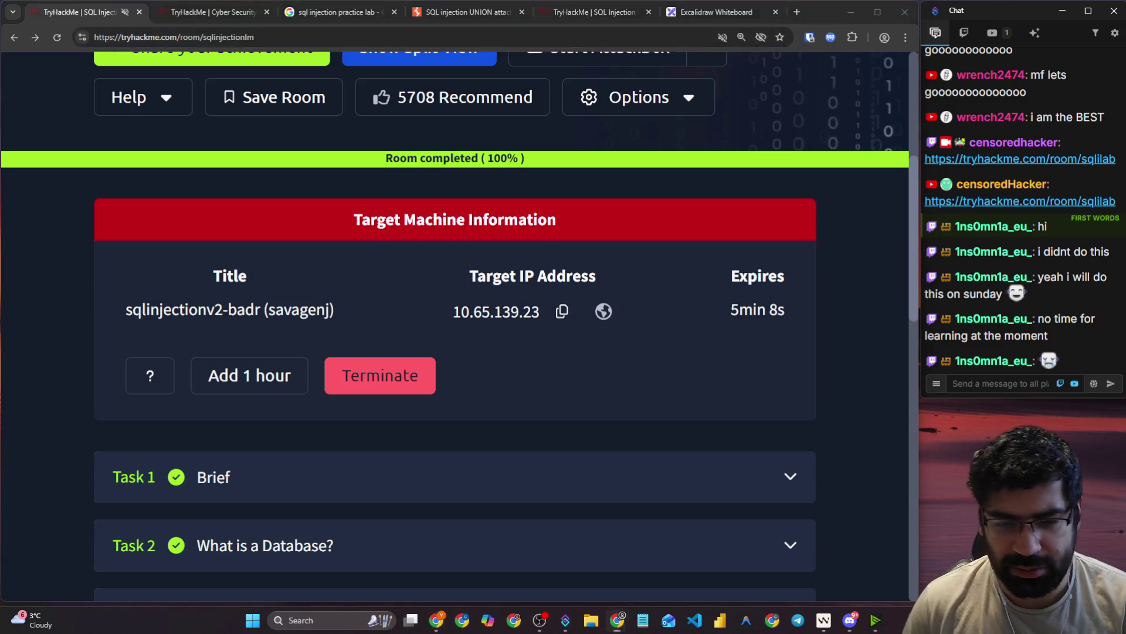
click(328, 630)
Step: Search Windows for 'pen' and open Penetration Tester 1 Planner (2).pdf in an enlarged window
text(pen)
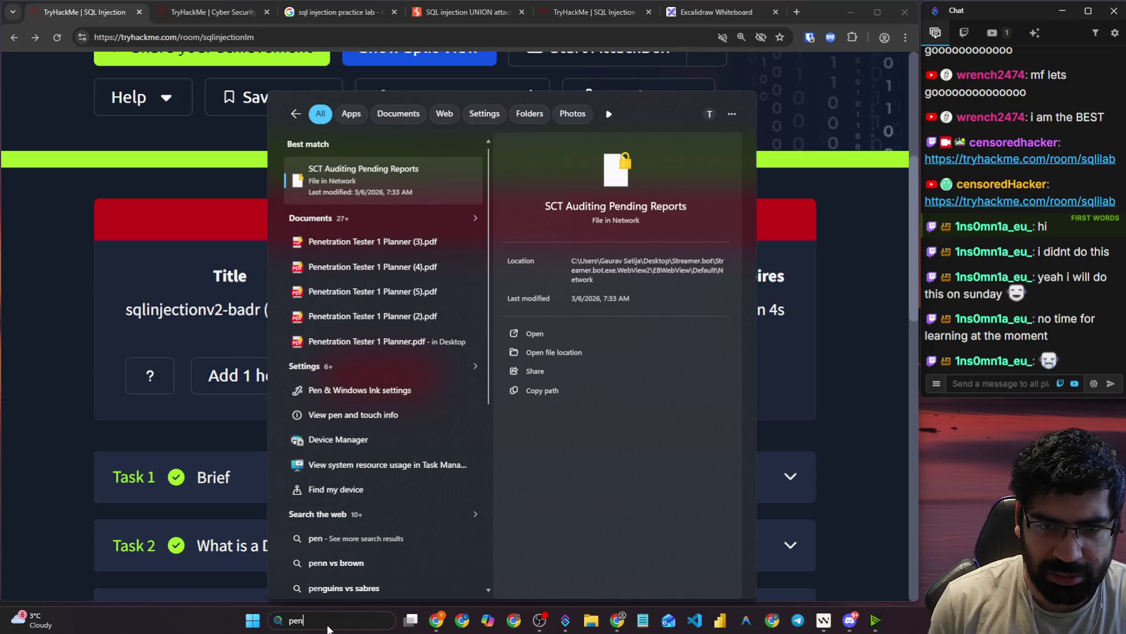
click(391, 318)
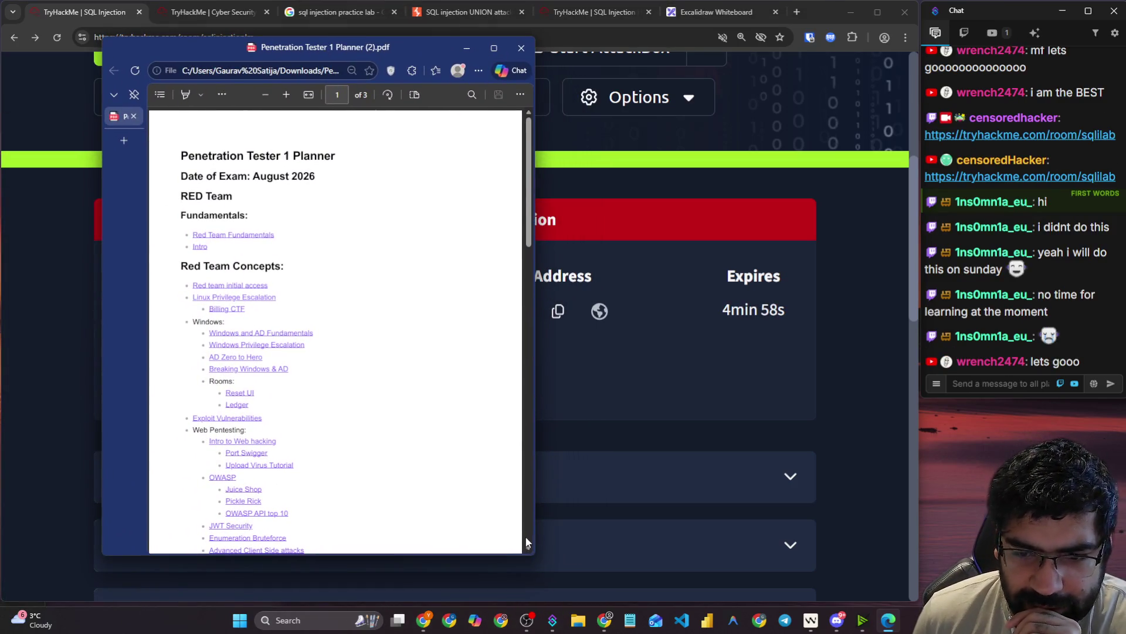
drag(535, 557, 800, 587)
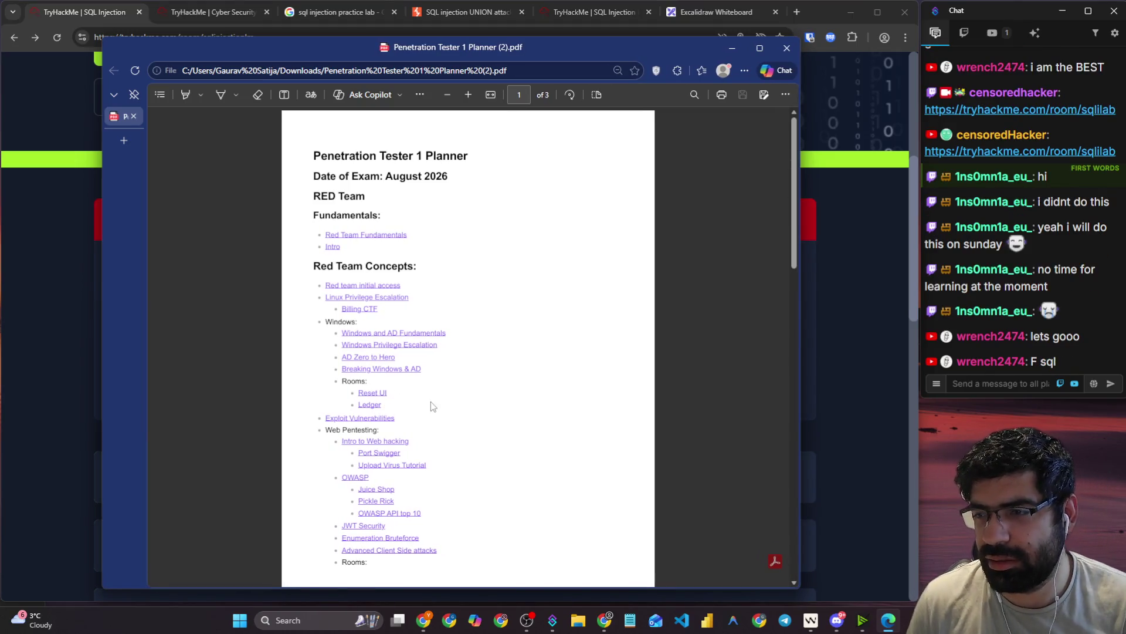
Step: Read through the planner's SQL and tools sections, then go back to the TryHackMe SQL Injection room
ctrl+scroll(430, 401, up, 1)
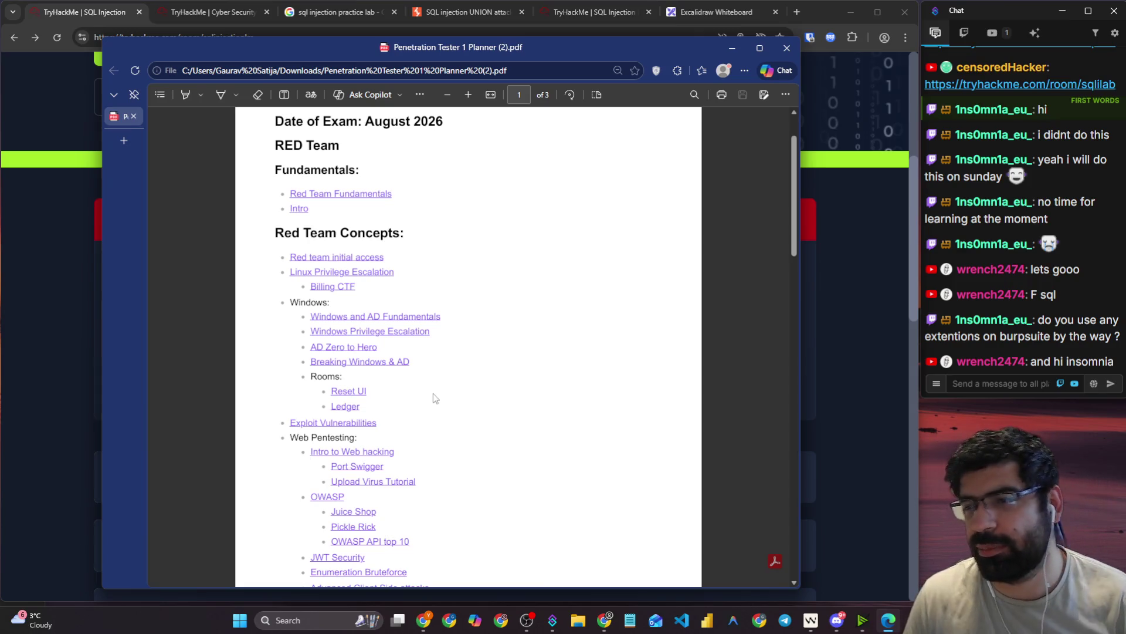
ctrl+scroll(435, 403, up, 1)
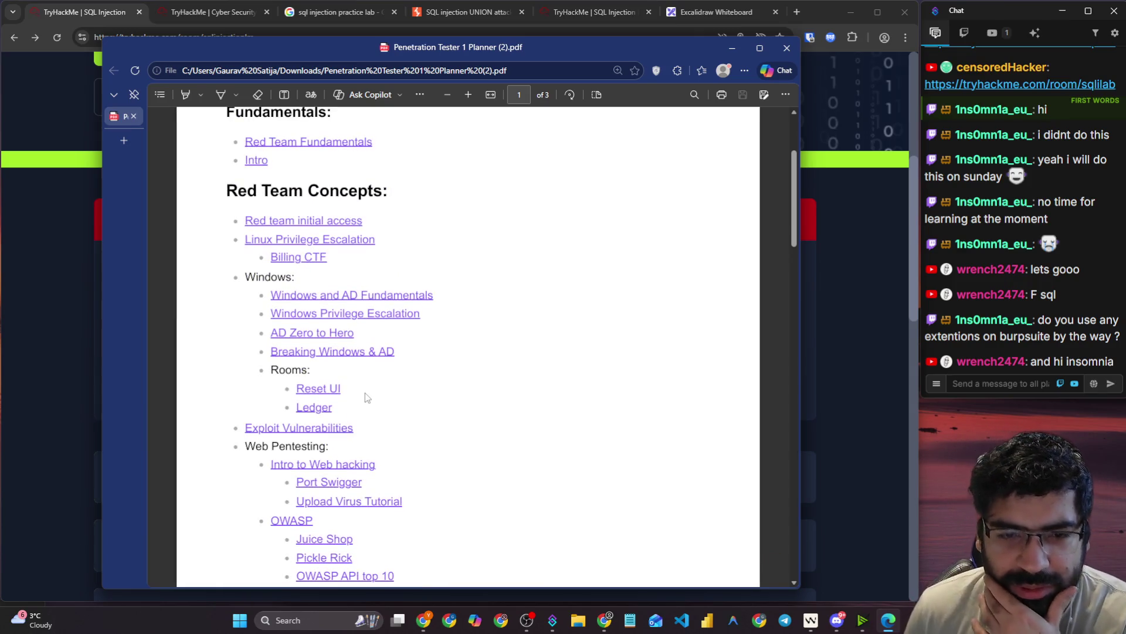
scroll(366, 393, down, 5)
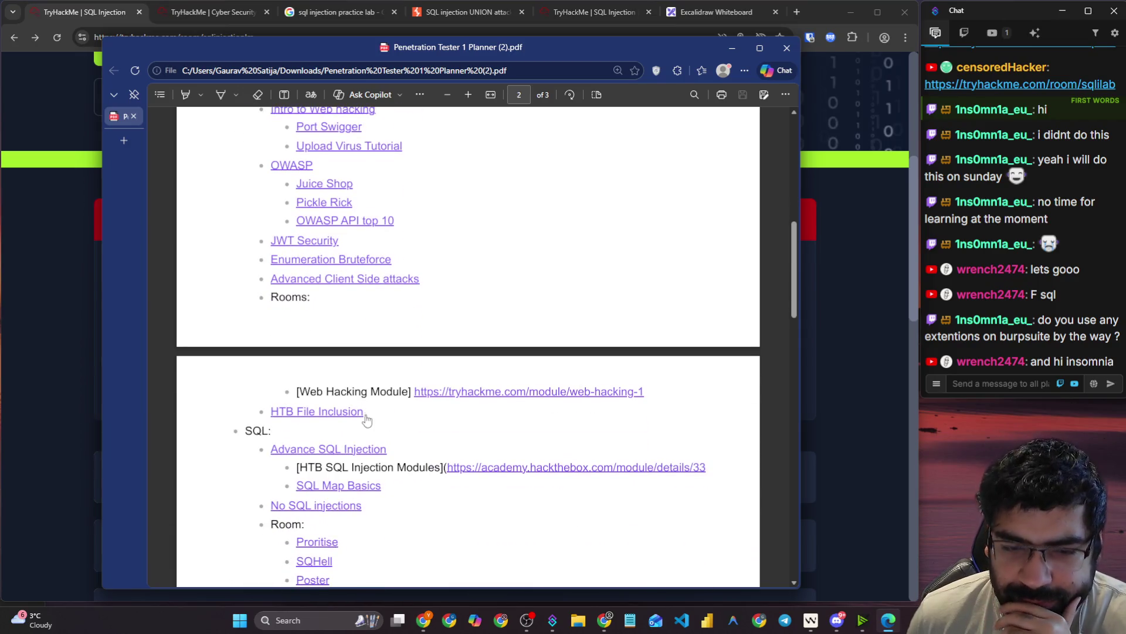
scroll(371, 449, up, 6)
scroll(371, 450, down, 5)
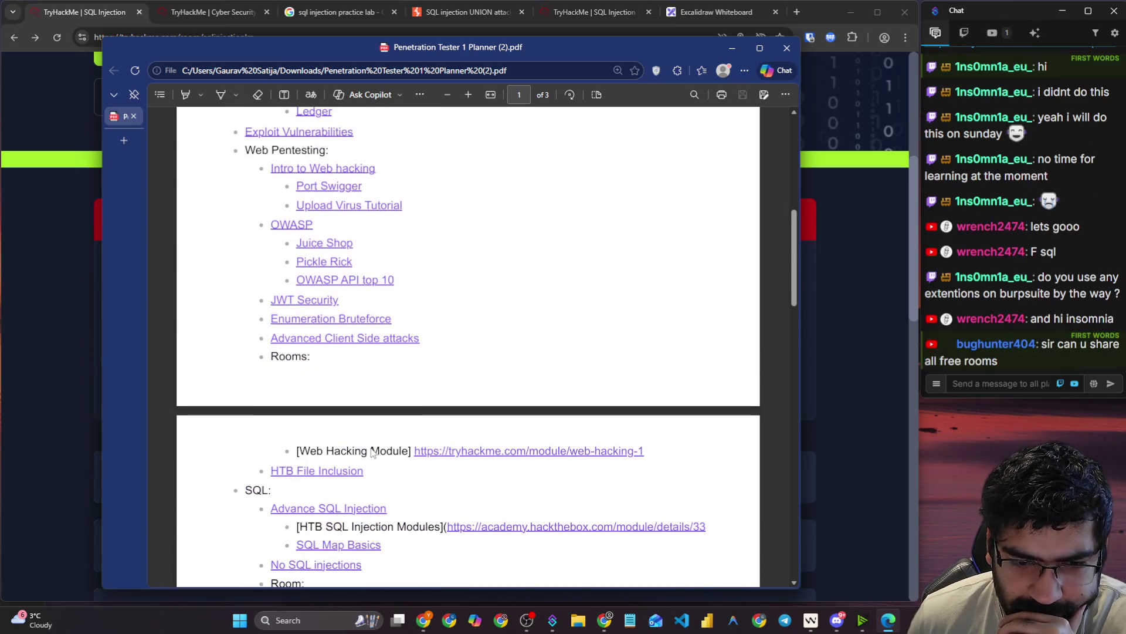
scroll(370, 450, down, 1)
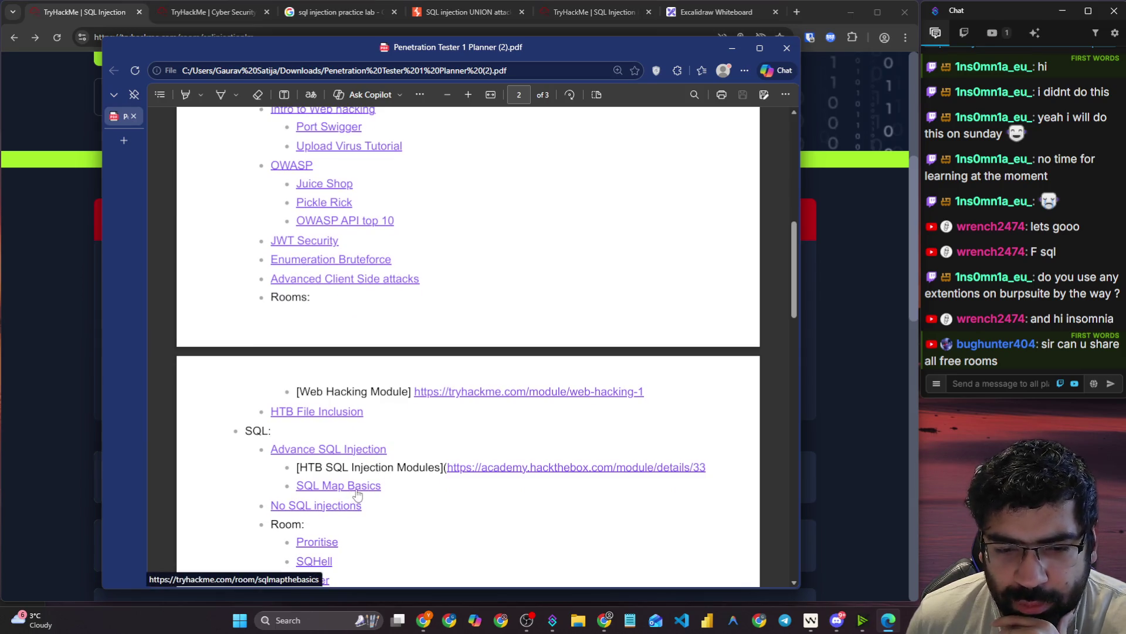
scroll(407, 494, down, 2)
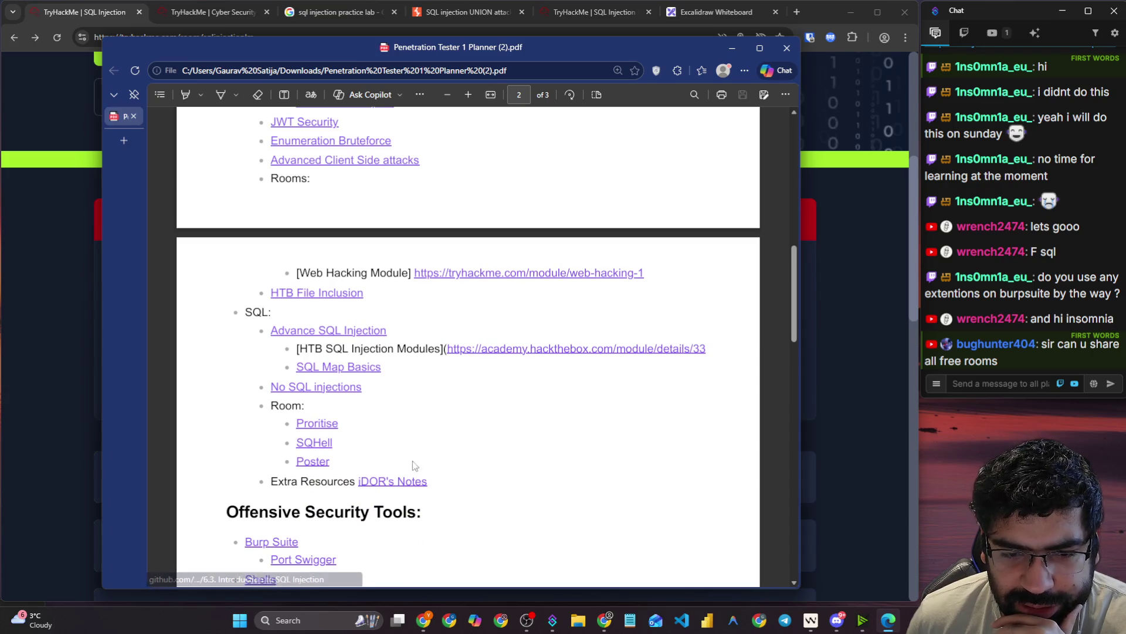
scroll(403, 401, up, 4)
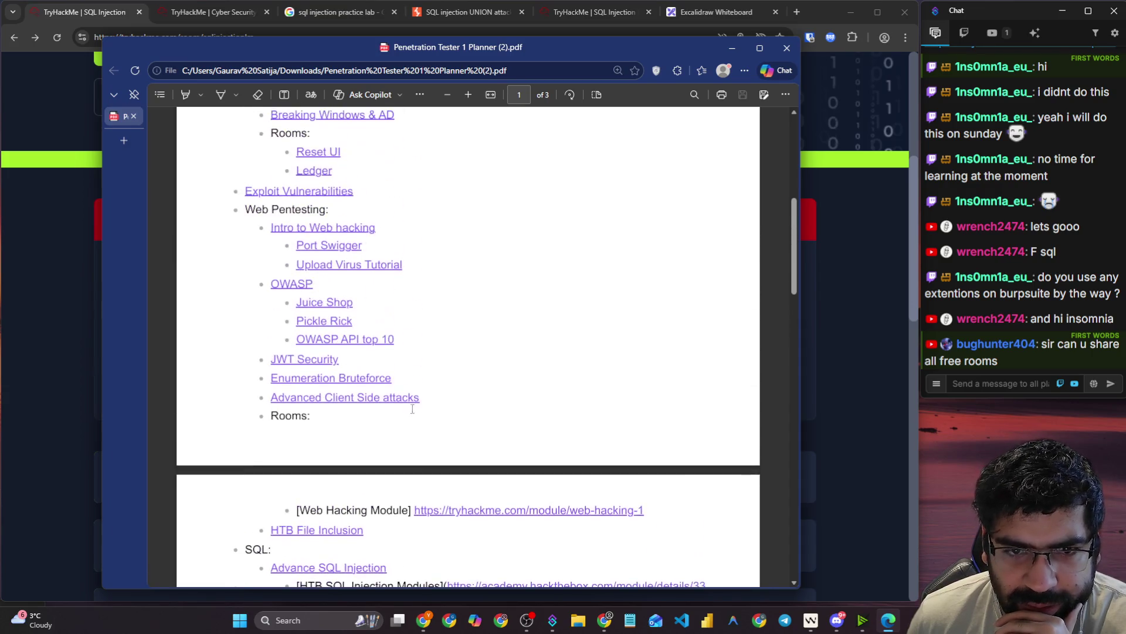
scroll(364, 398, down, 9)
scroll(411, 405, down, 3)
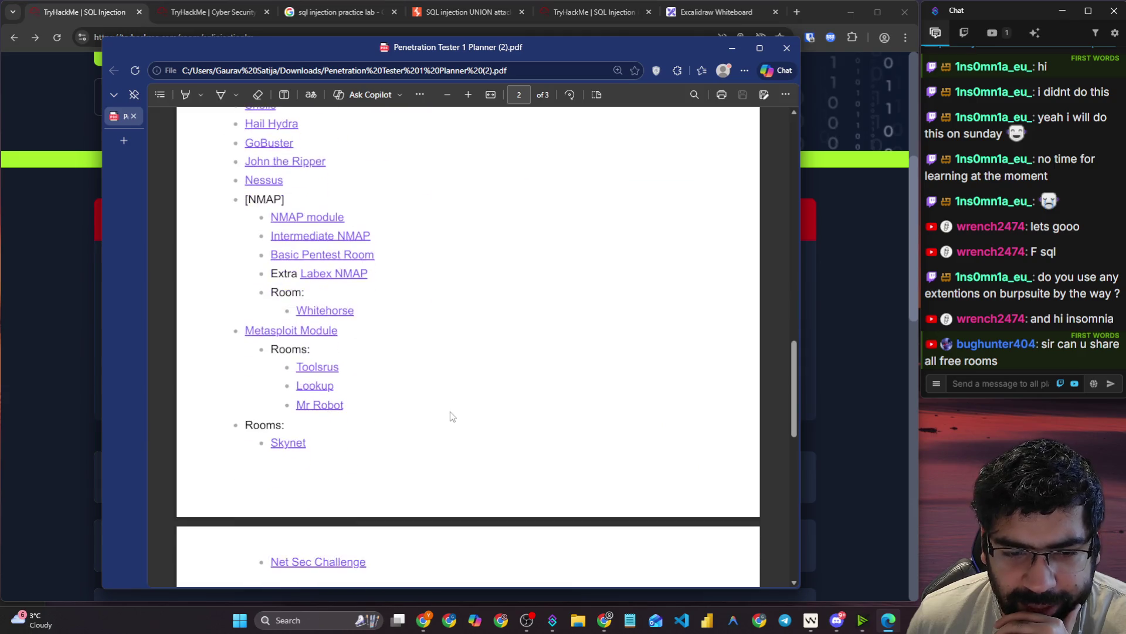
scroll(454, 413, up, 7)
scroll(454, 413, up, 2)
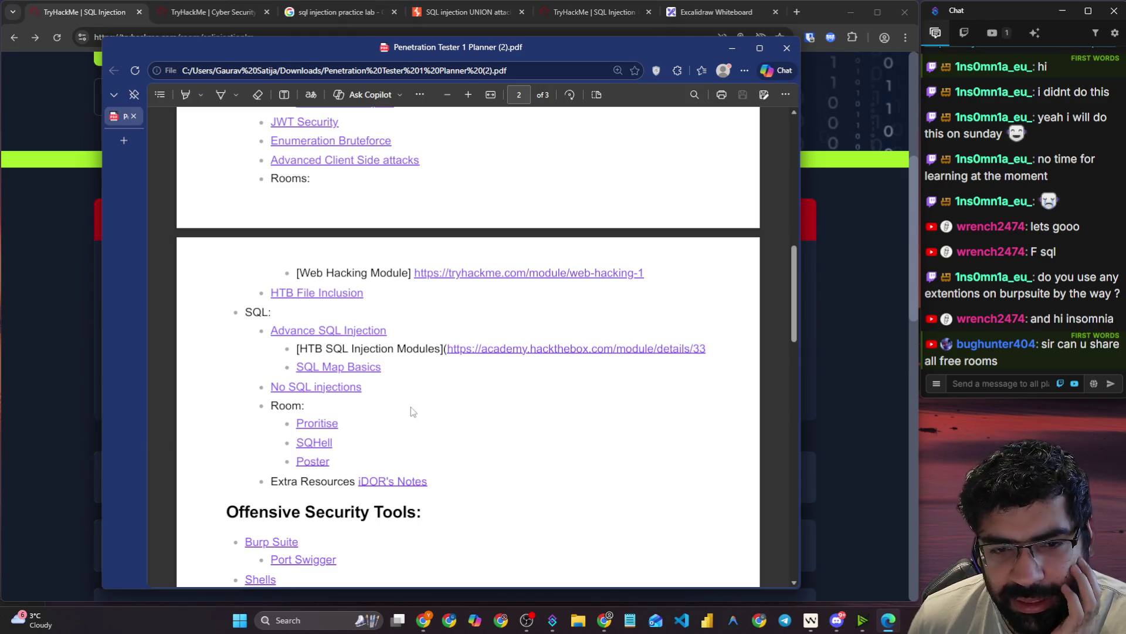
scroll(411, 407, down, 9)
scroll(411, 409, up, 8)
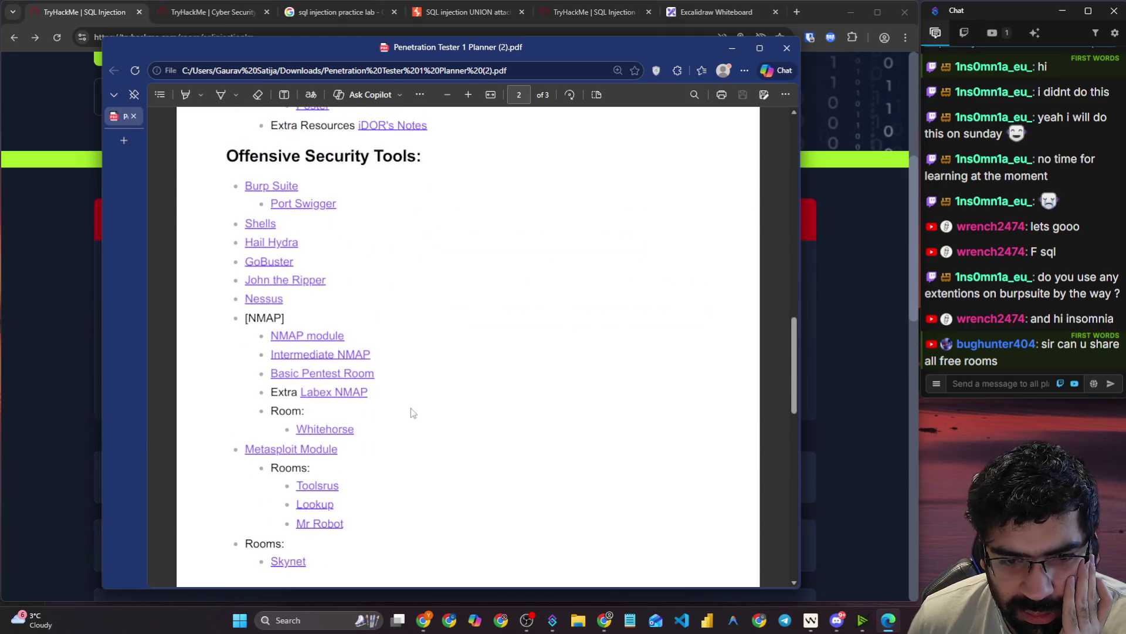
scroll(410, 407, up, 7)
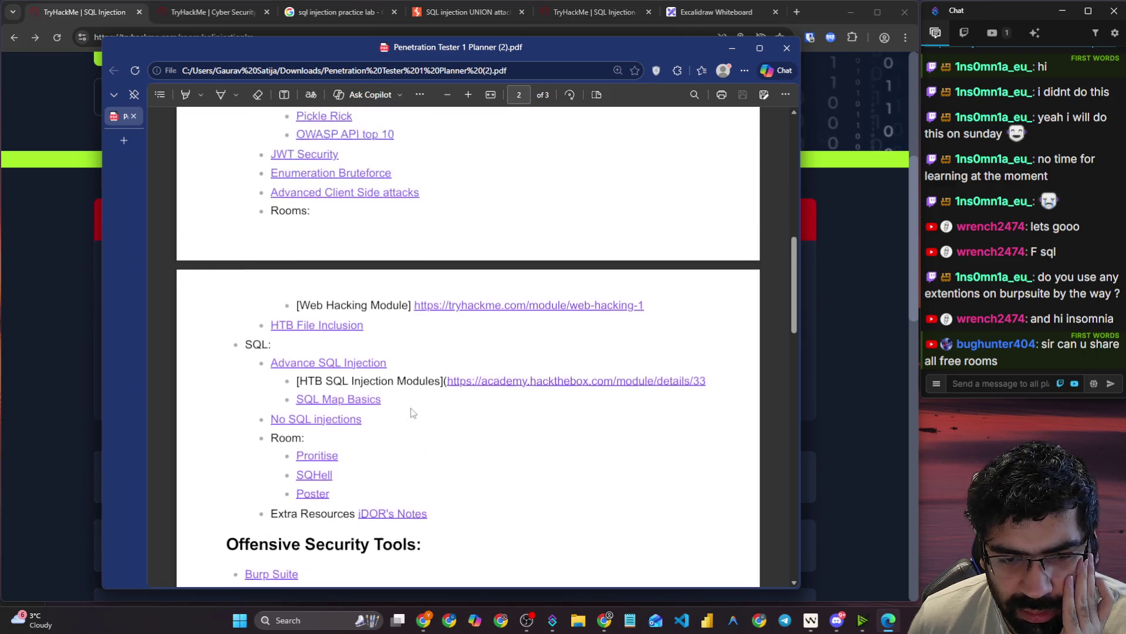
scroll(411, 407, up, 1)
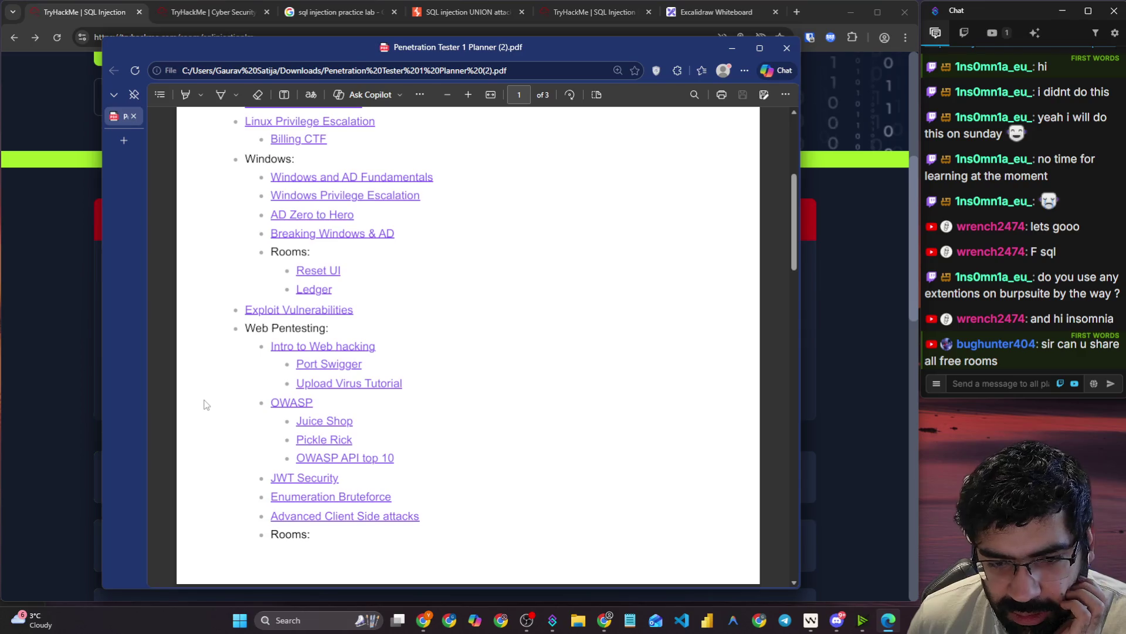
click(847, 273)
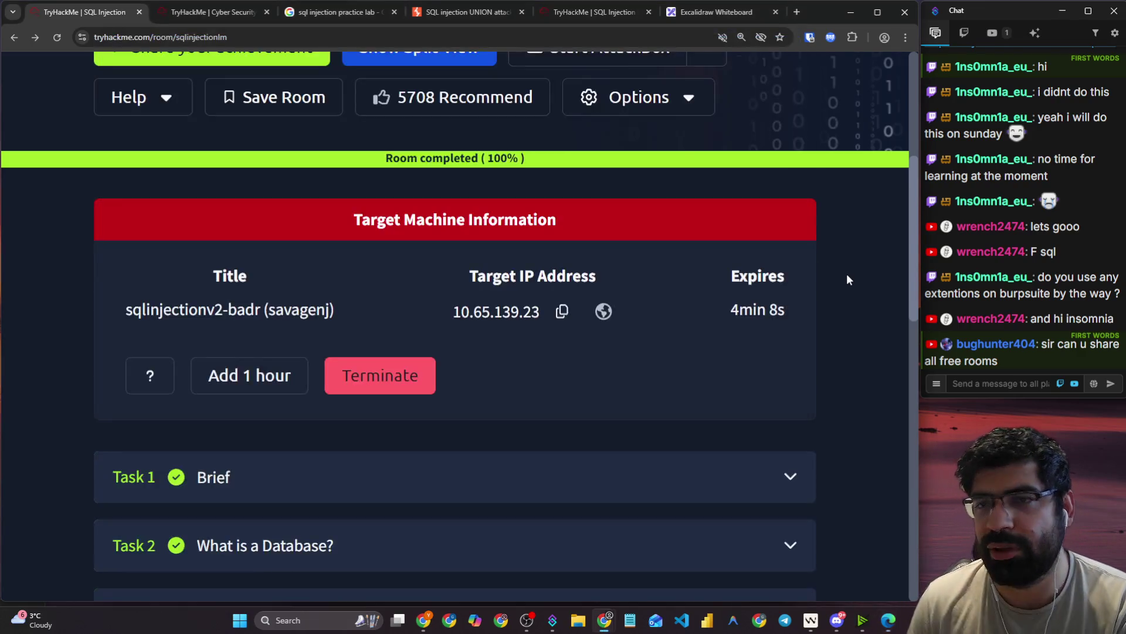
Step: Open the Challenges catalogue, set Subscription type to Free Only, and zoom the page out
scroll(371, 228, up, 5)
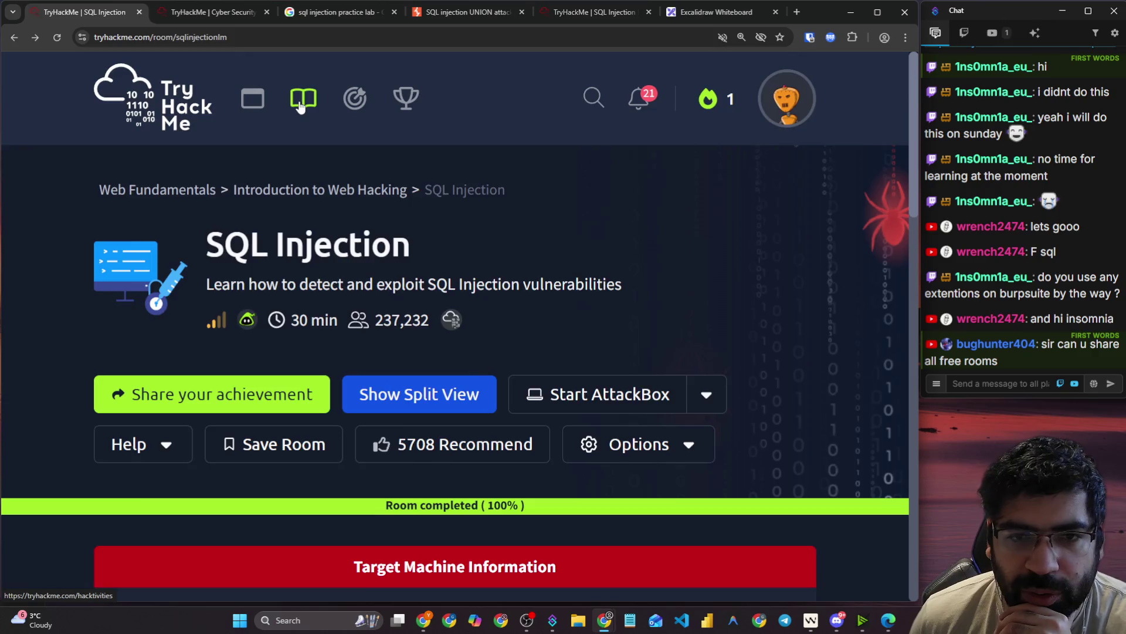
click(303, 100)
mouse_move(354, 245)
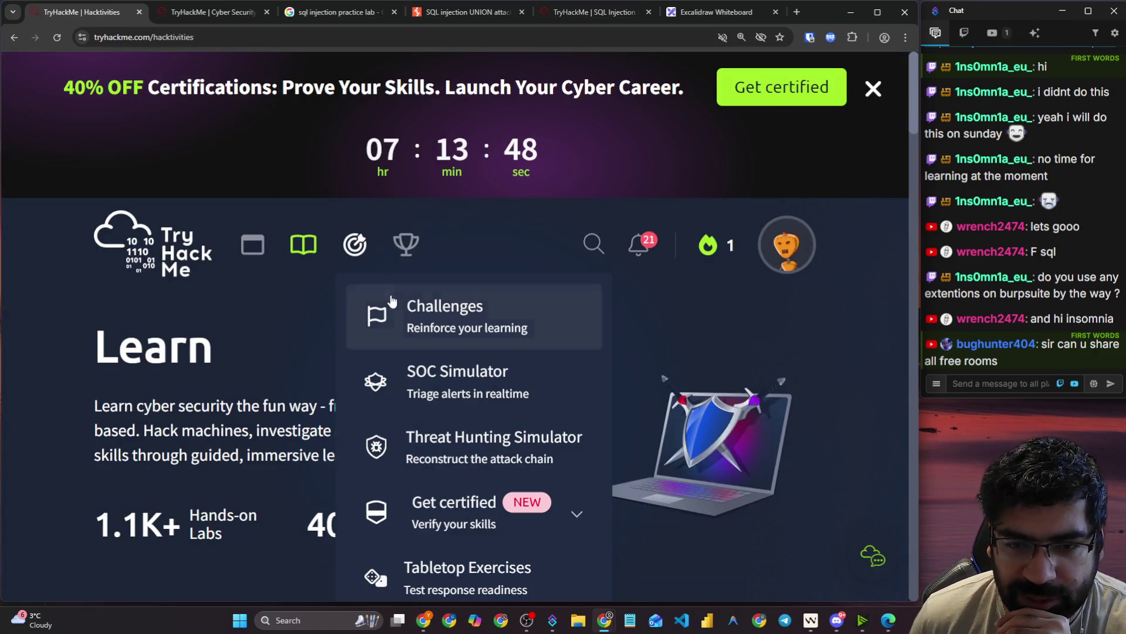
click(392, 302)
scroll(359, 296, down, 9)
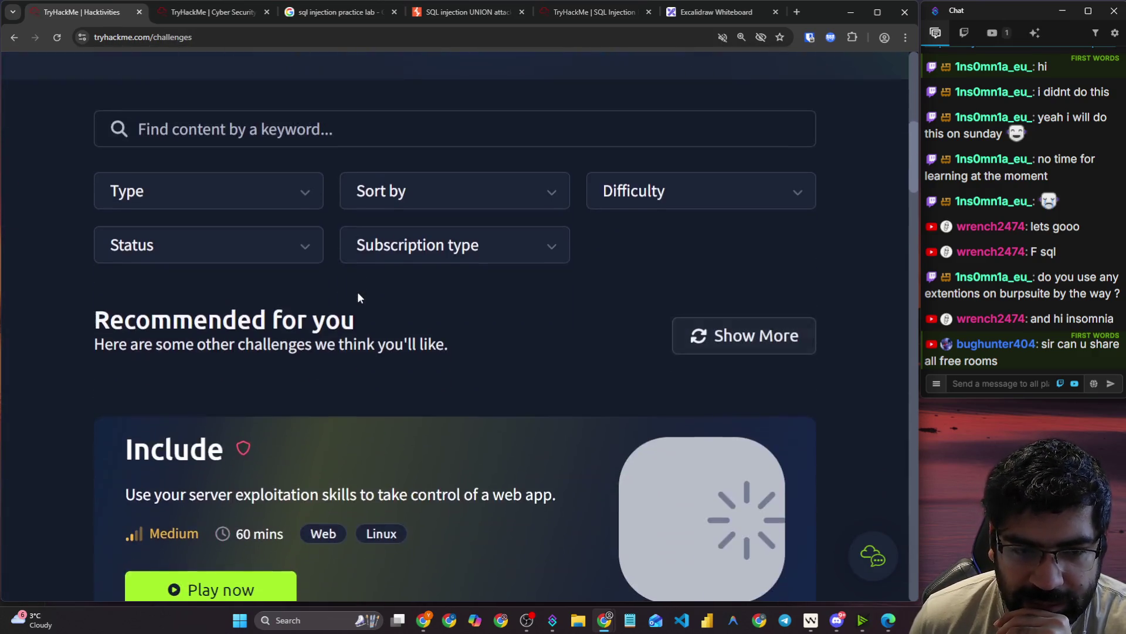
click(485, 246)
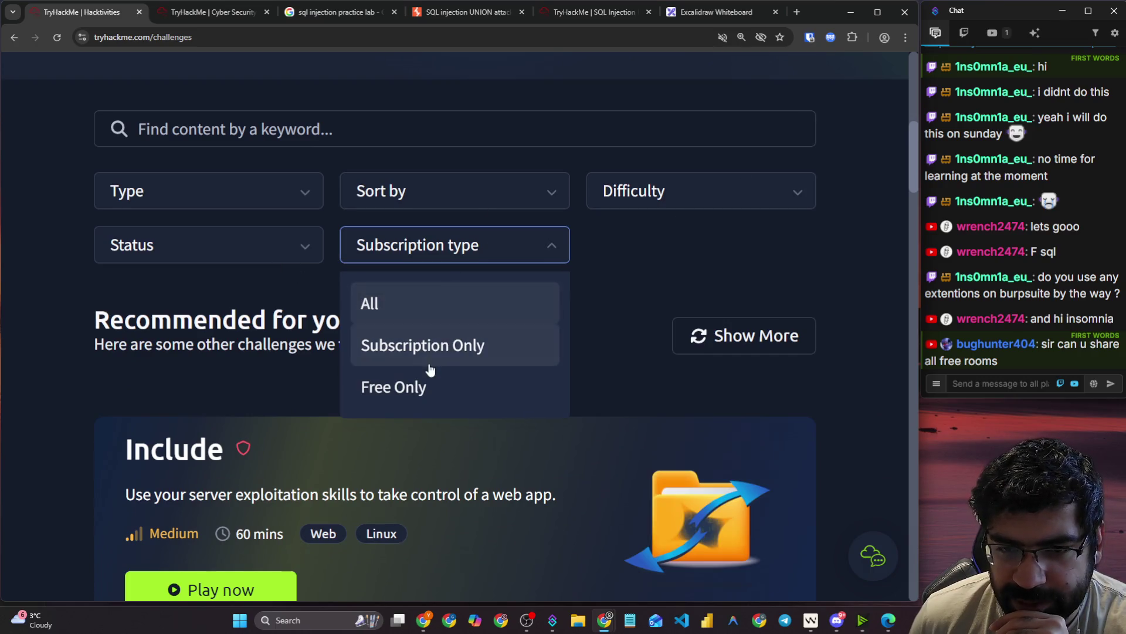
click(427, 386)
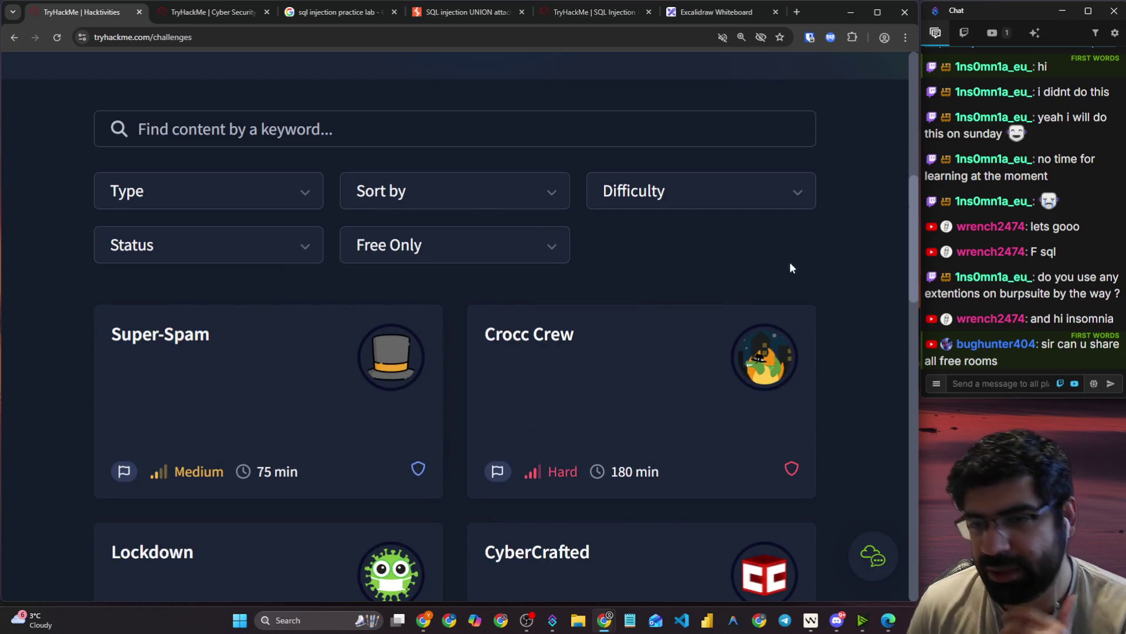
key(ctrl+minus)
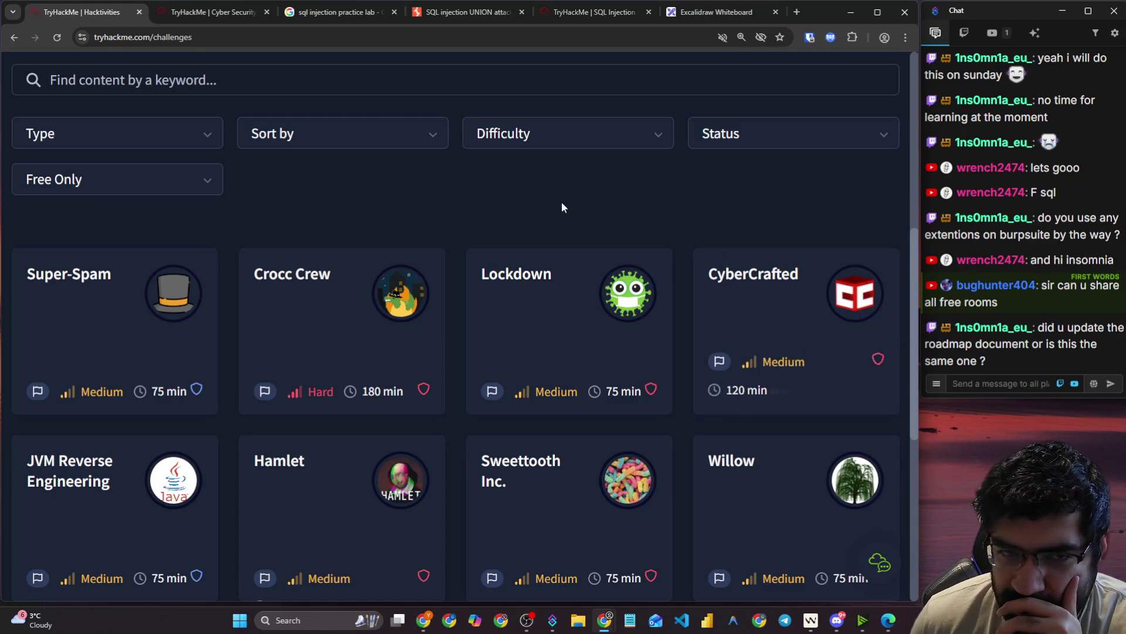
click(223, 82)
text(sql)
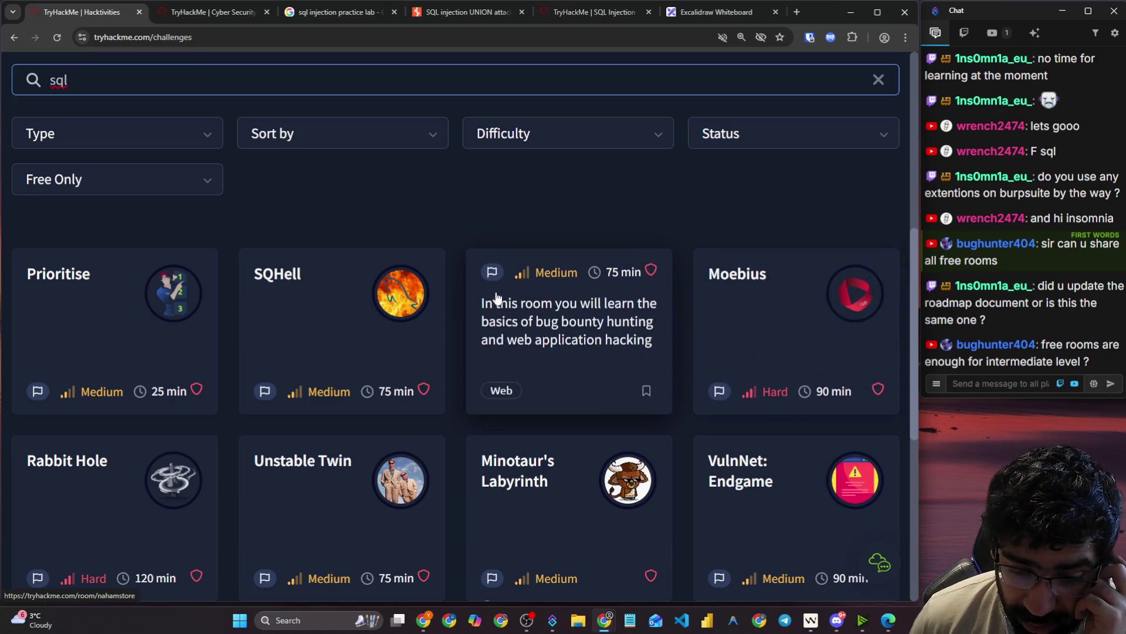
scroll(453, 279, down, 5)
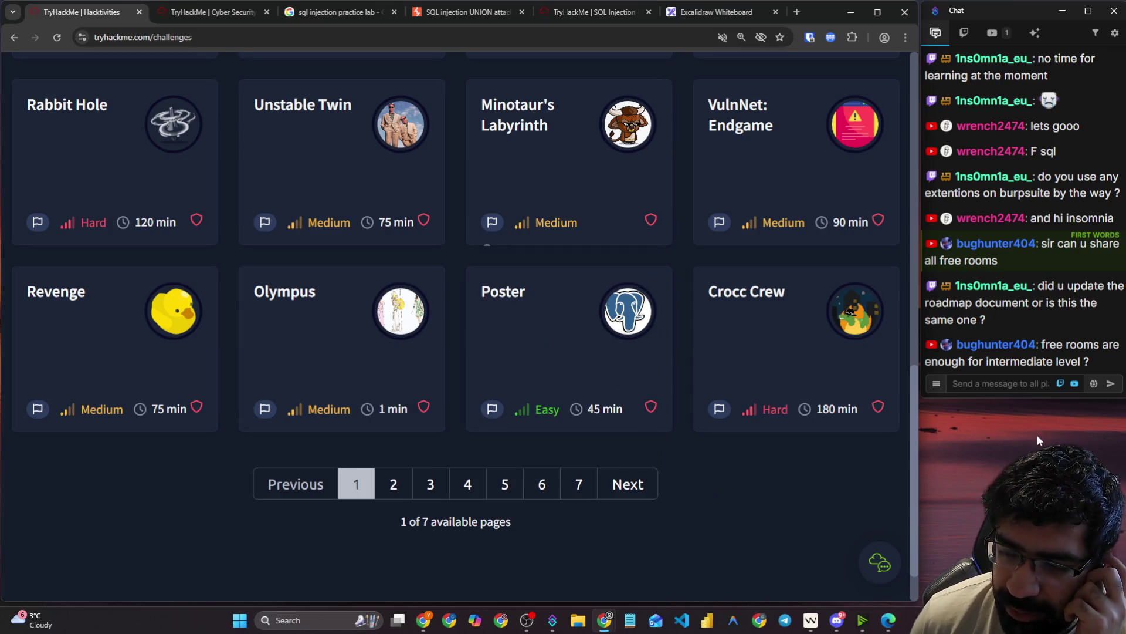
double_click(1007, 364)
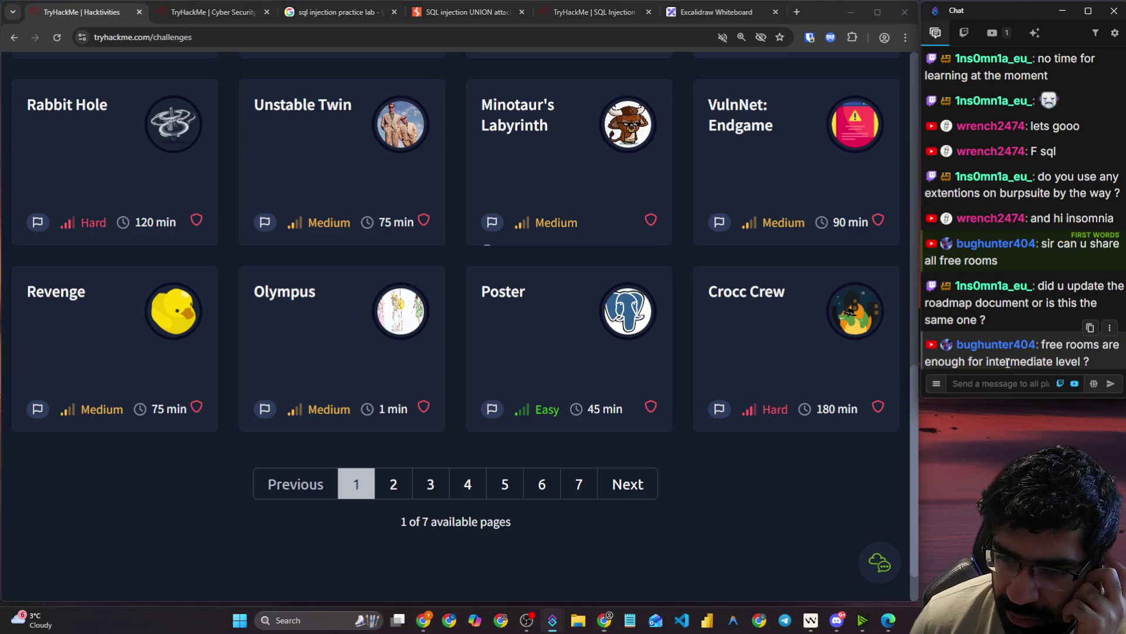
mouse_move(605, 364)
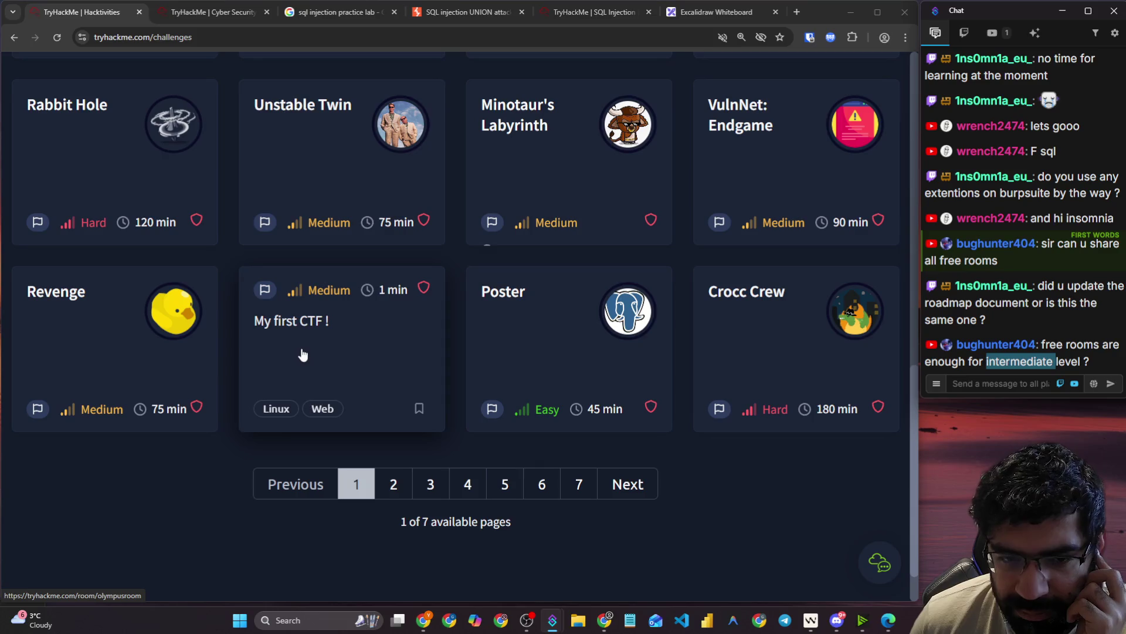
mouse_move(156, 371)
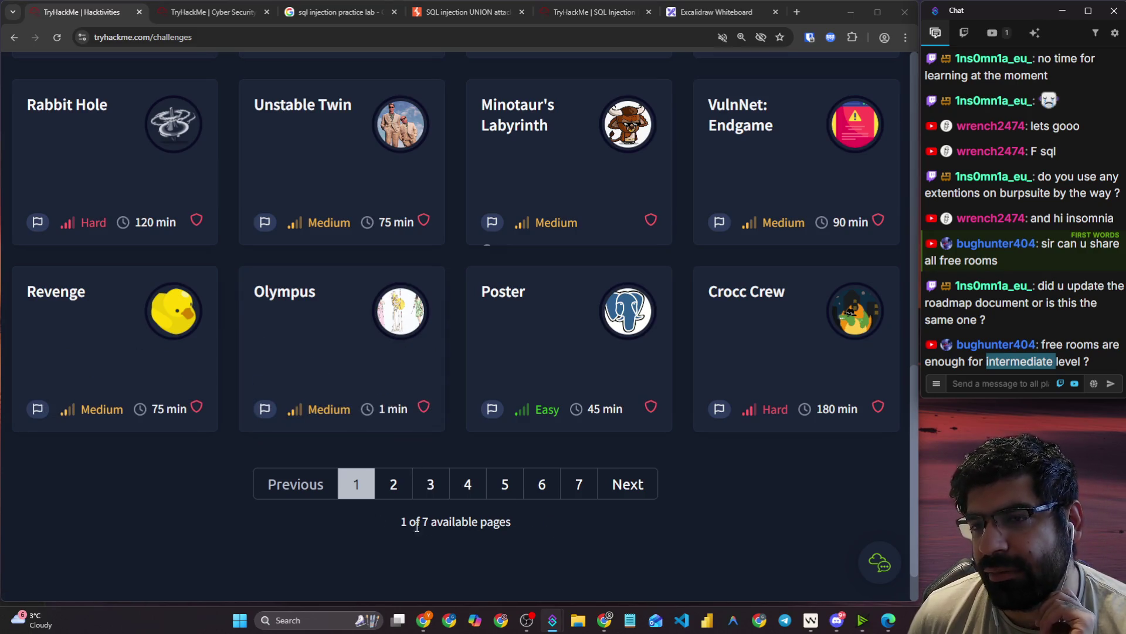
scroll(417, 526, up, 4)
scroll(763, 434, up, 6)
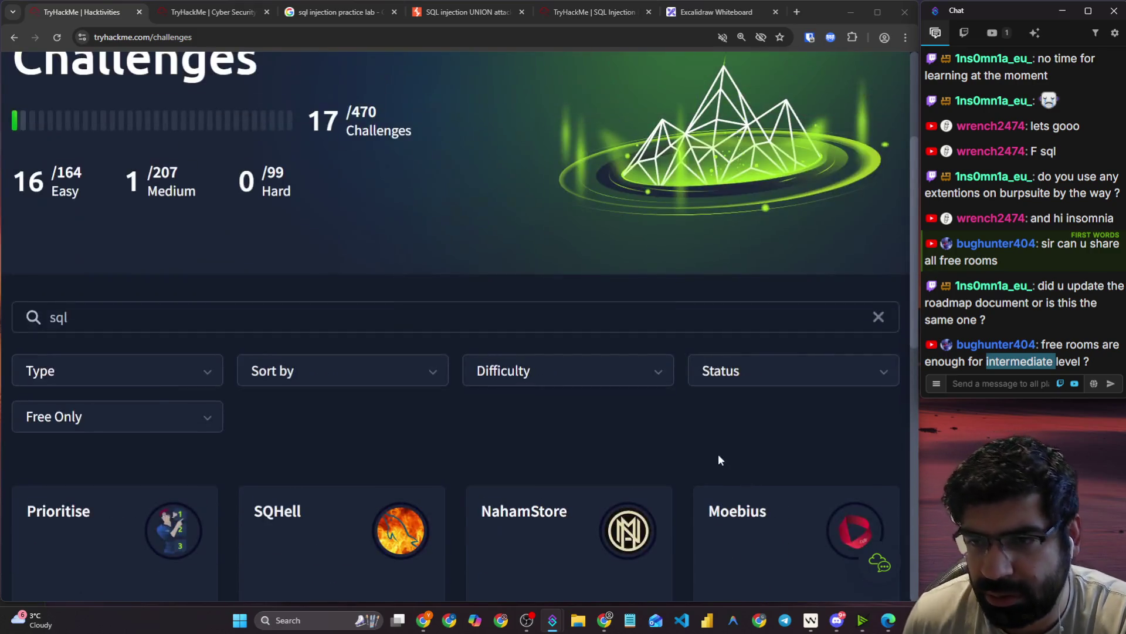
scroll(721, 460, up, 3)
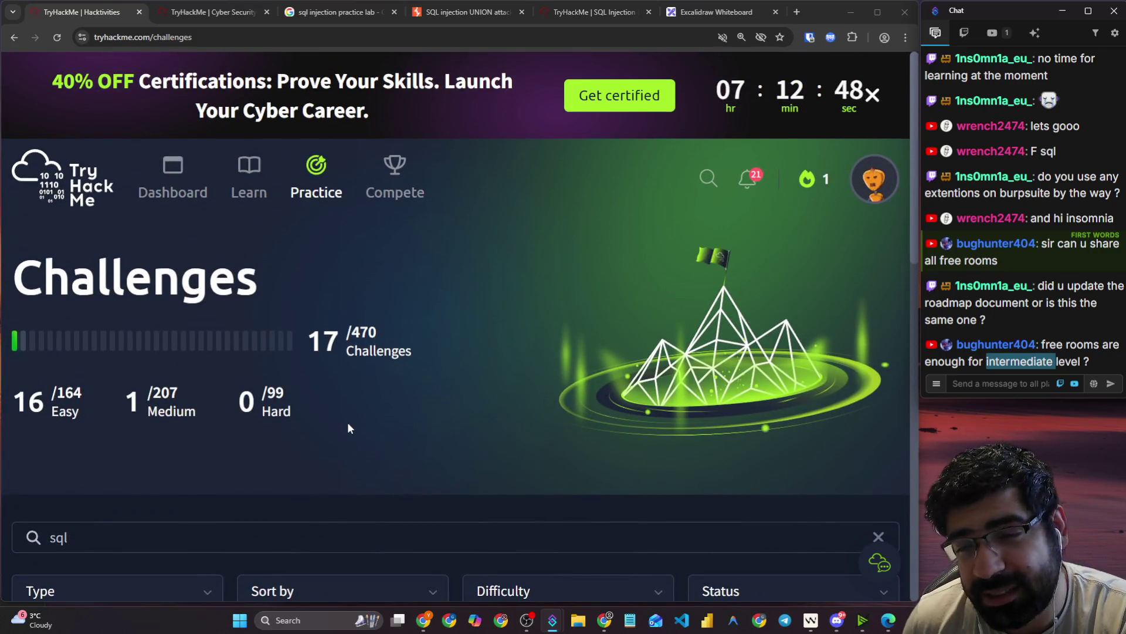
click(748, 182)
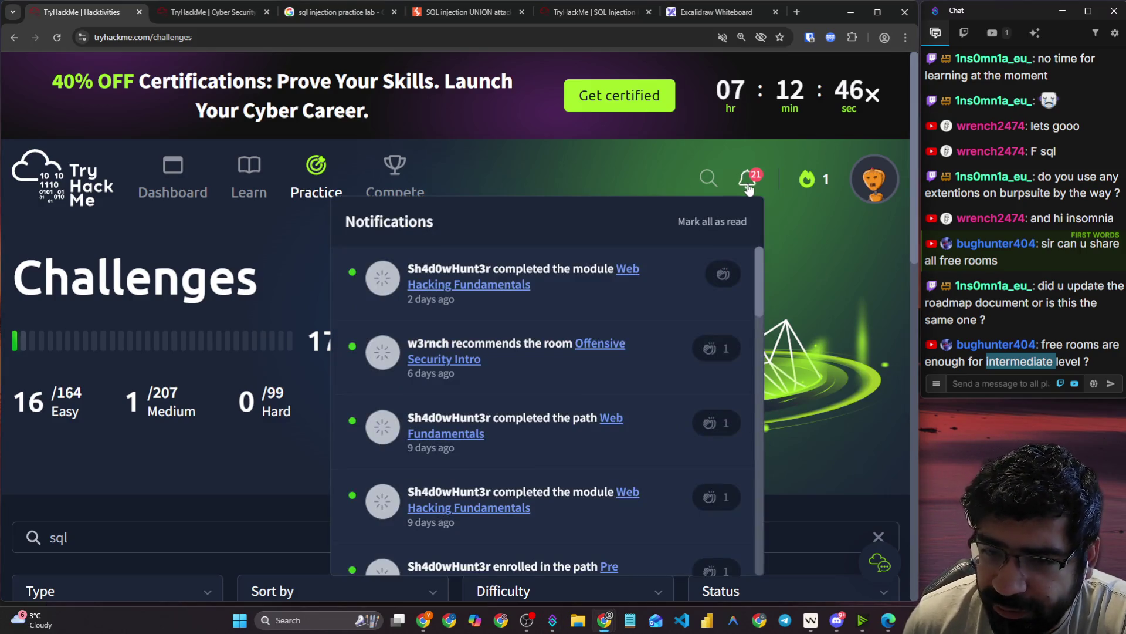
click(749, 185)
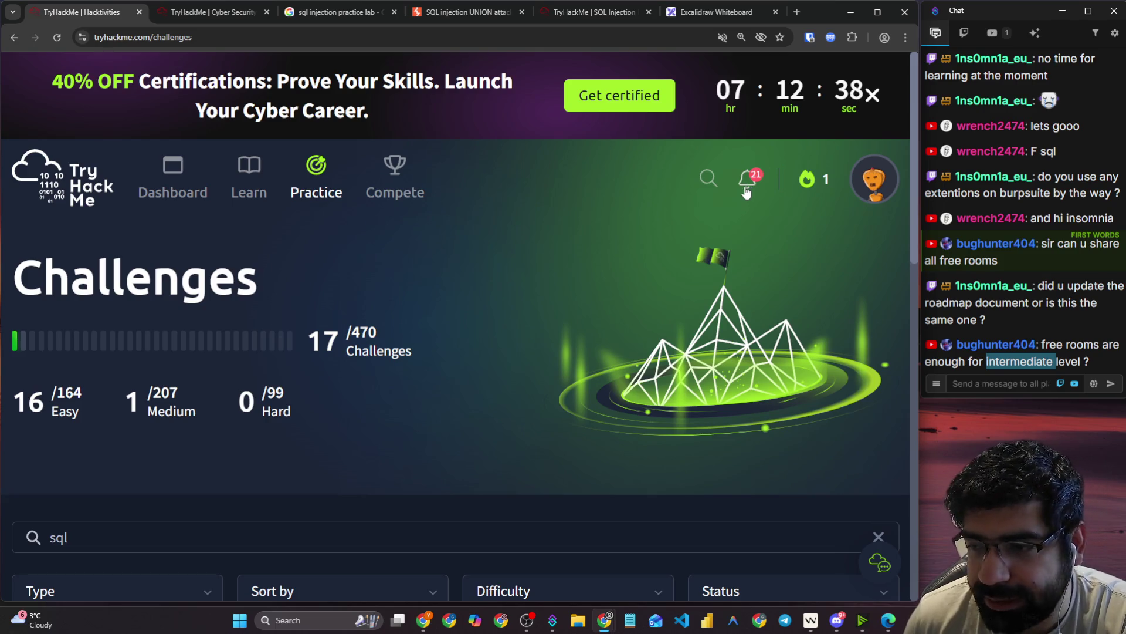
scroll(343, 397, down, 12)
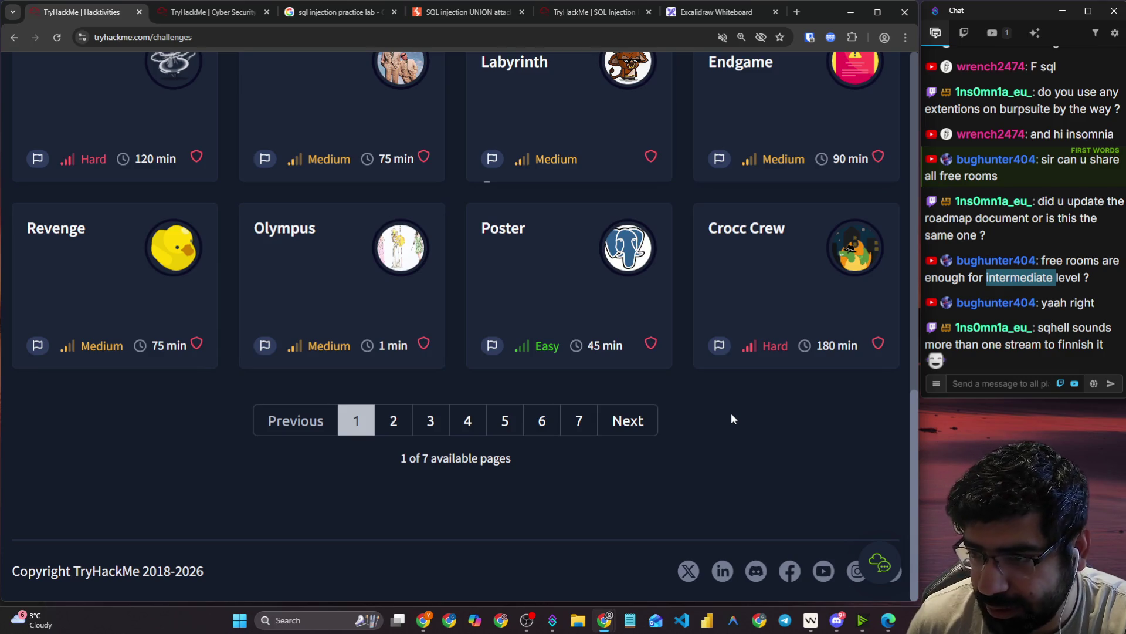
scroll(245, 498, up, 8)
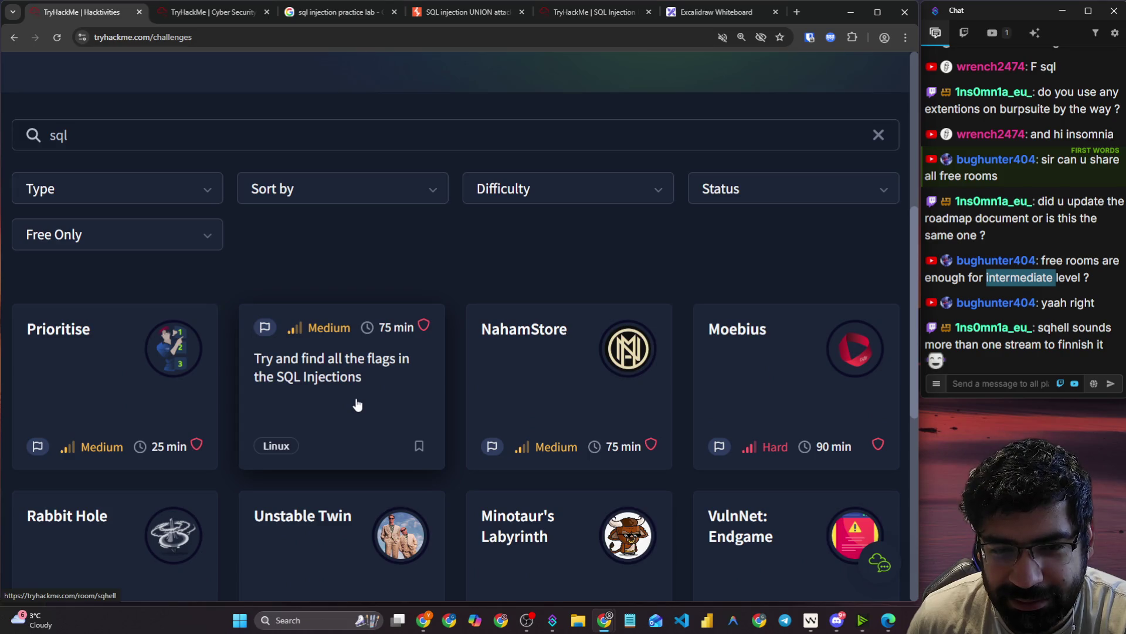
Step: Look over the SQHell room's five flags, go back to the challenges list, and bring up the planner PDF
click(357, 405)
scroll(360, 400, down, 11)
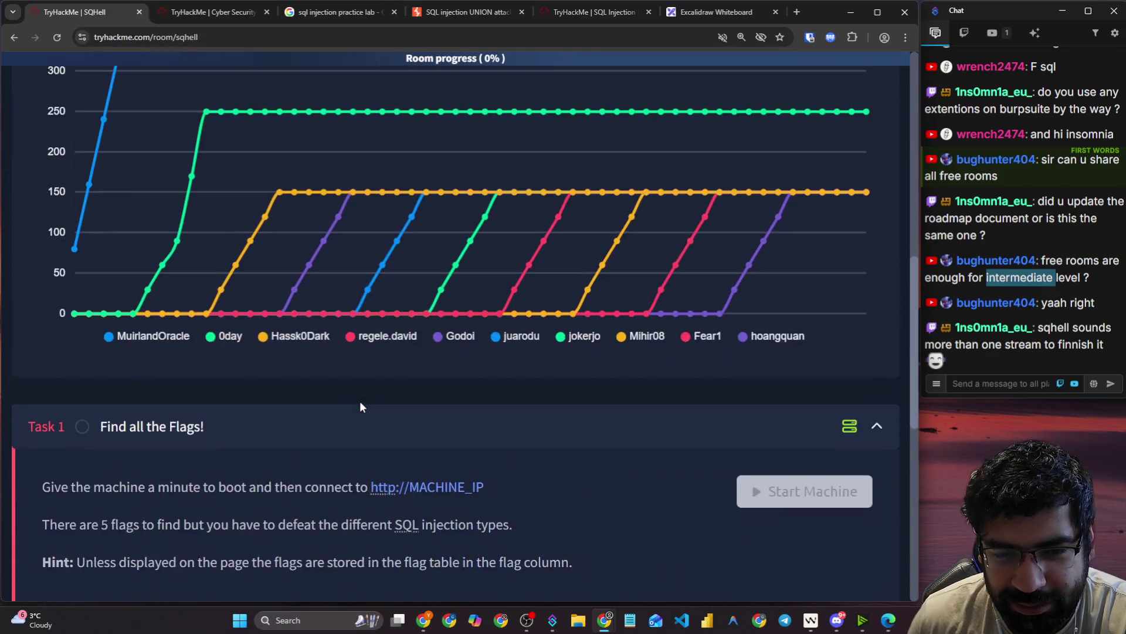
scroll(360, 406, down, 9)
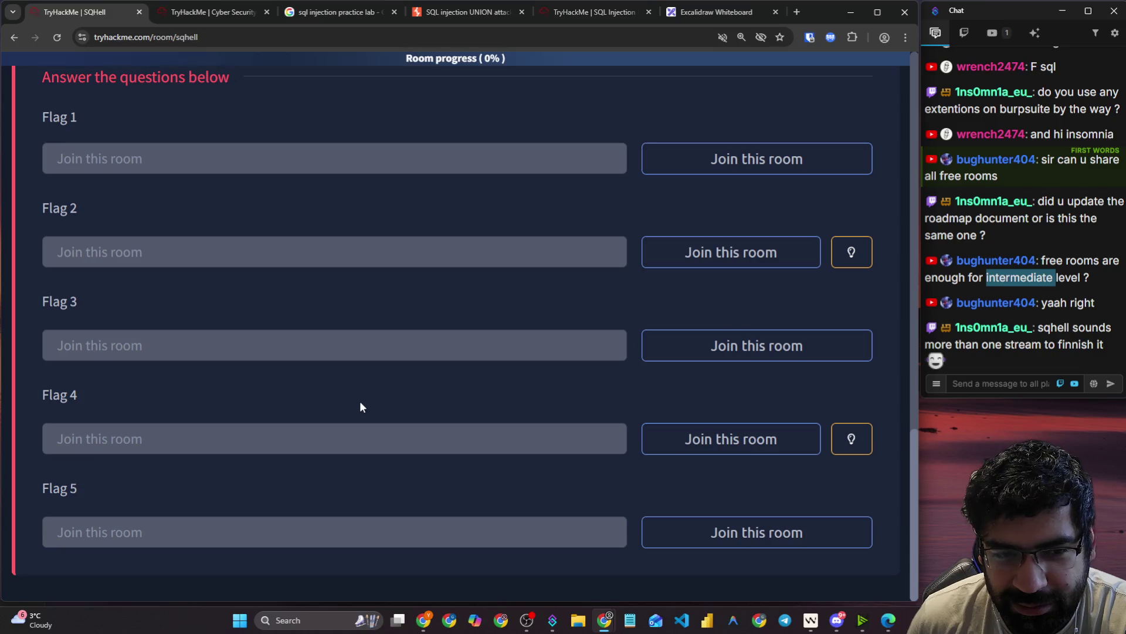
scroll(361, 404, up, 7)
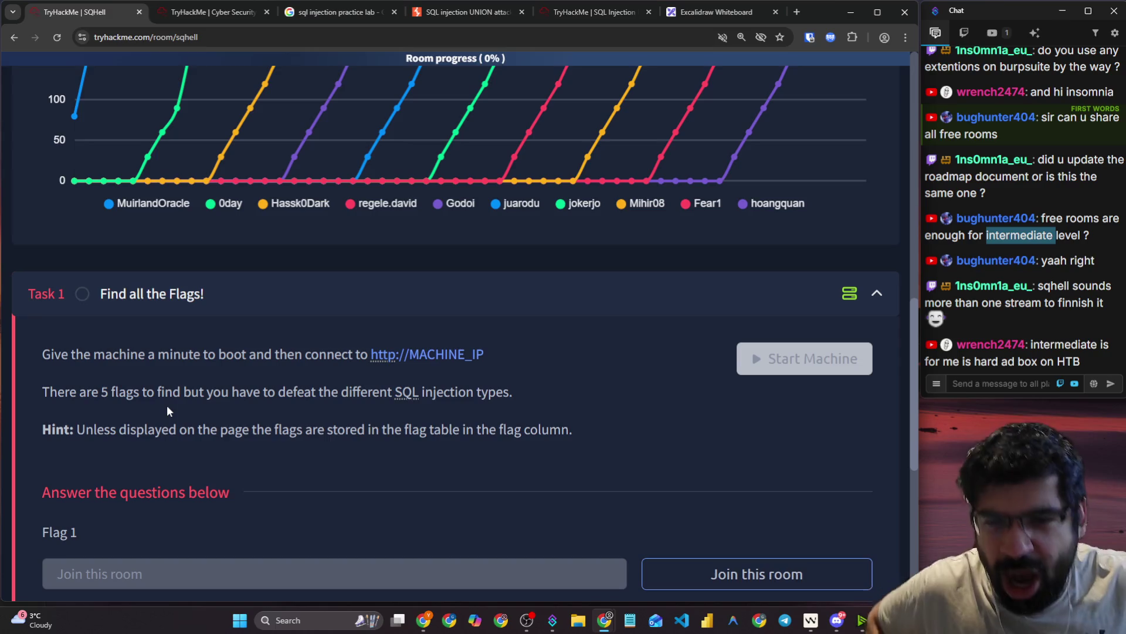
click(17, 38)
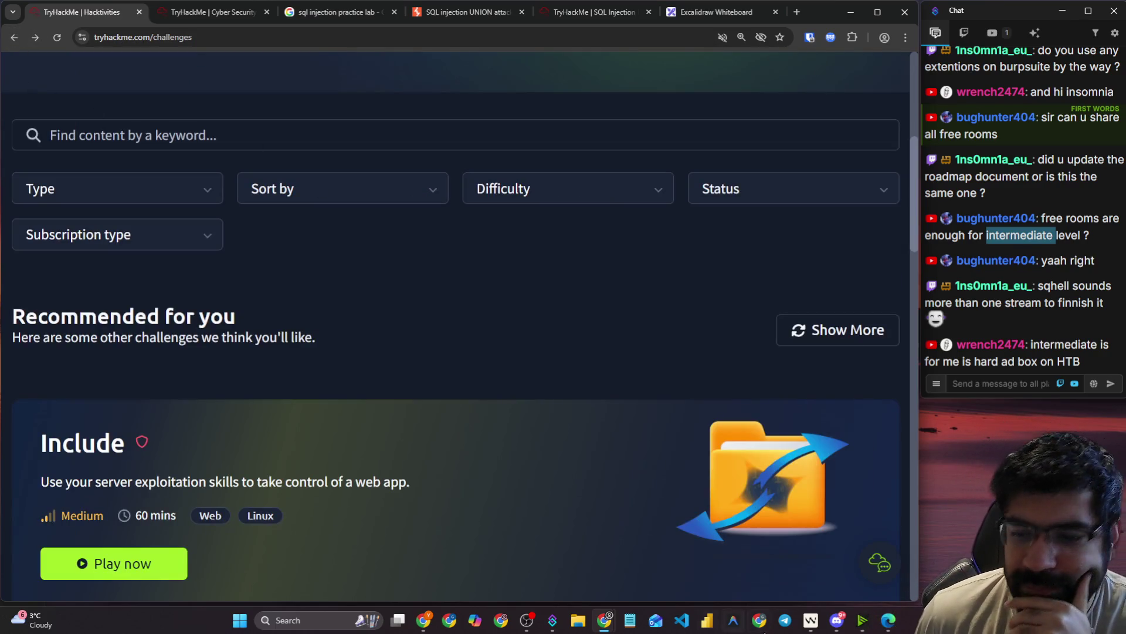
click(887, 624)
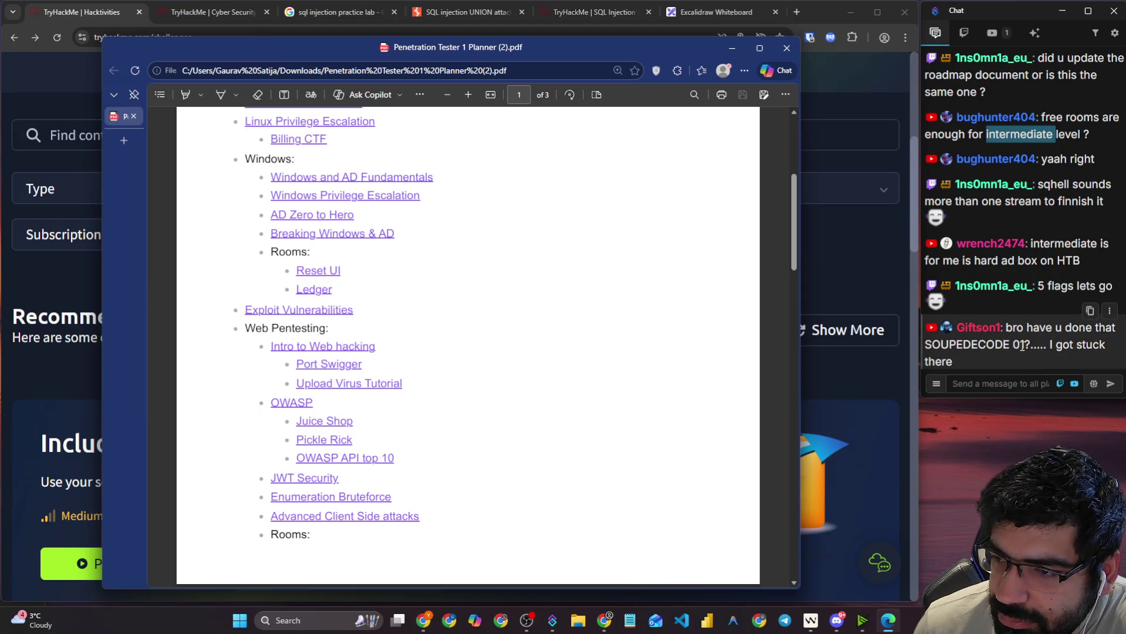
Step: Select the room name SOUPEDECODE in the viewer's chat message
double_click(959, 345)
key(ctrl+c)
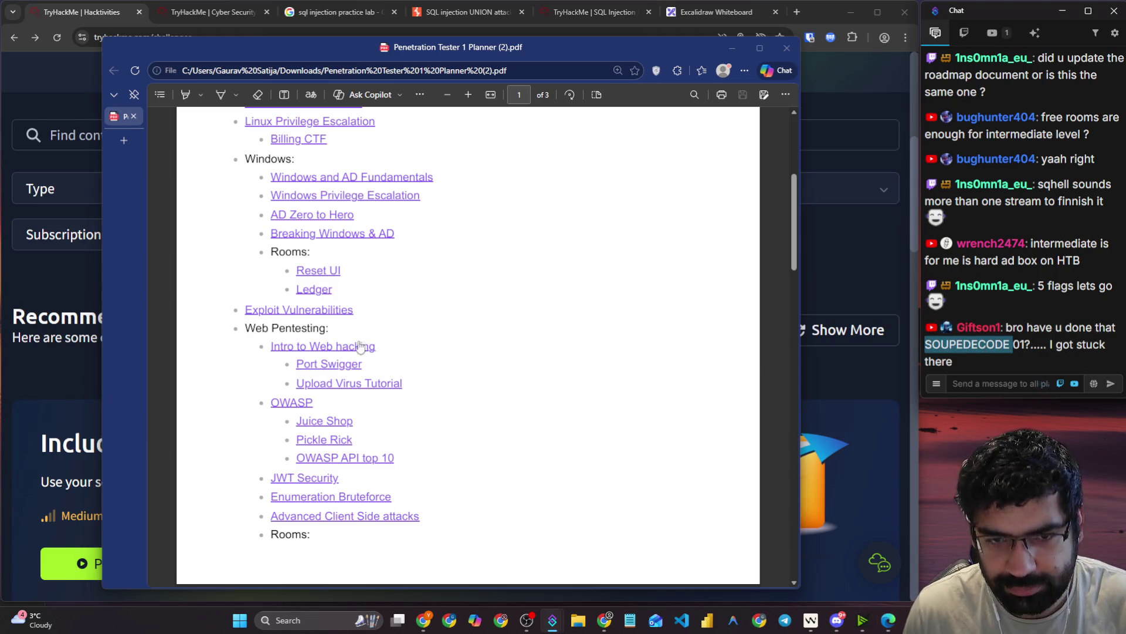
Step: Search the TryHackMe challenges for SOUPEDECODE and open the Soupedecode 01 room
click(48, 307)
click(139, 135)
key(ctrl+v)
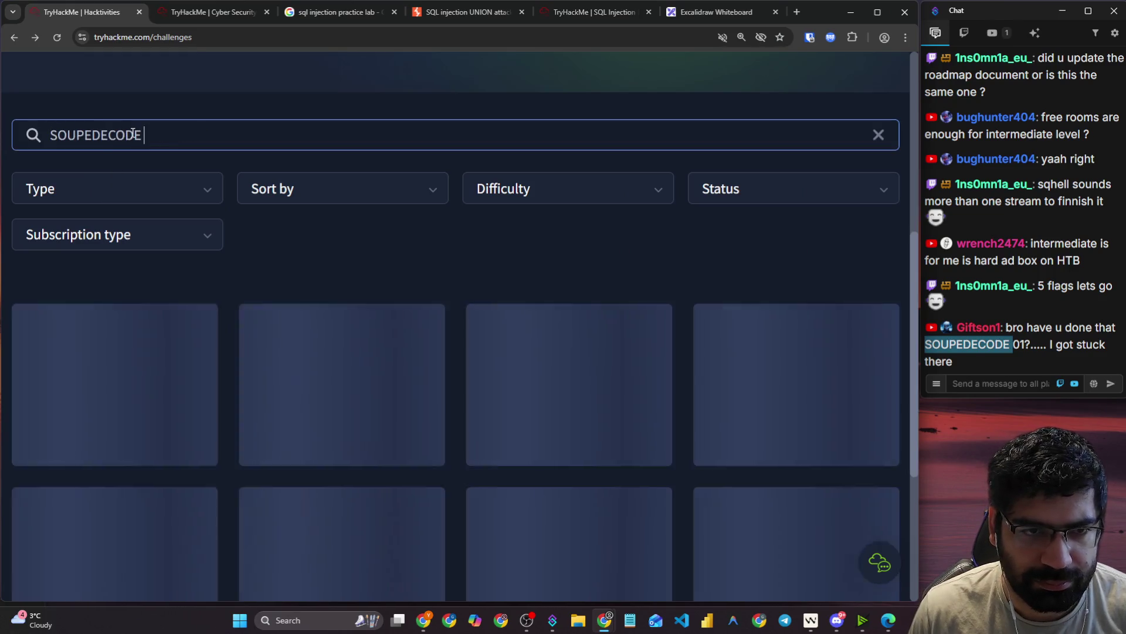
click(115, 358)
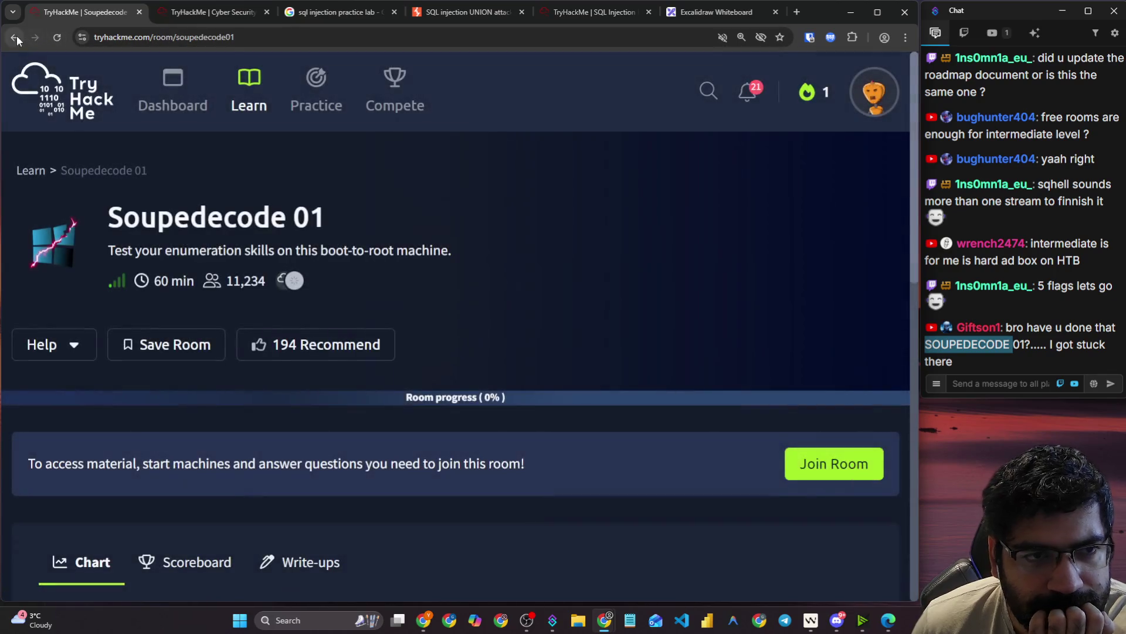
Step: Read the Soupedecode 01 Task 1 description on Kerberos and SMB, then return to the planner PDF
drag(164, 258, 396, 251)
scroll(358, 294, down, 15)
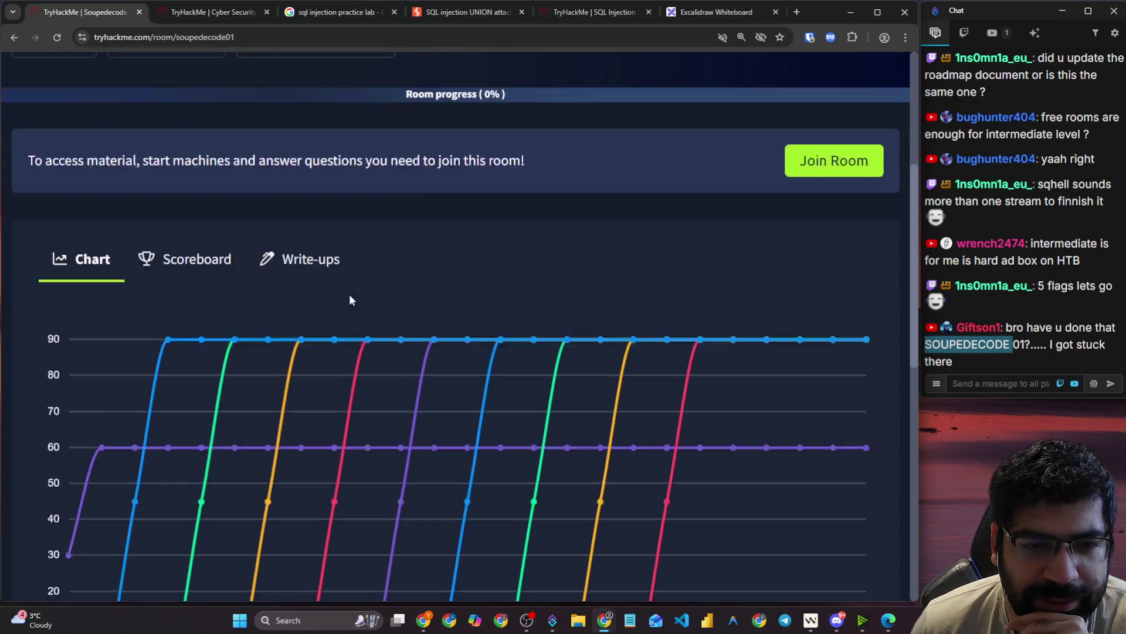
scroll(359, 300, down, 1)
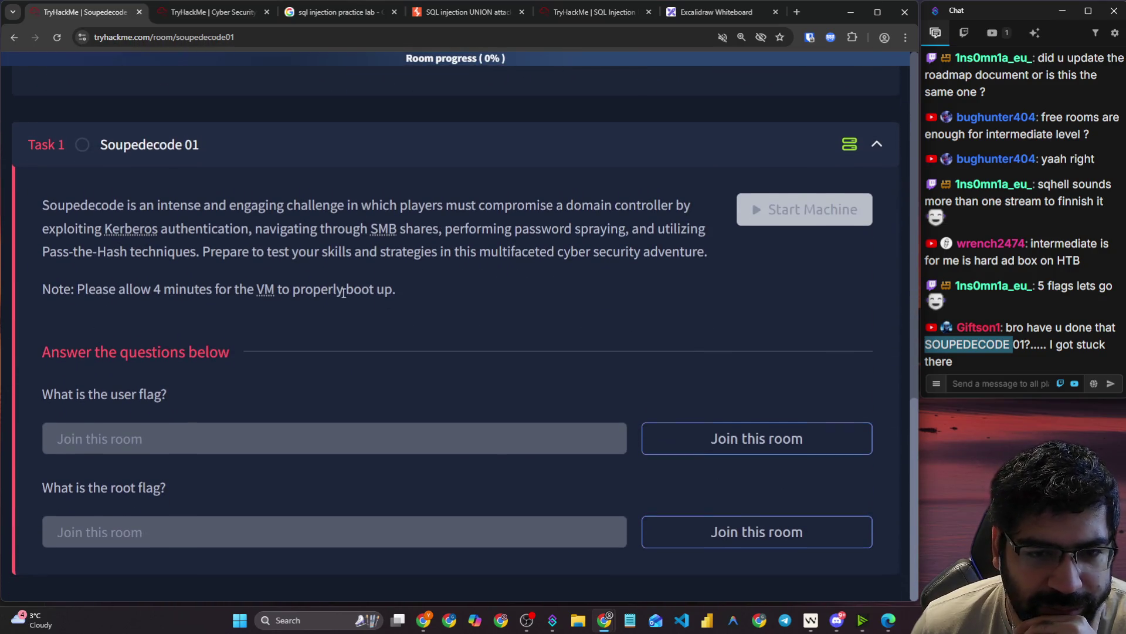
drag(80, 210, 273, 212)
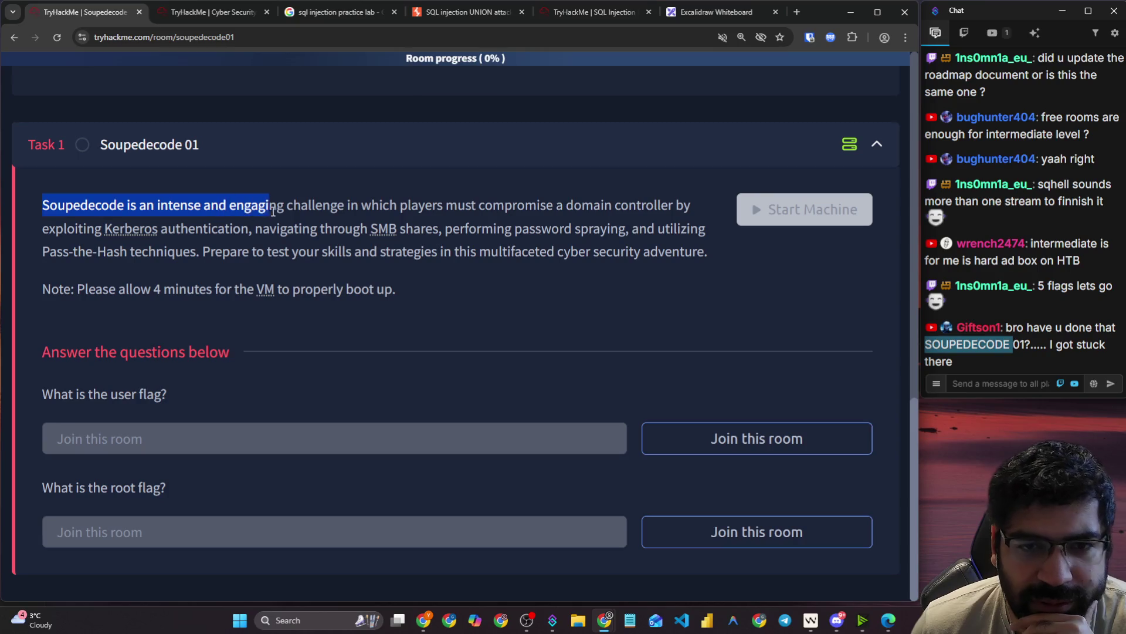
drag(345, 211, 611, 205)
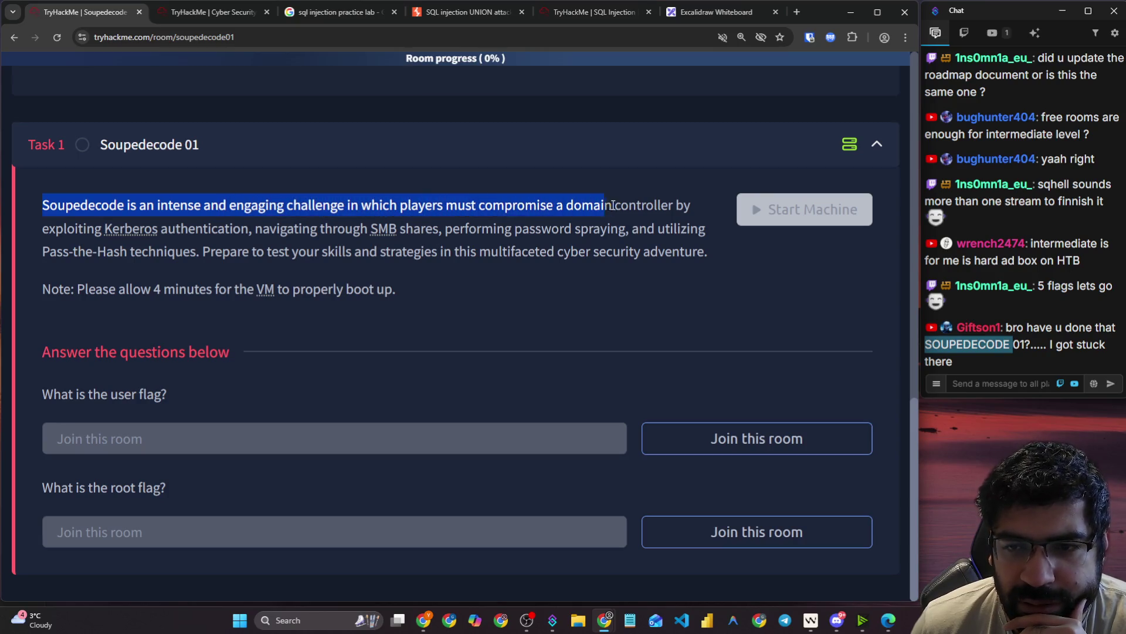
drag(91, 228, 656, 230)
click(894, 625)
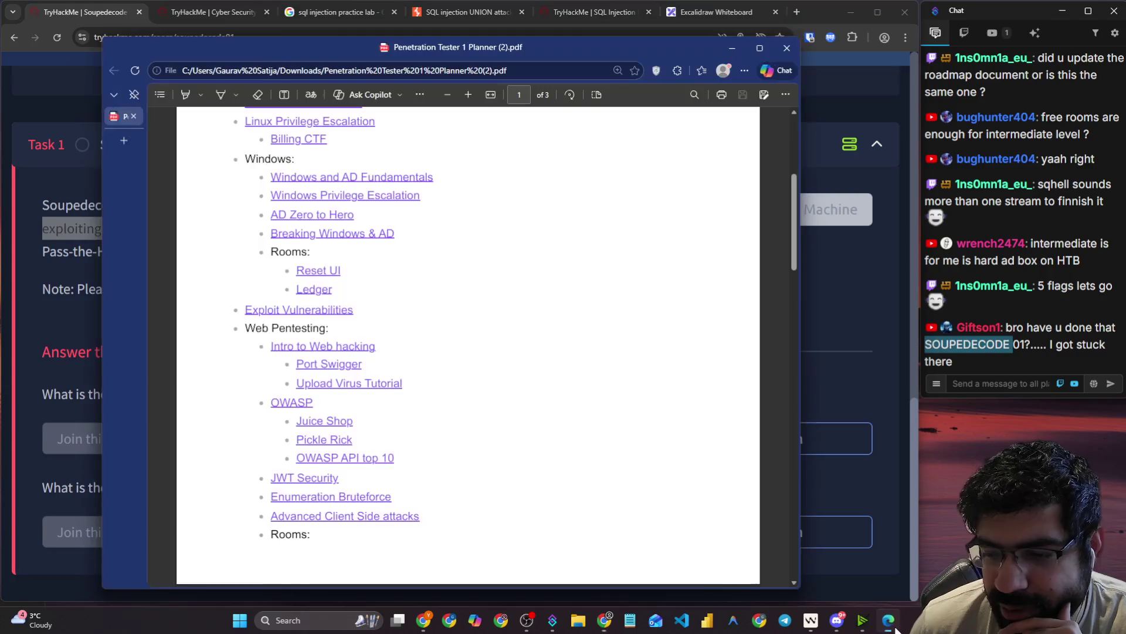
scroll(424, 345, up, 5)
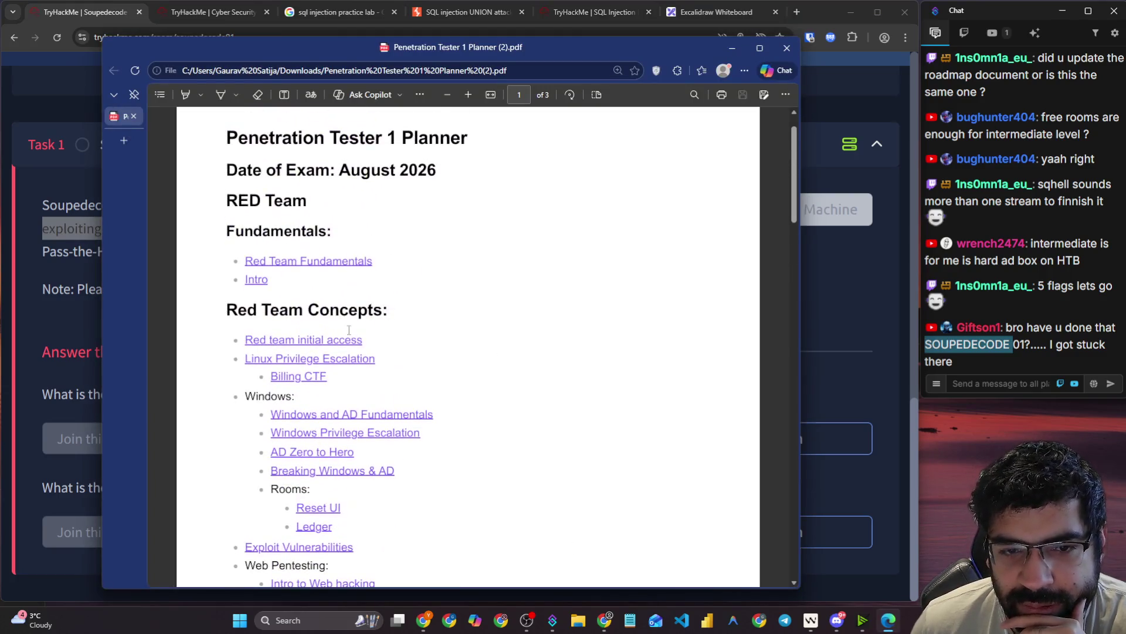
scroll(450, 345, down, 1)
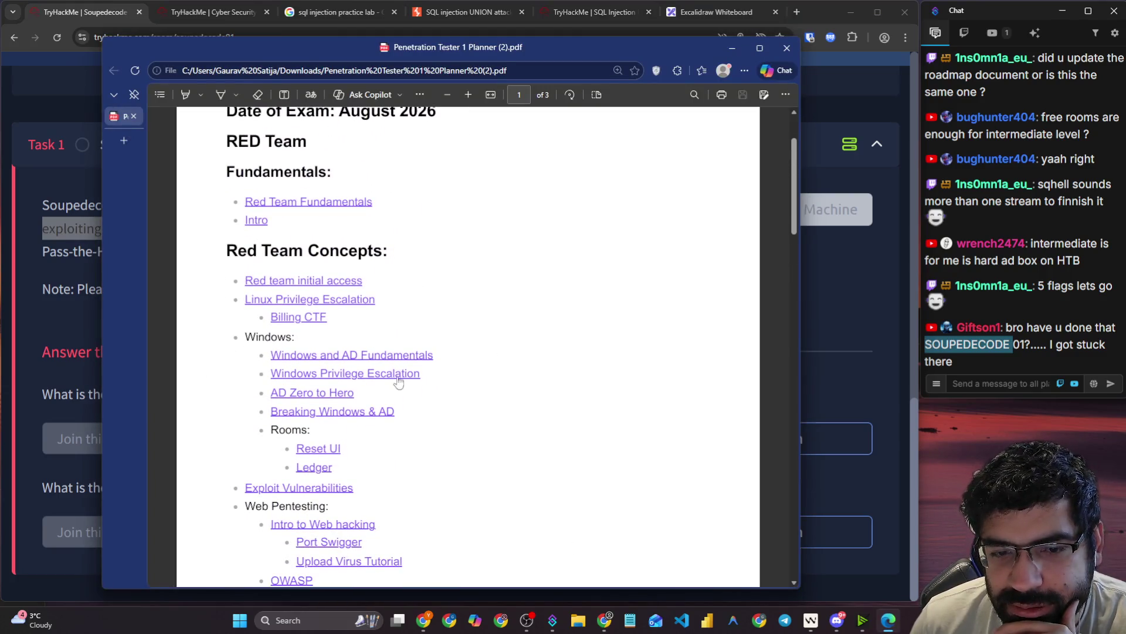
scroll(479, 385, down, 3)
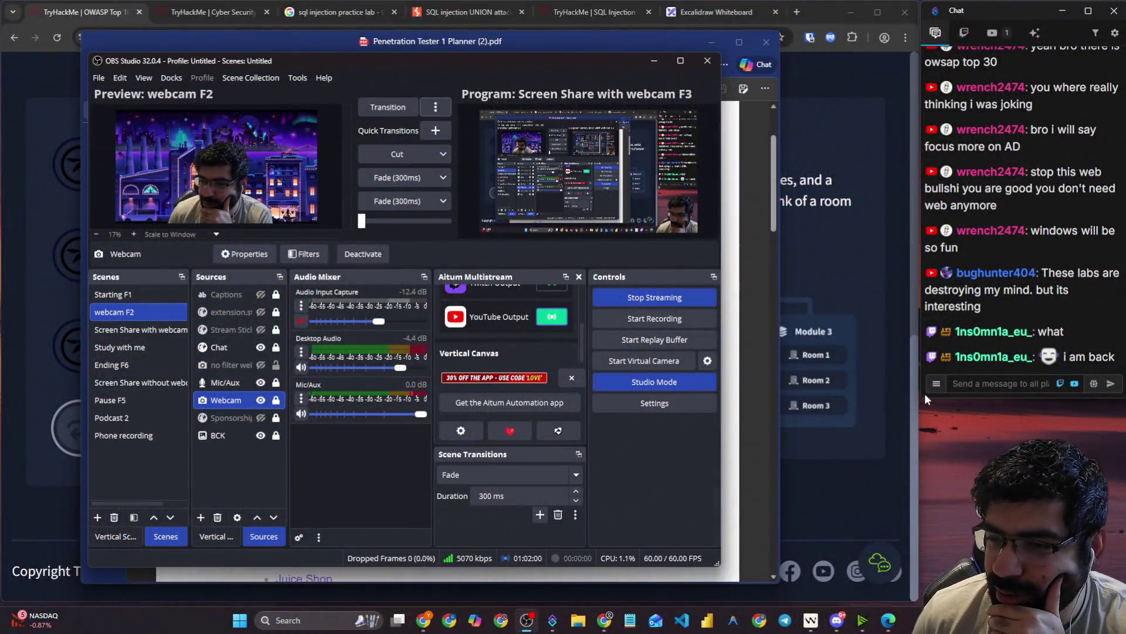
Step: Narrow the browser showing the OWASP Top 10 2025 module and bring up the window switcher
drag(925, 393, 735, 394)
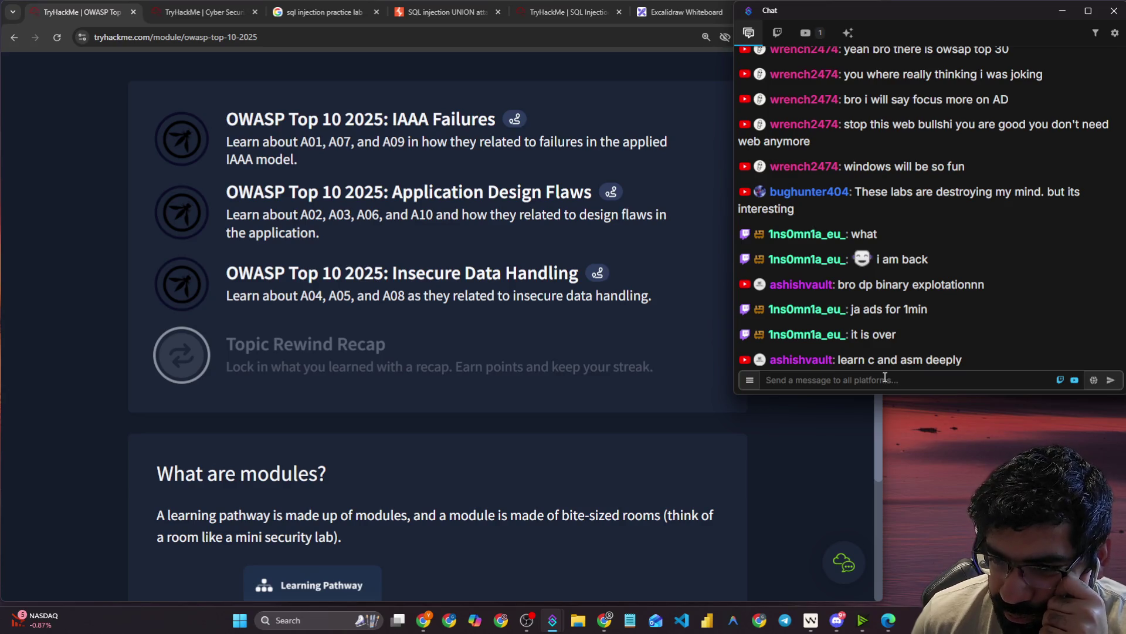
key(alt+Tab)
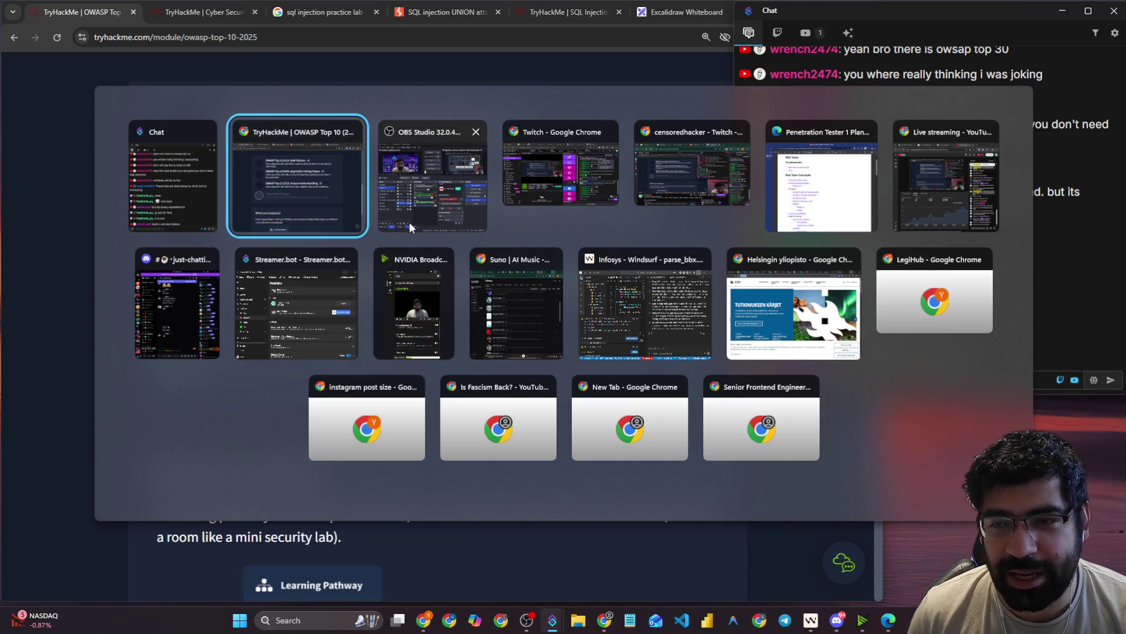
Step: Return to the planner PDF and scroll down to its SQL rooms on page 2
click(822, 188)
scroll(365, 169, up, 2)
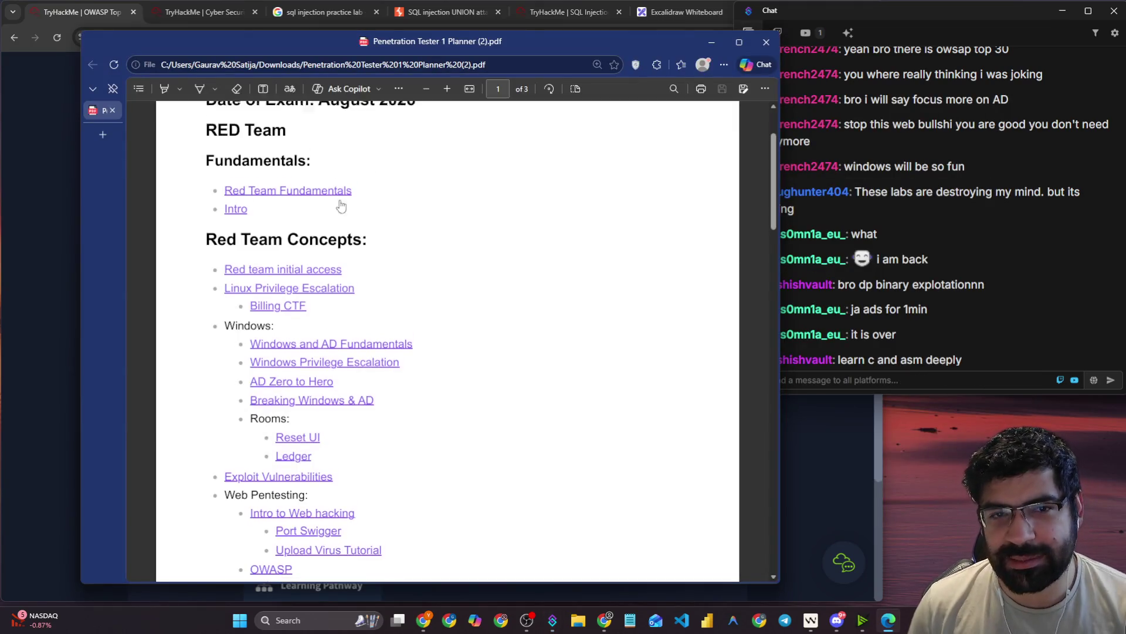
mouse_move(441, 180)
mouse_down()
mouse_move(249, 177)
mouse_move(214, 83)
mouse_move(205, 176)
mouse_up()
scroll(519, 293, down, 4)
scroll(518, 292, down, 3)
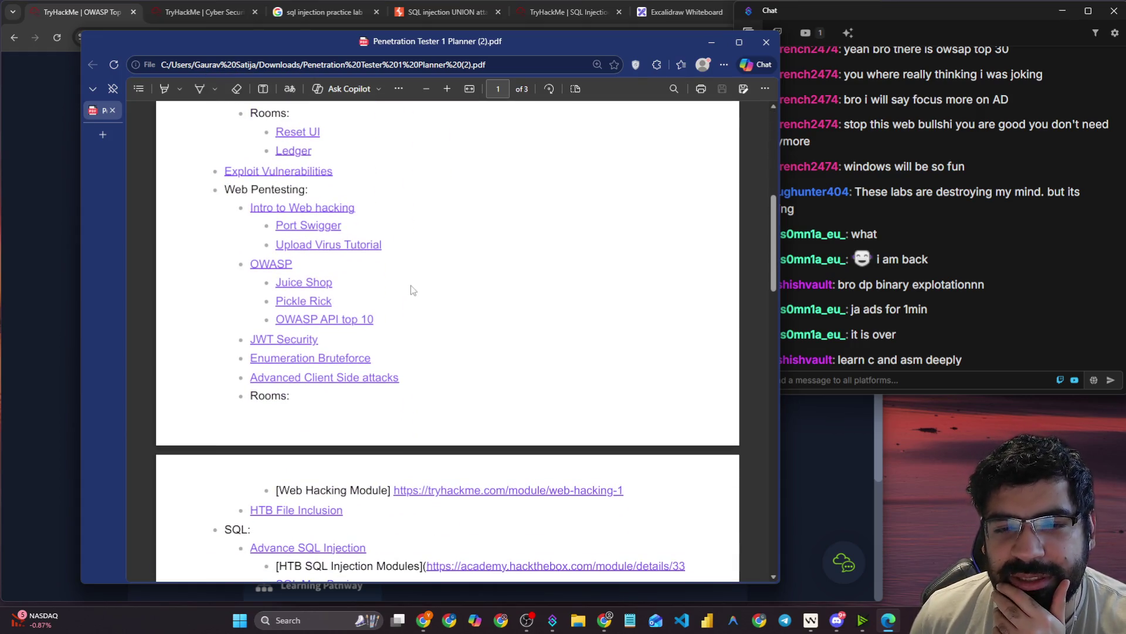
scroll(446, 236, down, 5)
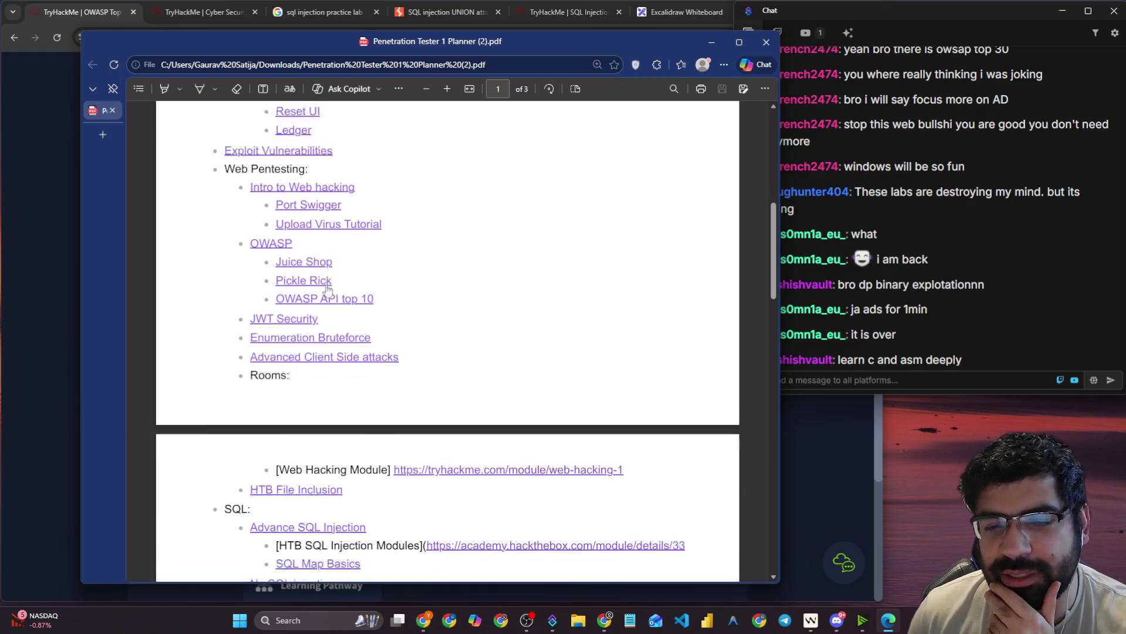
Step: Narrow the chat window so more of the planner's Offensive Security Tools shows
click(876, 372)
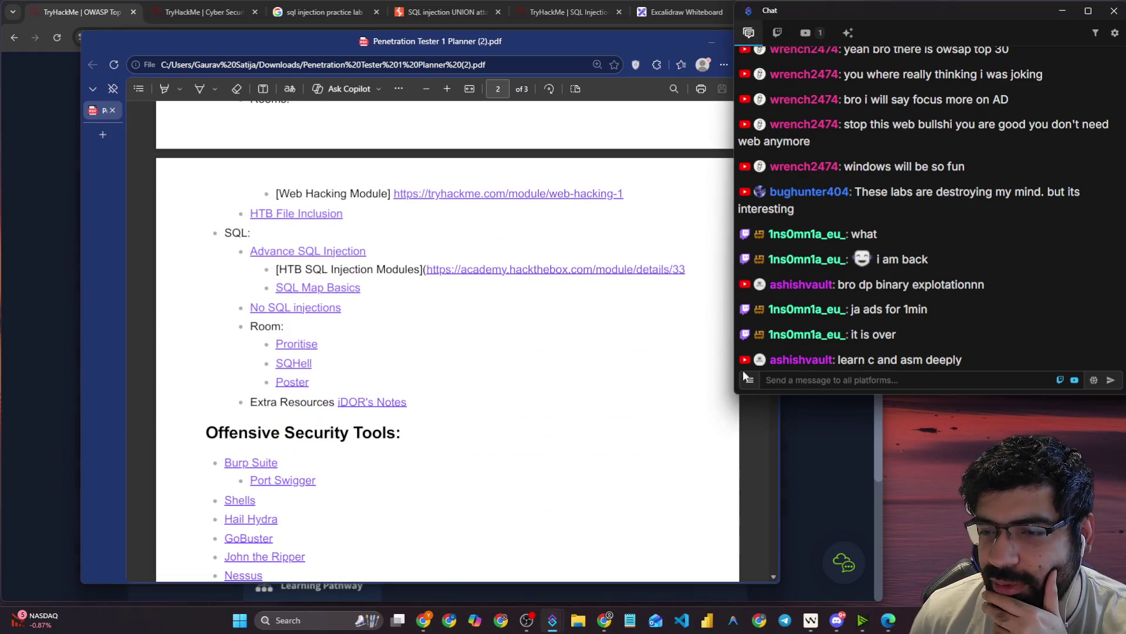
drag(734, 371, 779, 365)
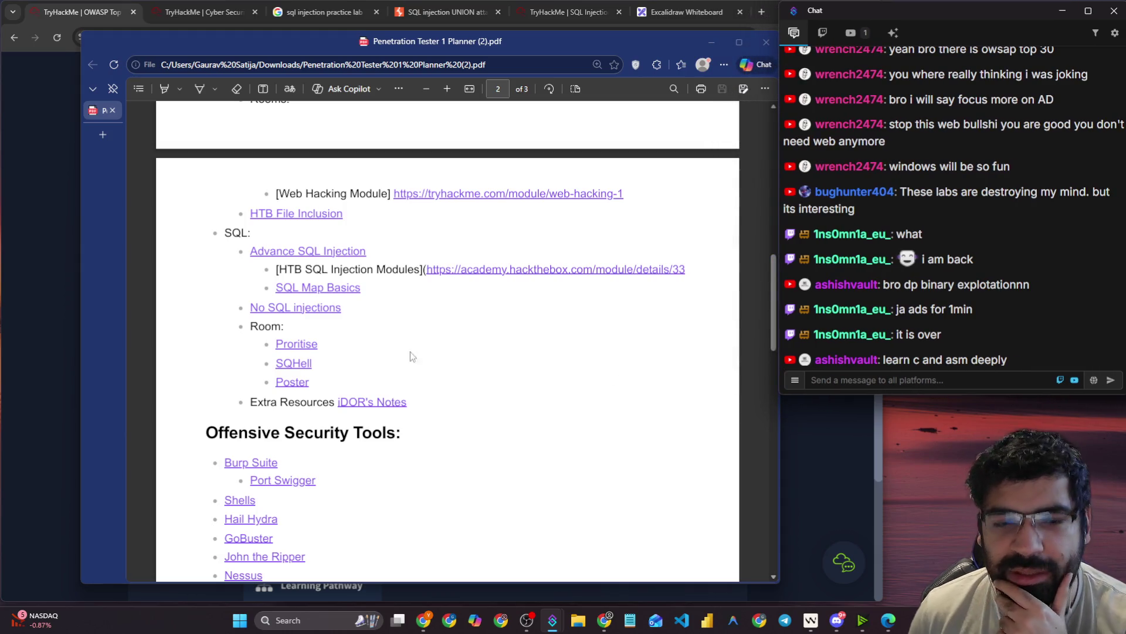
scroll(411, 352, down, 3)
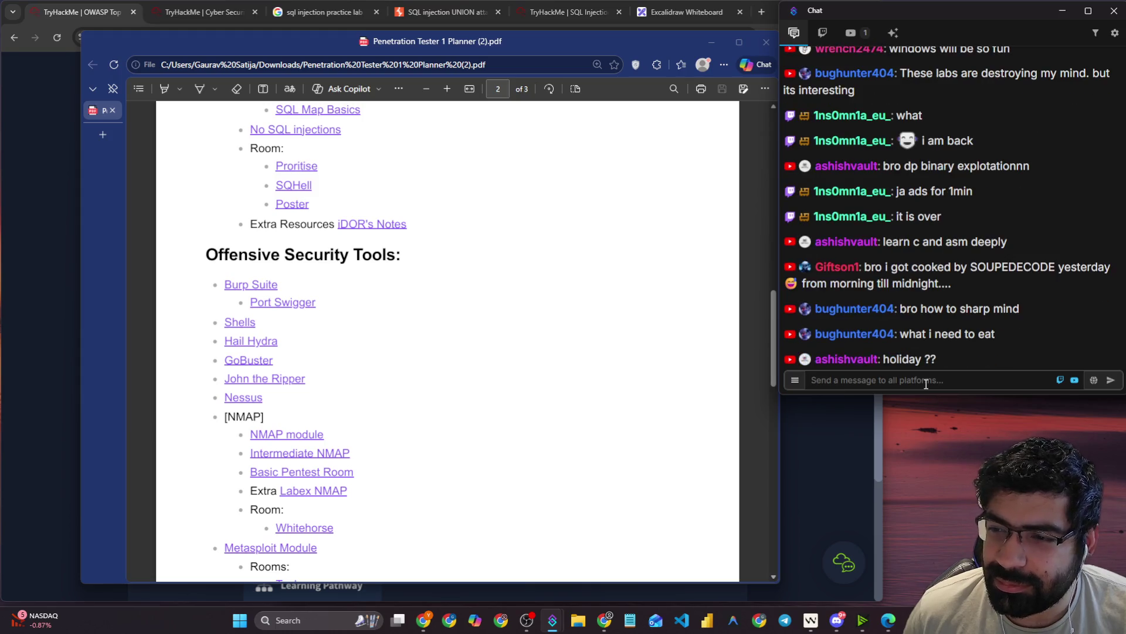
click(903, 382)
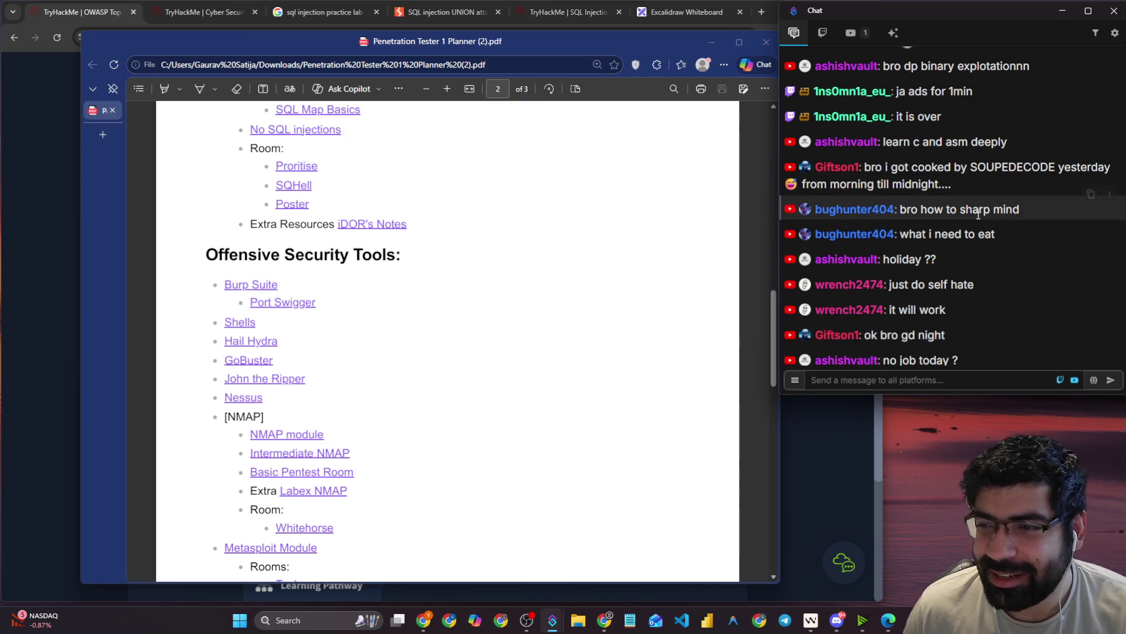
drag(947, 211, 1019, 211)
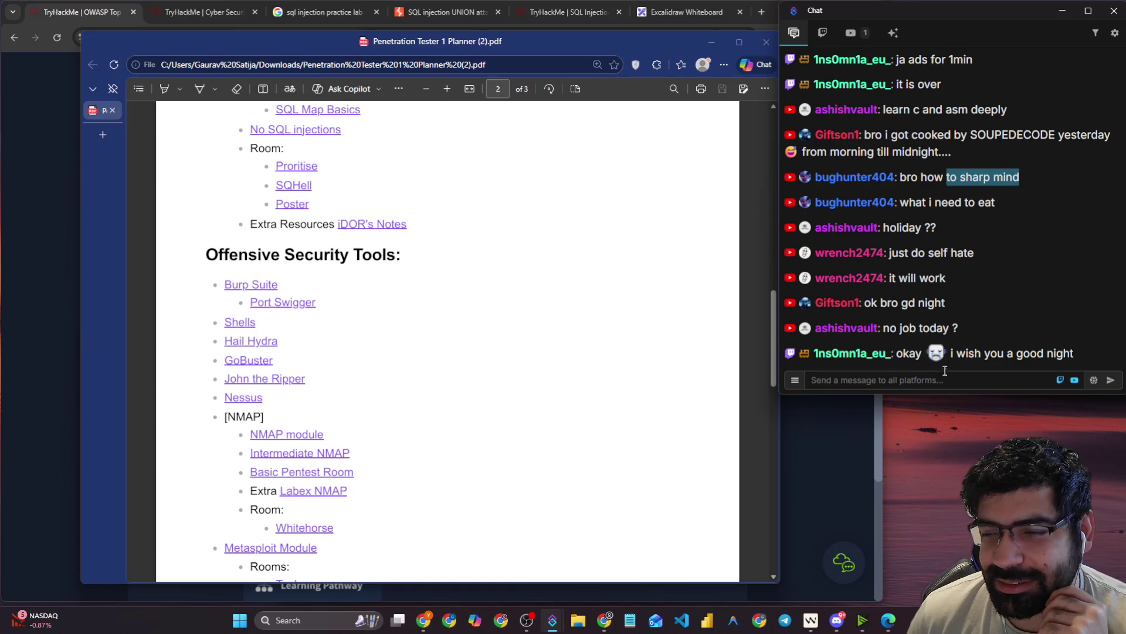
drag(973, 329, 887, 335)
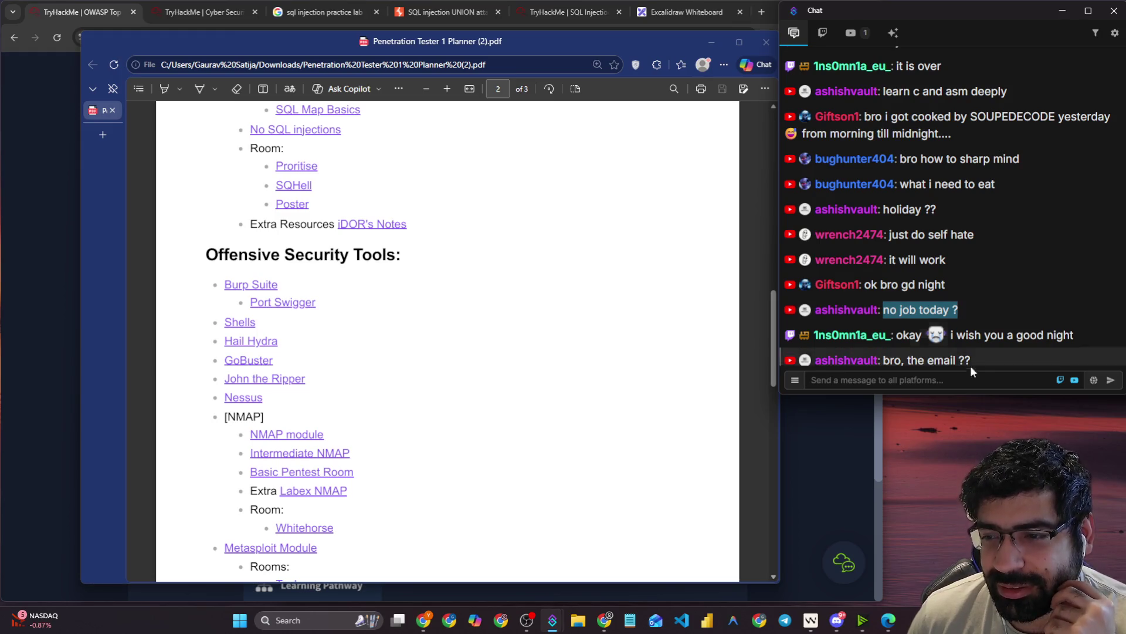
drag(970, 362, 886, 359)
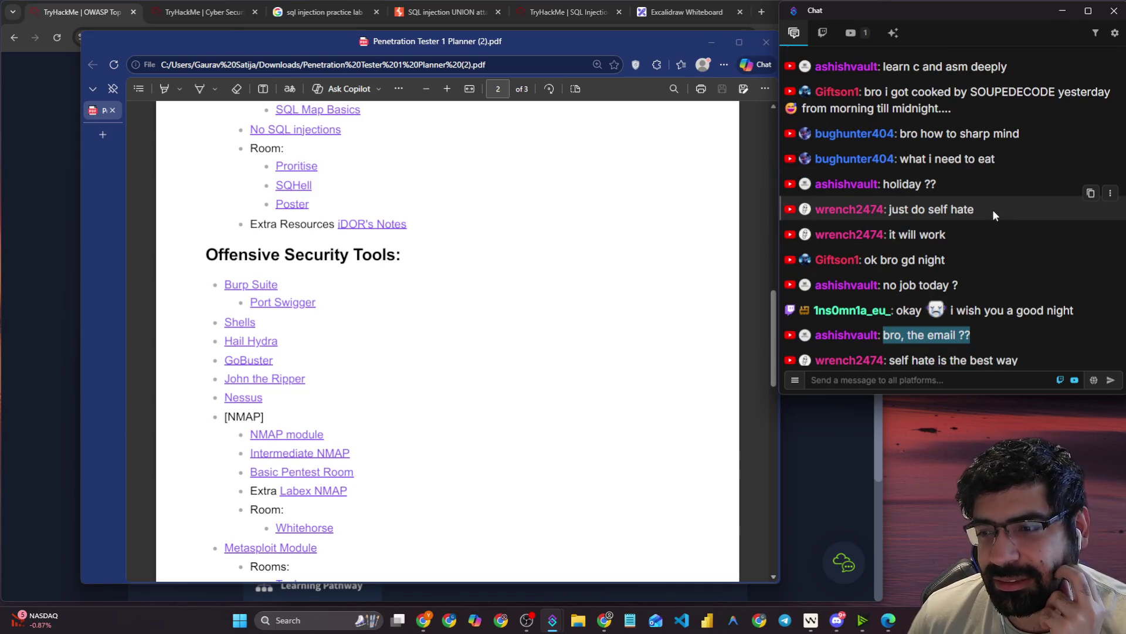
scroll(993, 210, up, 3)
drag(961, 195, 1020, 194)
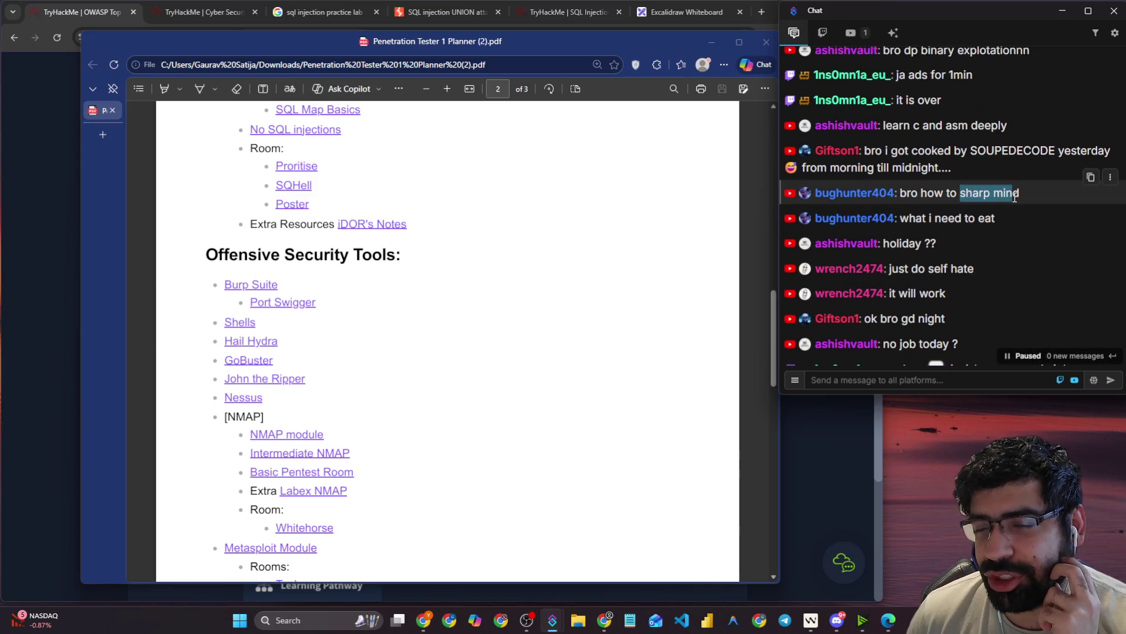
scroll(963, 209, down, 3)
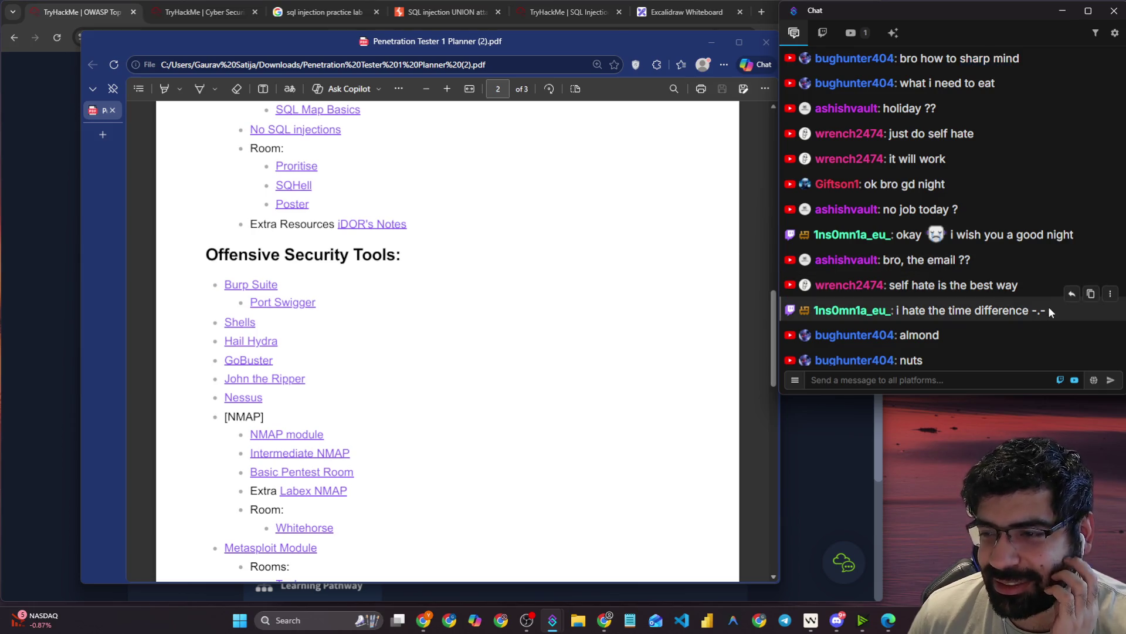
drag(1048, 306, 898, 306)
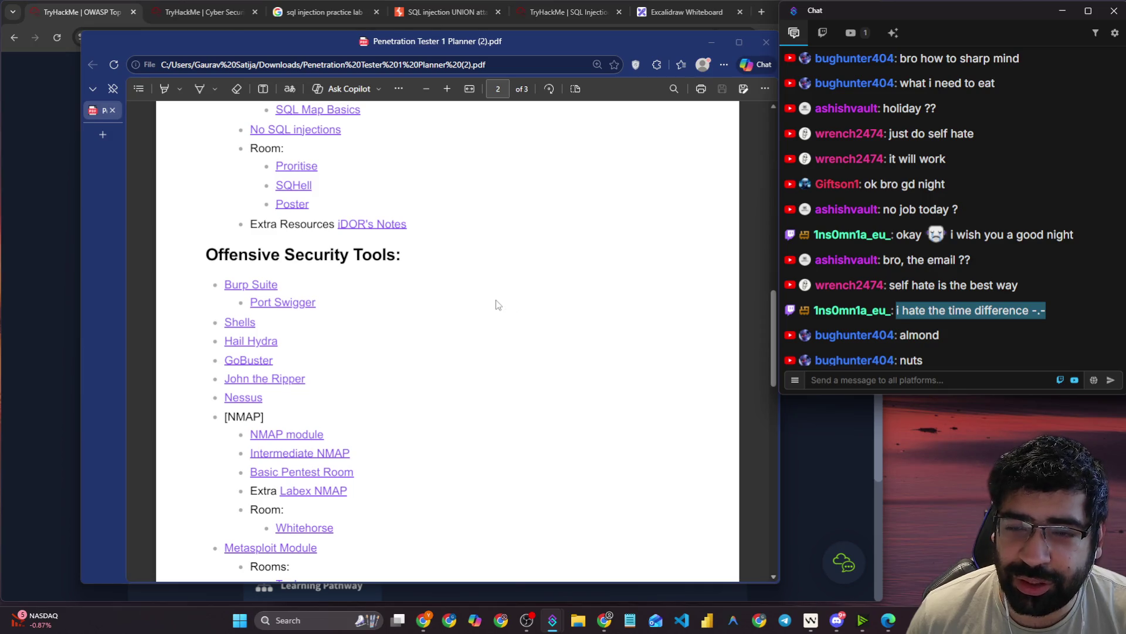
Step: Close the planner PDF and narrow the chat window beside the OWASP Top 10 2025 page
click(766, 41)
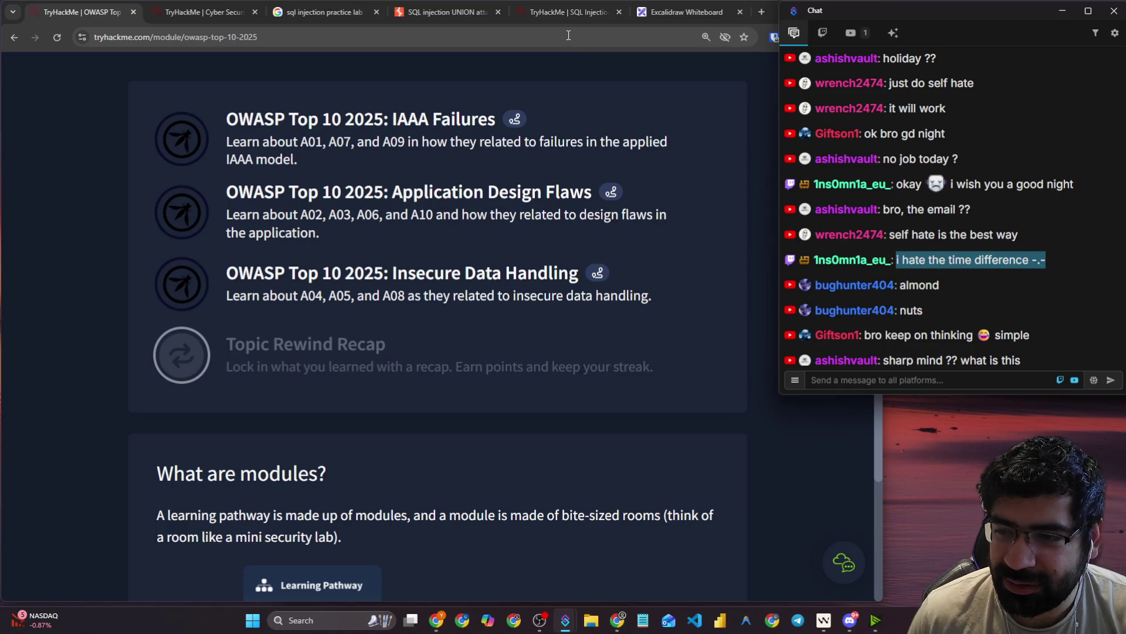
click(568, 35)
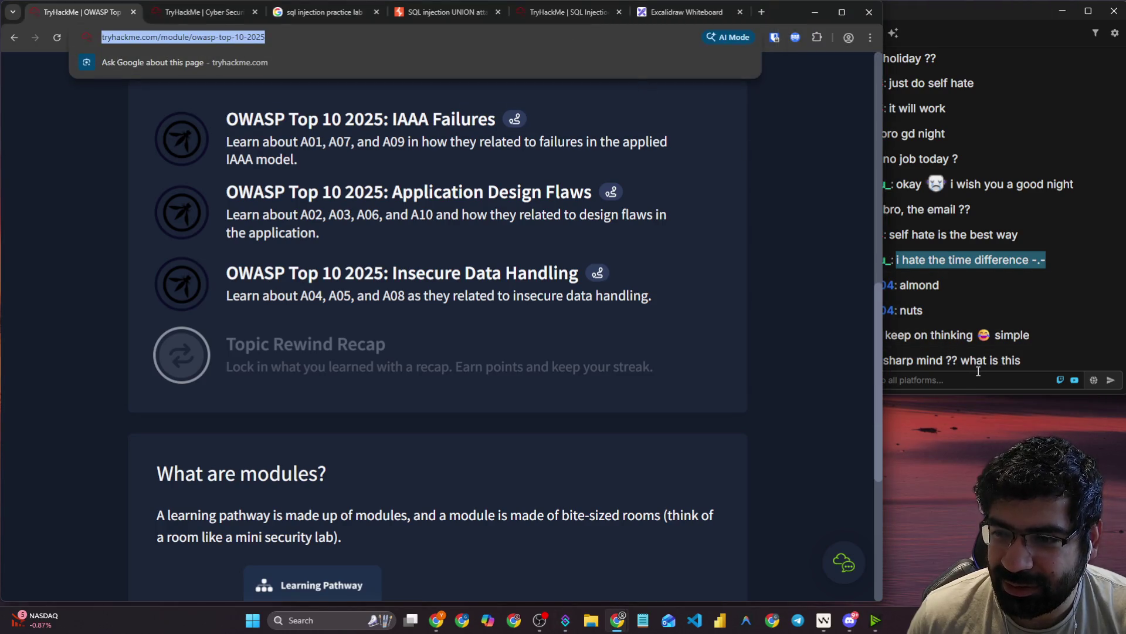
click(822, 379)
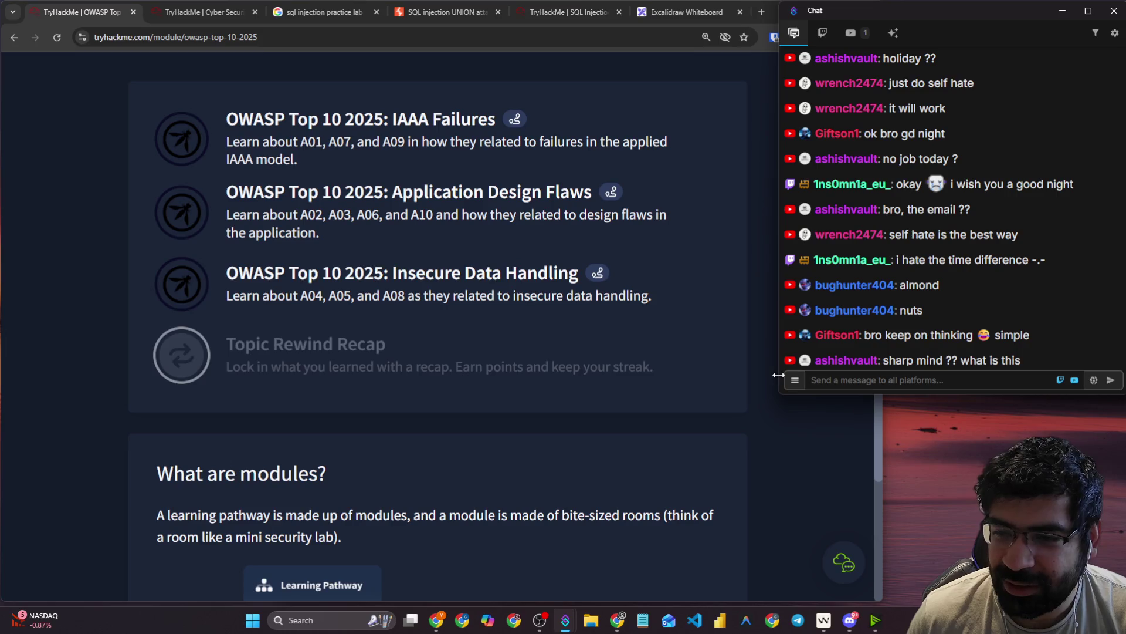
drag(774, 375, 879, 374)
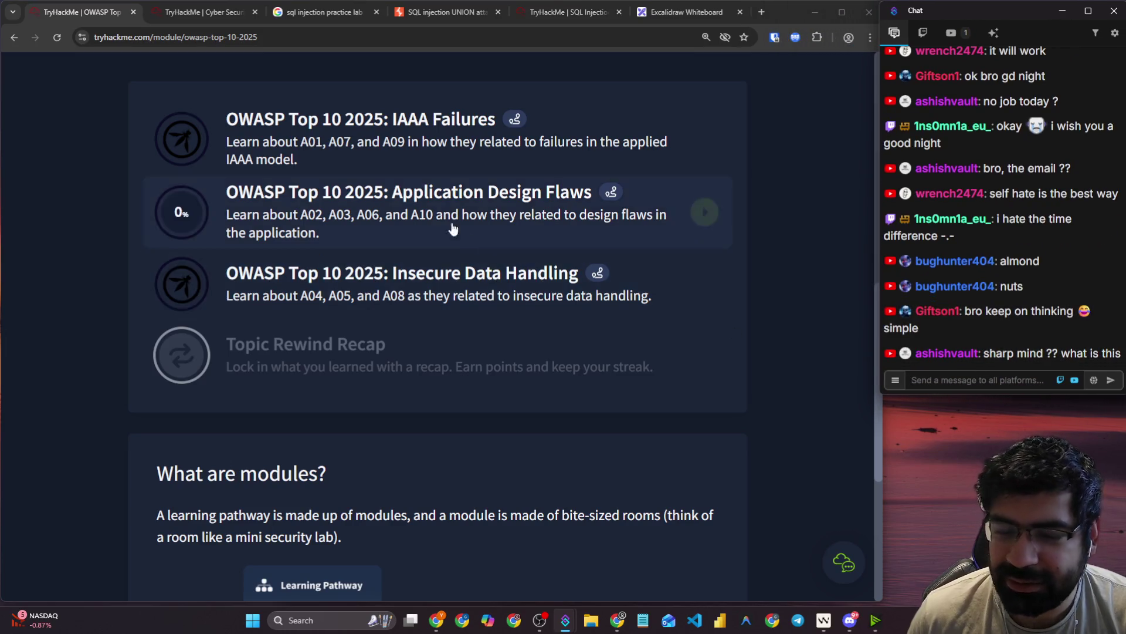
click(259, 39)
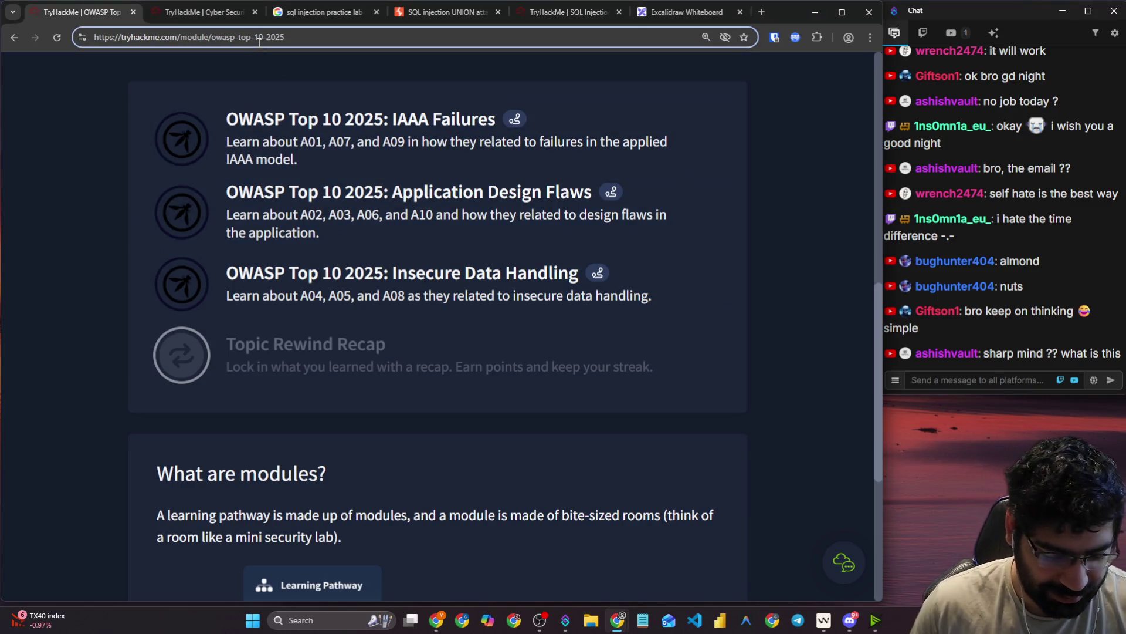
Step: Search Google for 'bc time change'
key(ctrl+a)
text(bc time change)
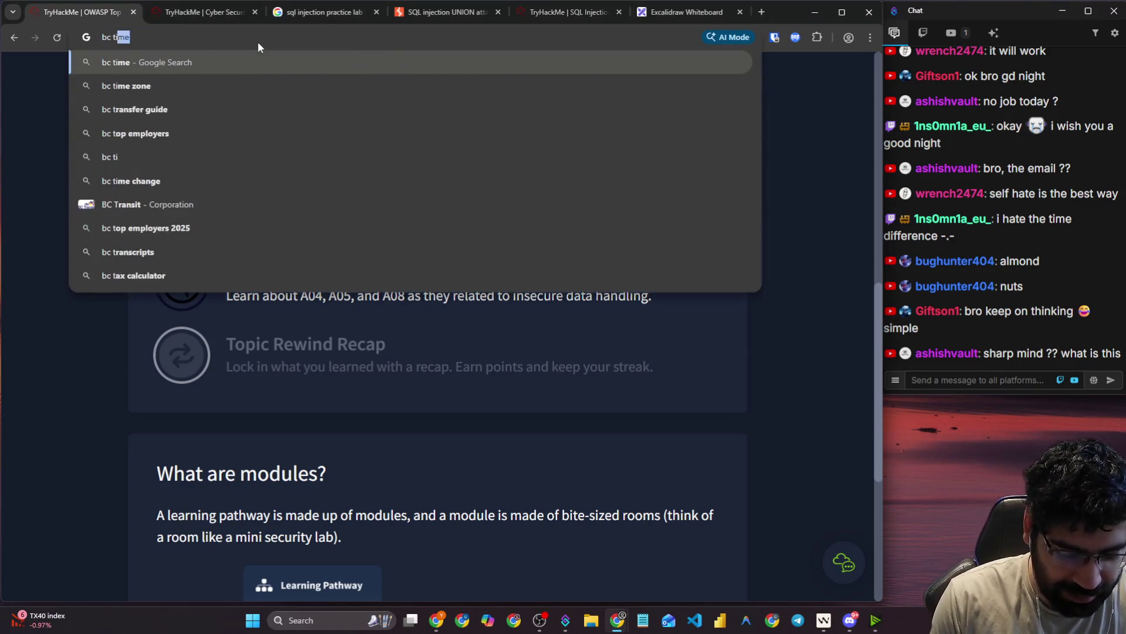
key(Return)
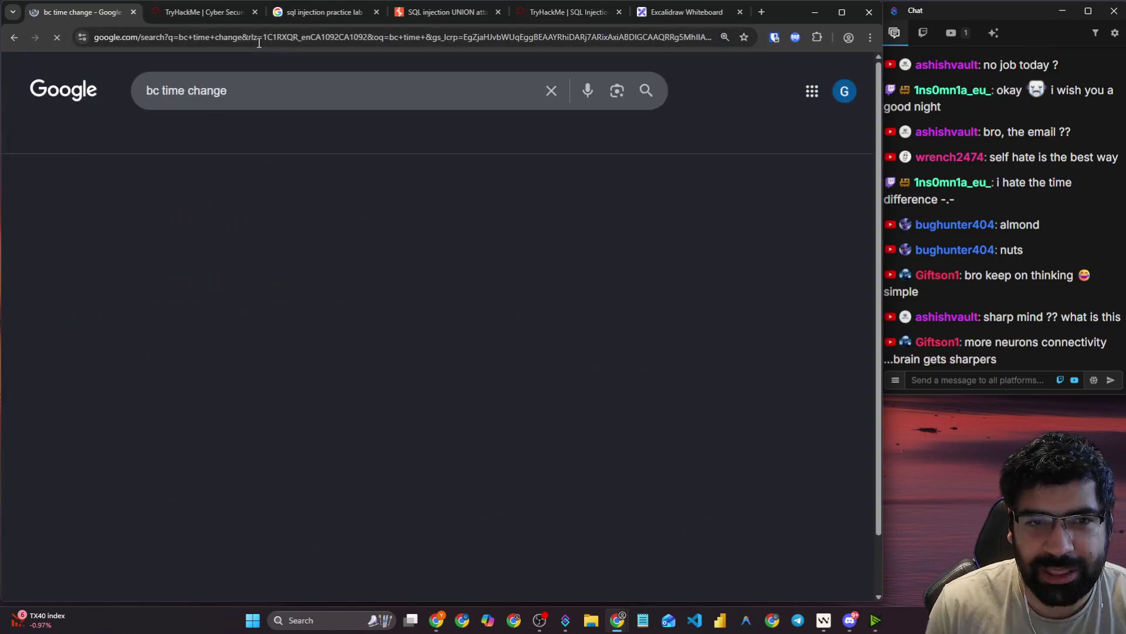
Step: Expand the People also ask answer about B.C. moving to permanent daylight time
click(965, 382)
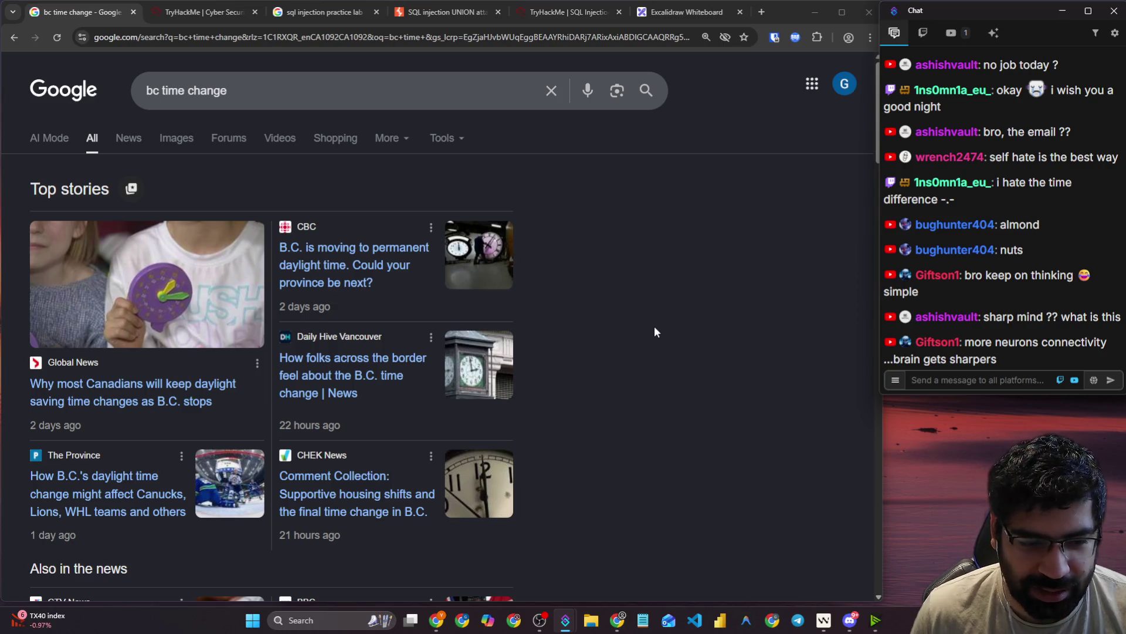
scroll(657, 326, down, 8)
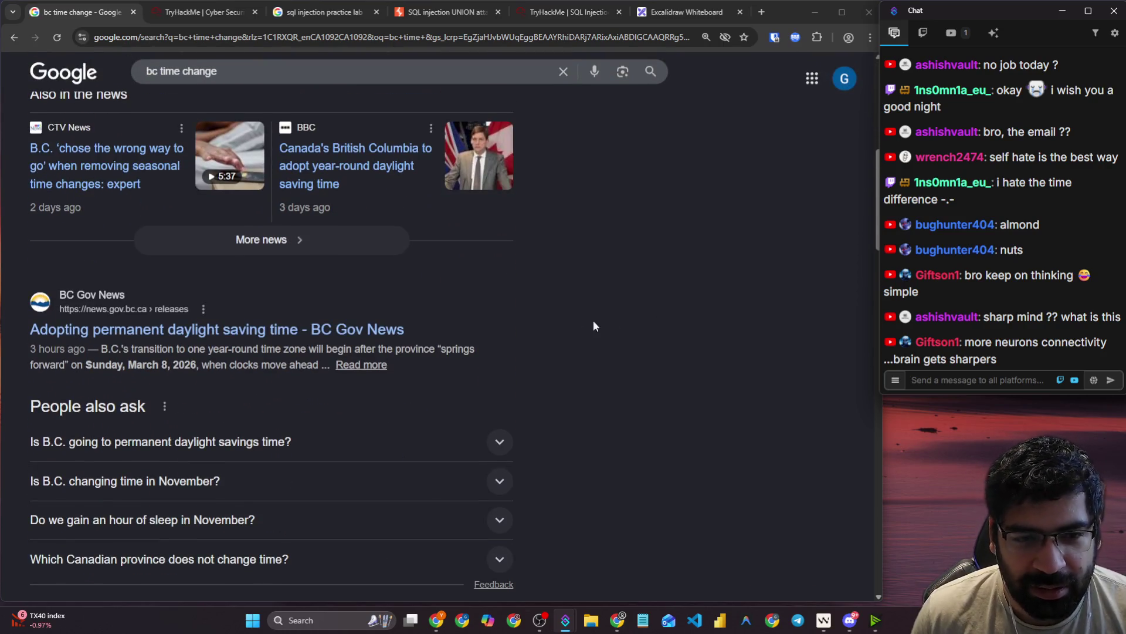
click(297, 443)
scroll(366, 332, down, 5)
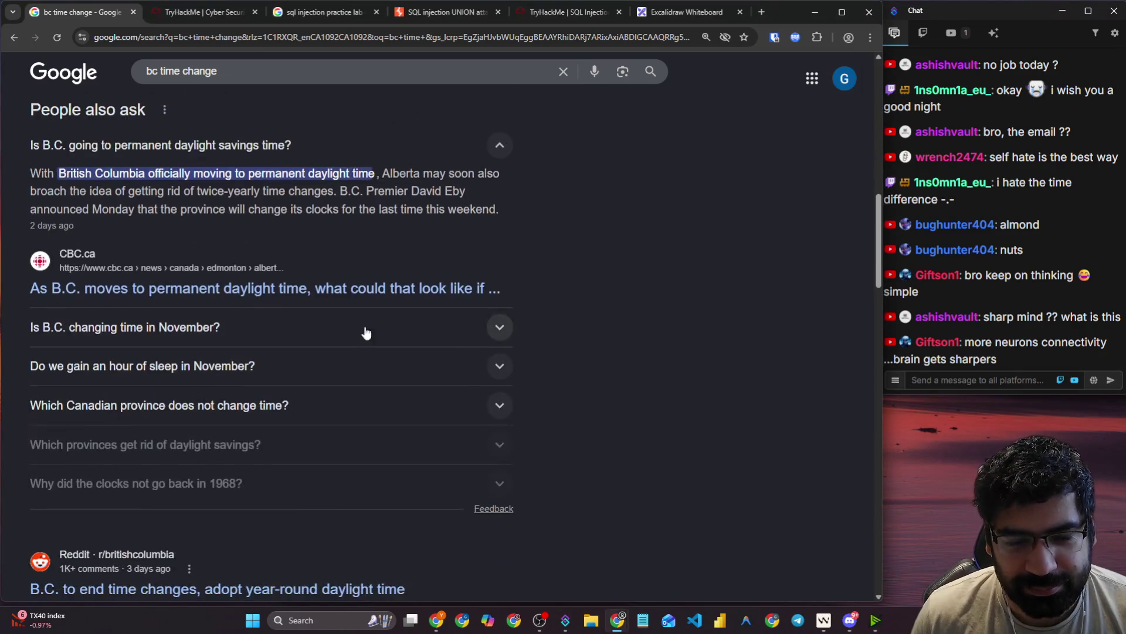
drag(90, 180, 455, 176)
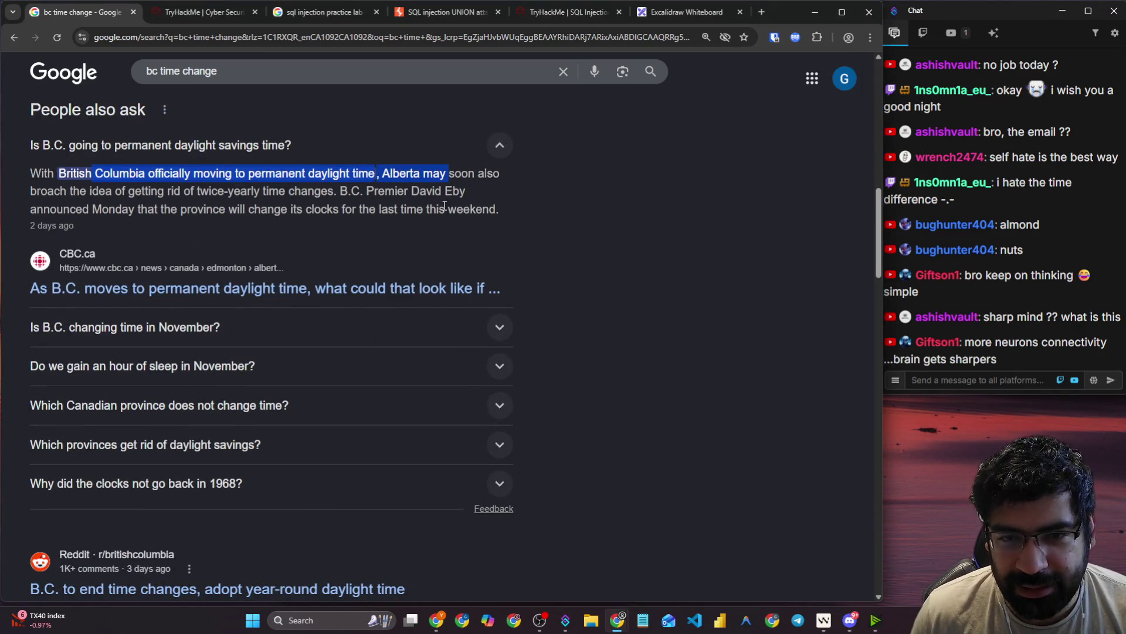
scroll(630, 259, up, 9)
scroll(631, 260, up, 3)
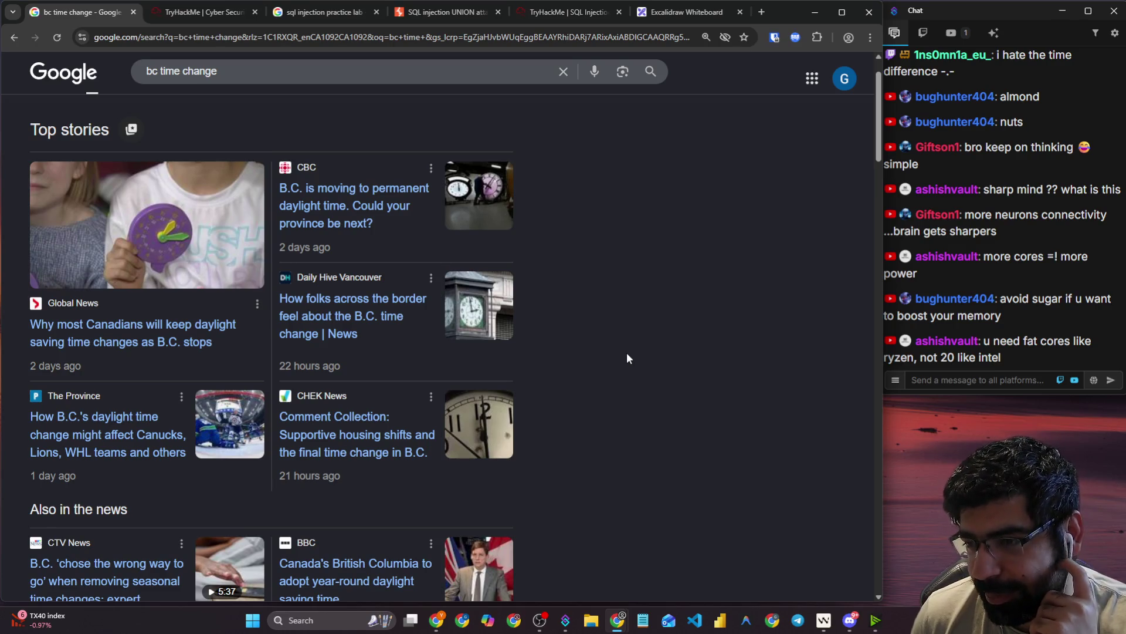
click(1003, 381)
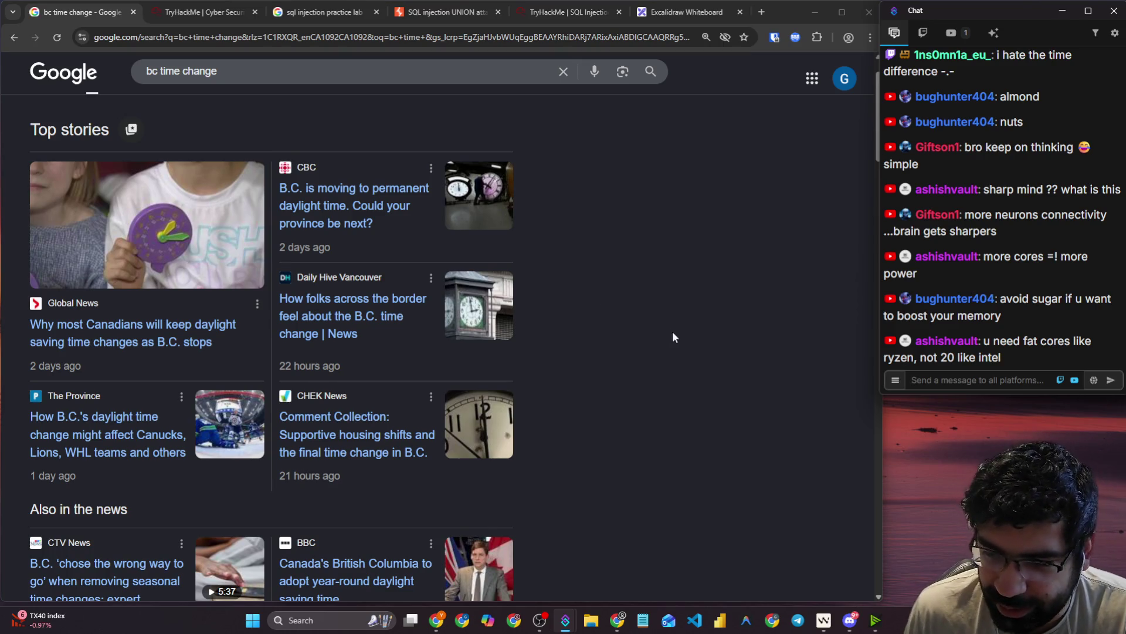
scroll(673, 337, down, 1)
mouse_move(851, 625)
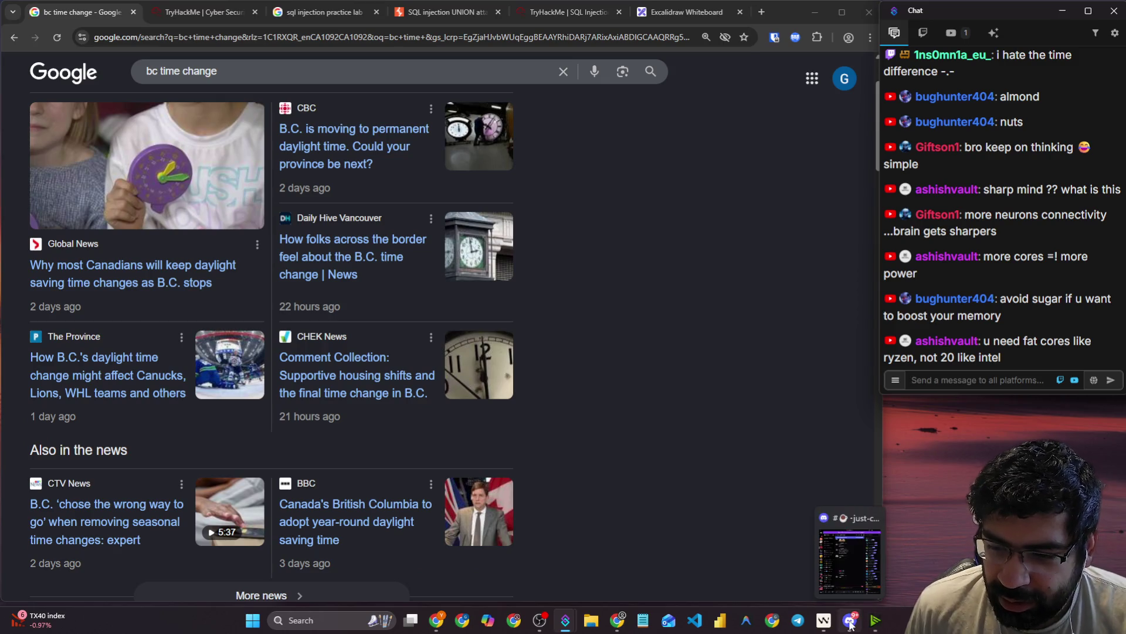
Step: In OBS Studio, transition the webcam F2 preview scene to the live Program output
click(540, 620)
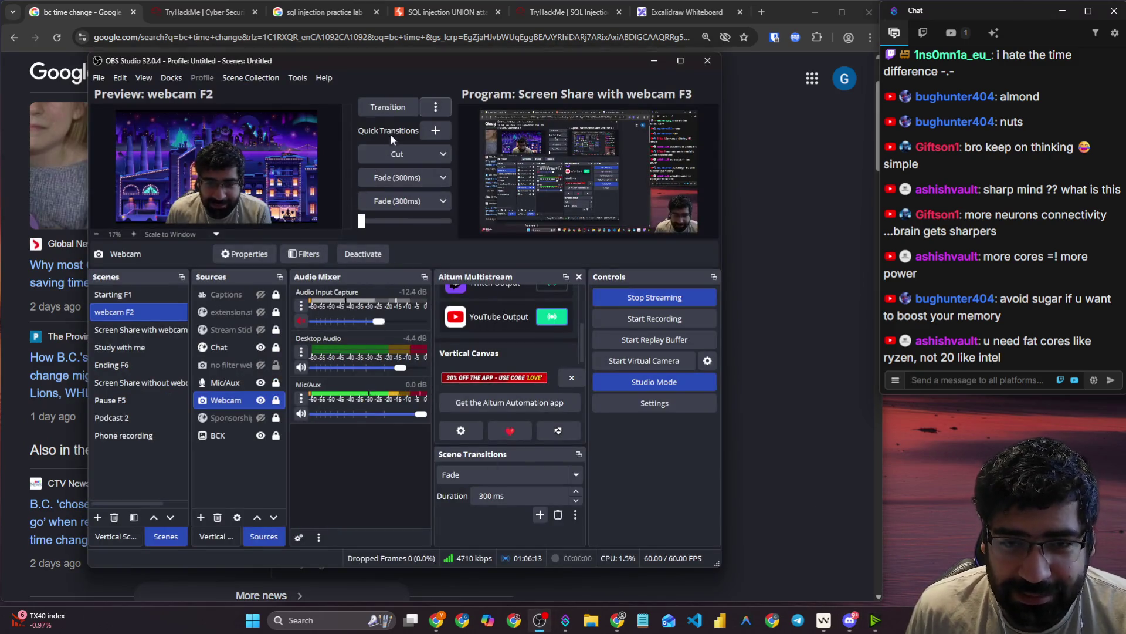
click(392, 107)
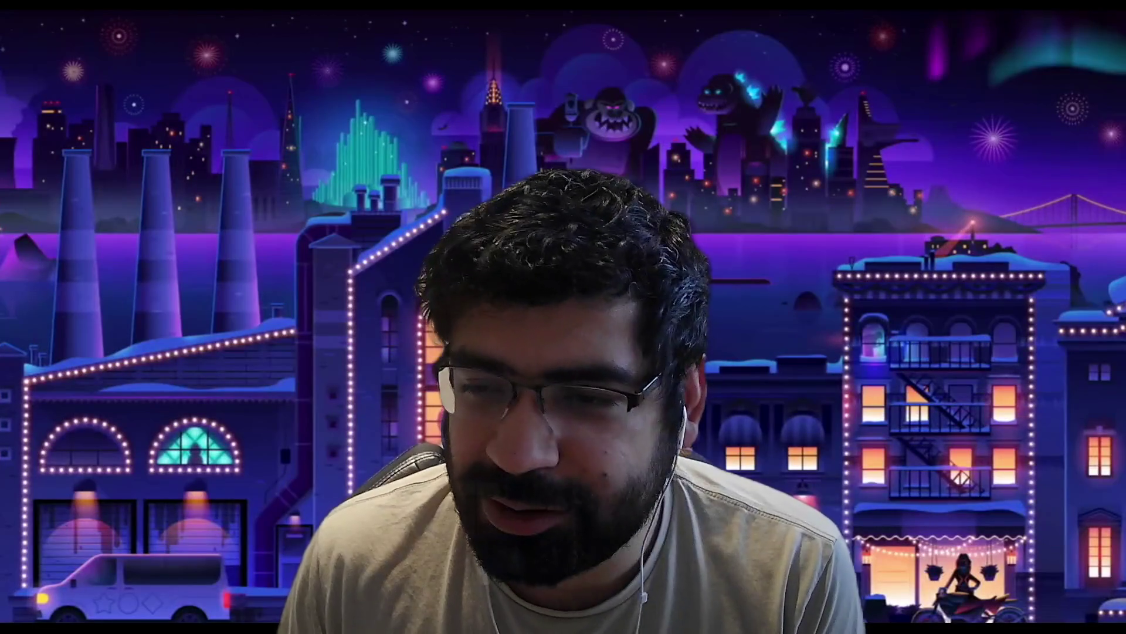